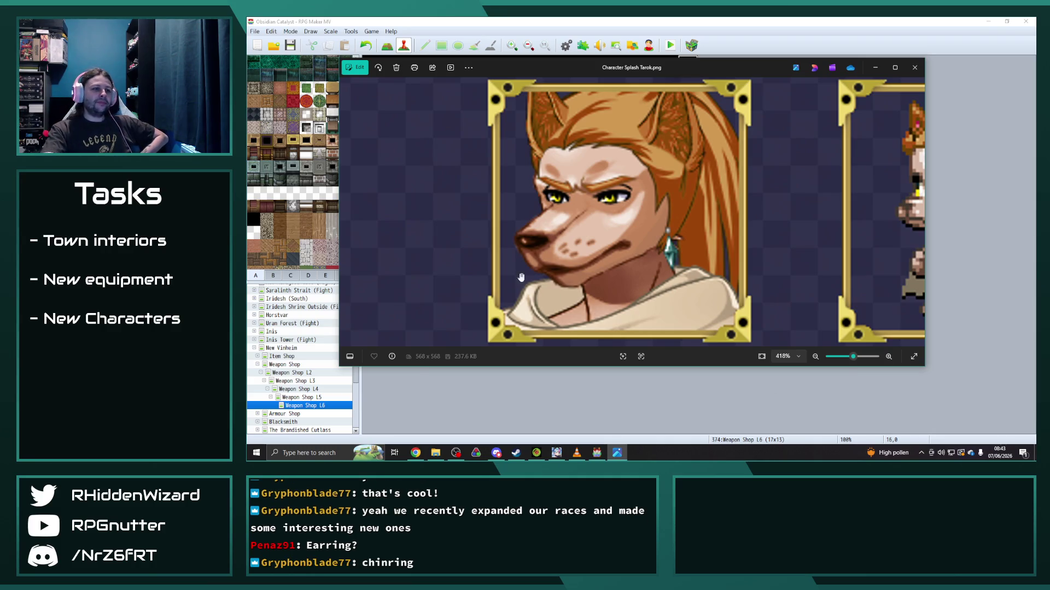
Step: Pan between the Tarok portrait and chibi sprite to compare them, then close Photos
left_click_drag(820, 213, 492, 214)
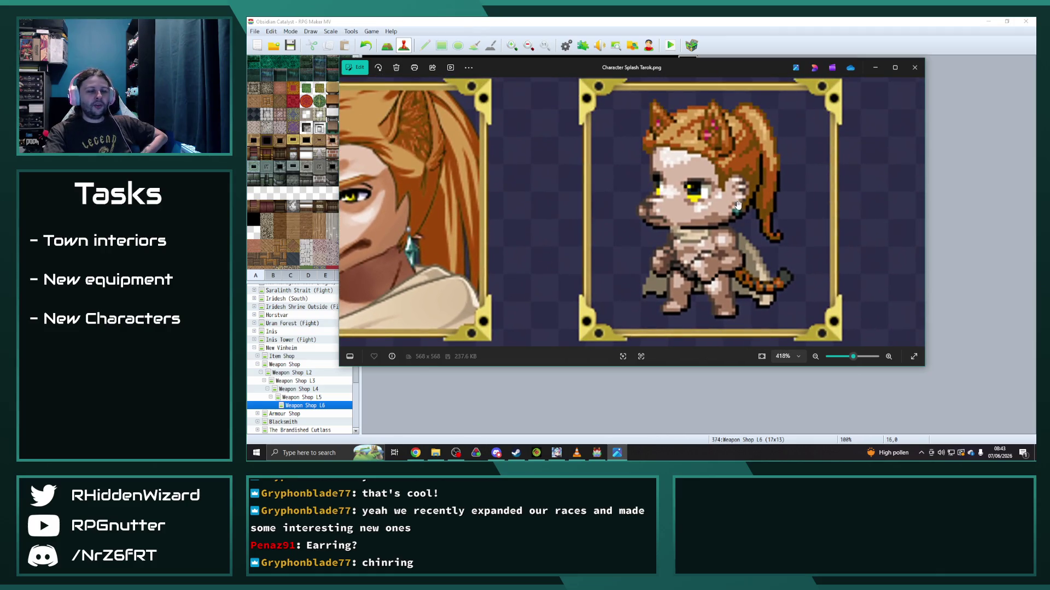
left_click_drag(740, 199, 790, 199)
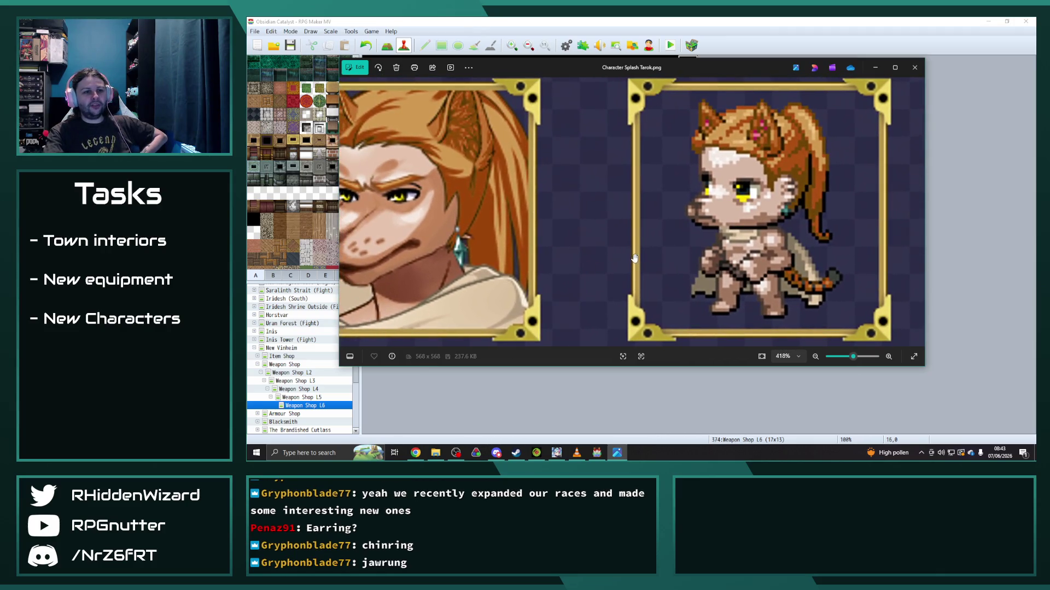
left_click_drag(593, 226, 627, 228)
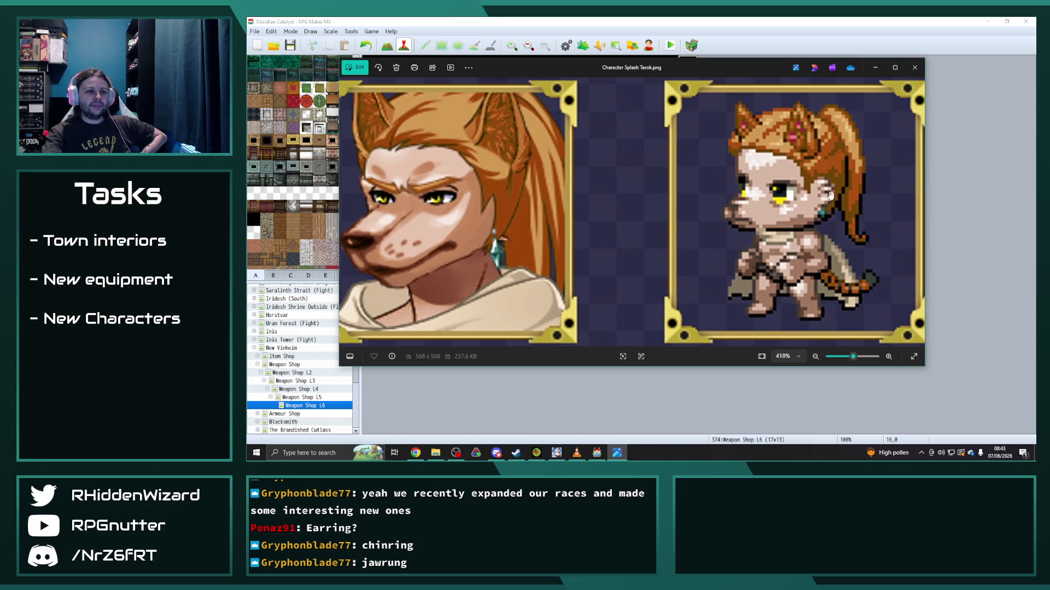
scroll(658, 229, "down", 3)
left_click(915, 68)
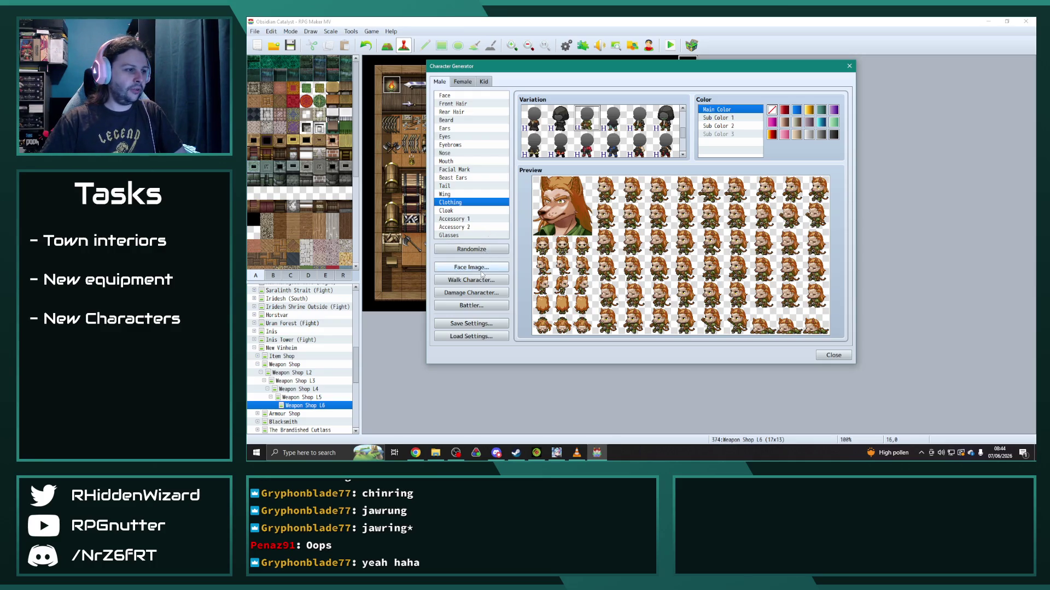
Step: Export the character's face image and walking sprite as PNG files
left_click(471, 267)
left_click(641, 149)
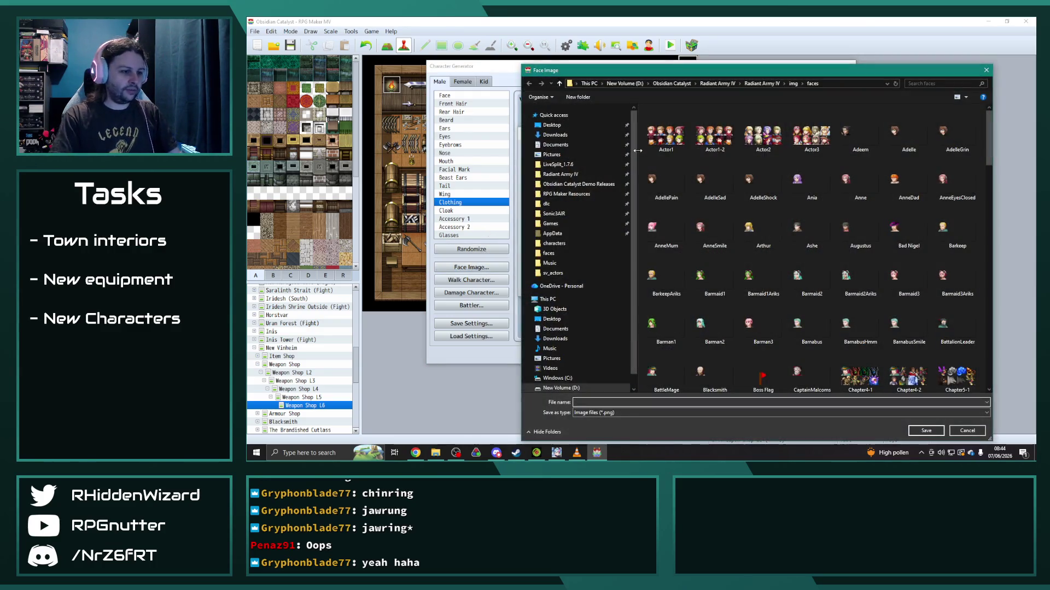
type("Lyle")
key("Return")
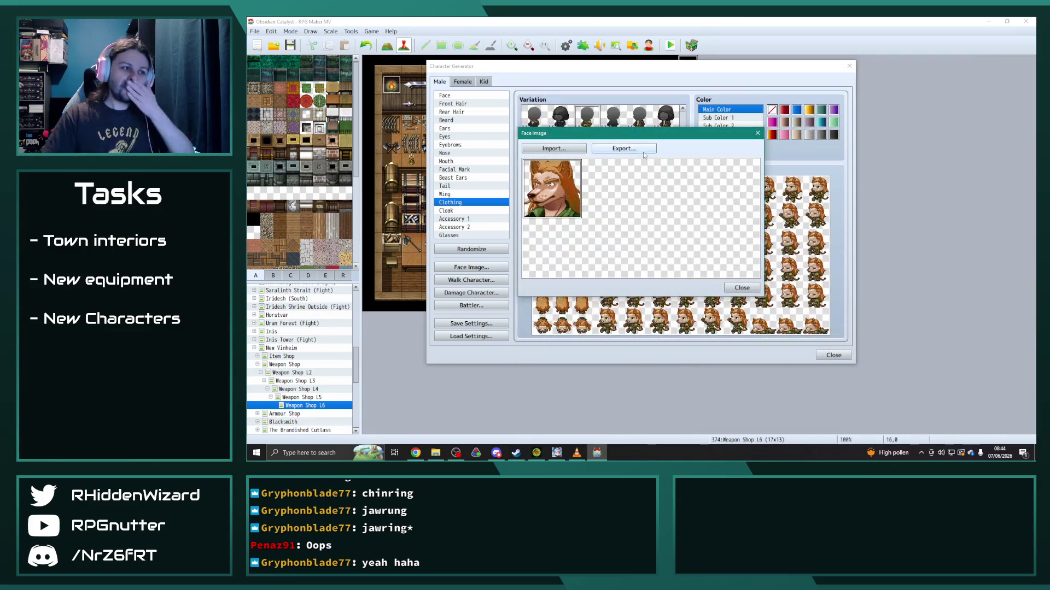
left_click(742, 288)
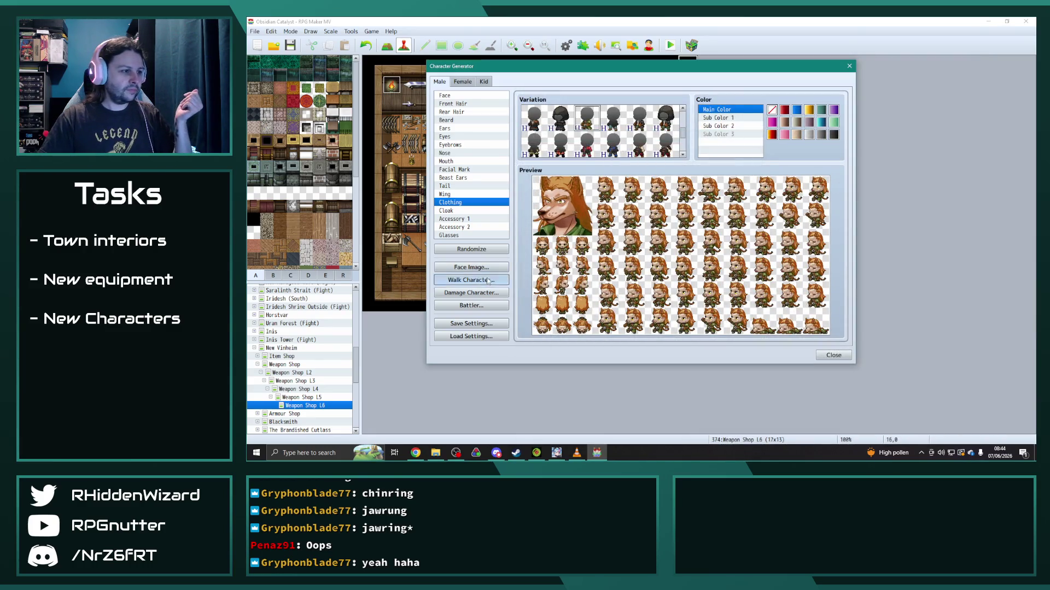
left_click(471, 279)
left_click(614, 128)
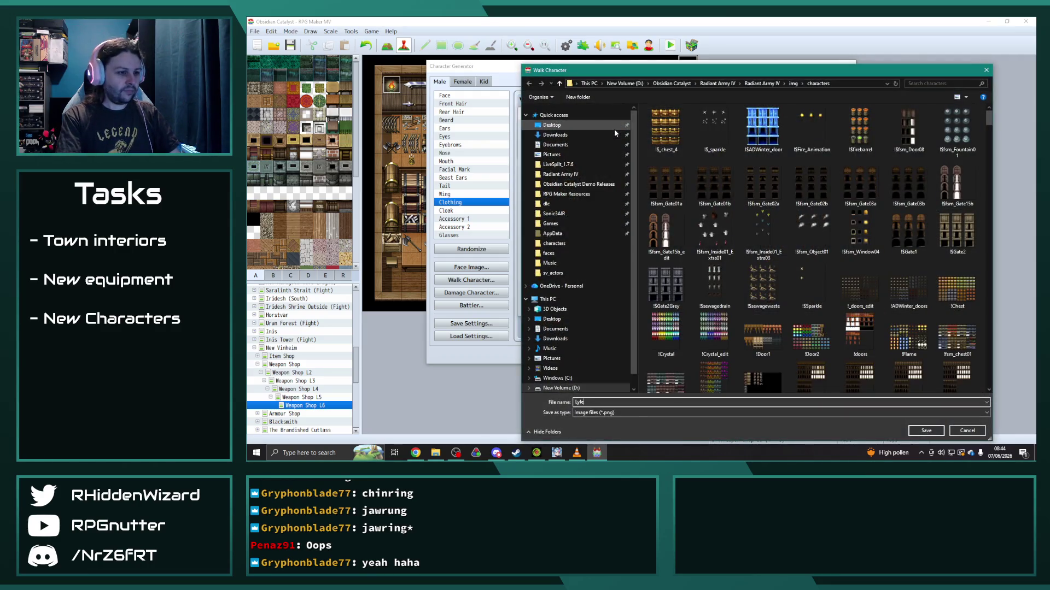
key("Return")
left_click(741, 308)
Step: Export the character's damage sprite and battler image as PNG files
left_click(472, 293)
left_click(609, 130)
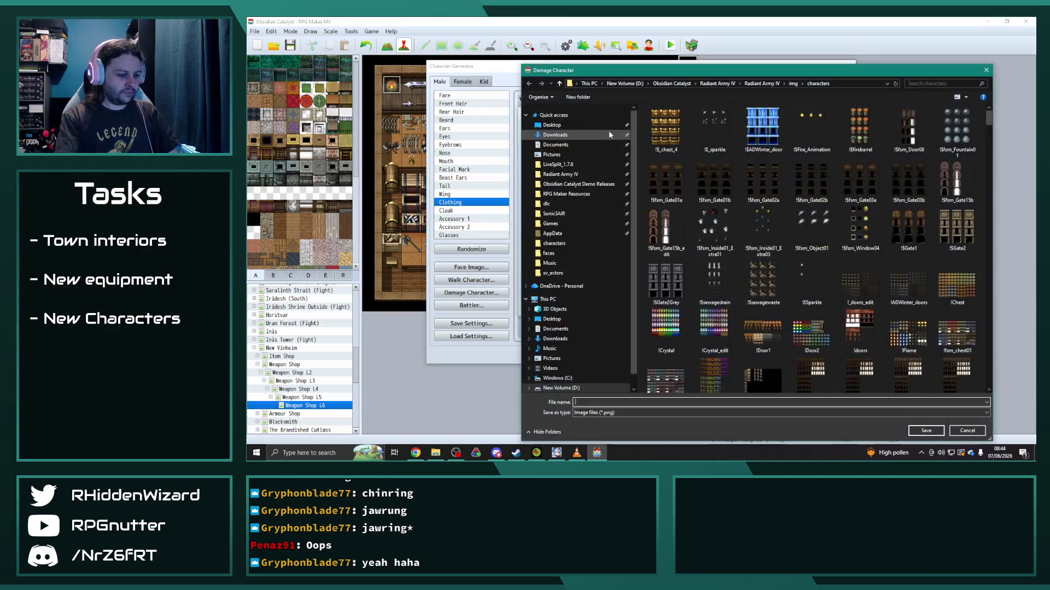
type("LyleDam")
key("Return")
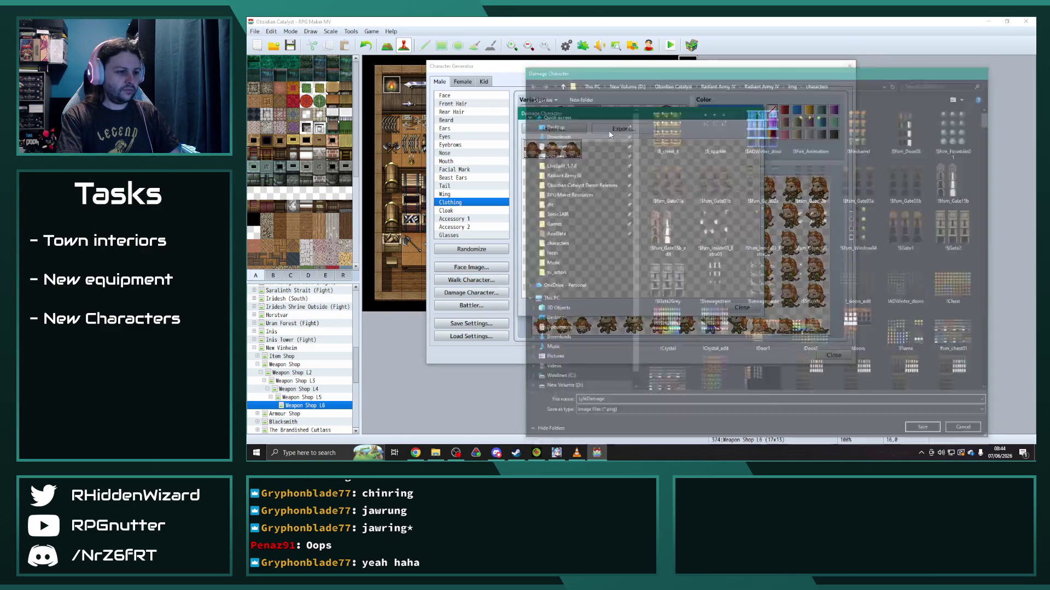
left_click(741, 307)
left_click(471, 305)
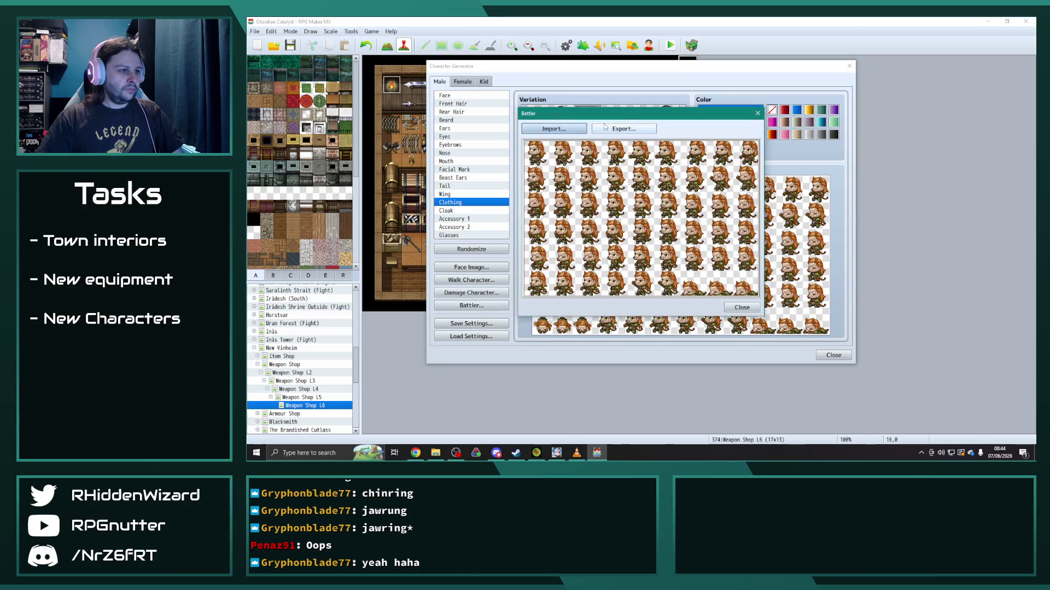
left_click(624, 129)
type("male")
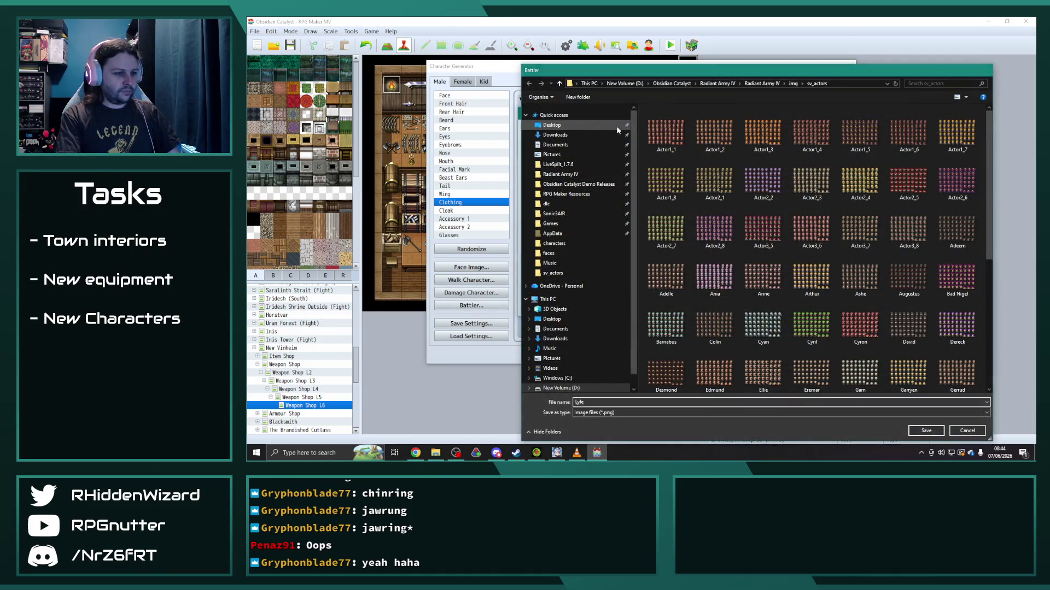
key("Return")
left_click(741, 308)
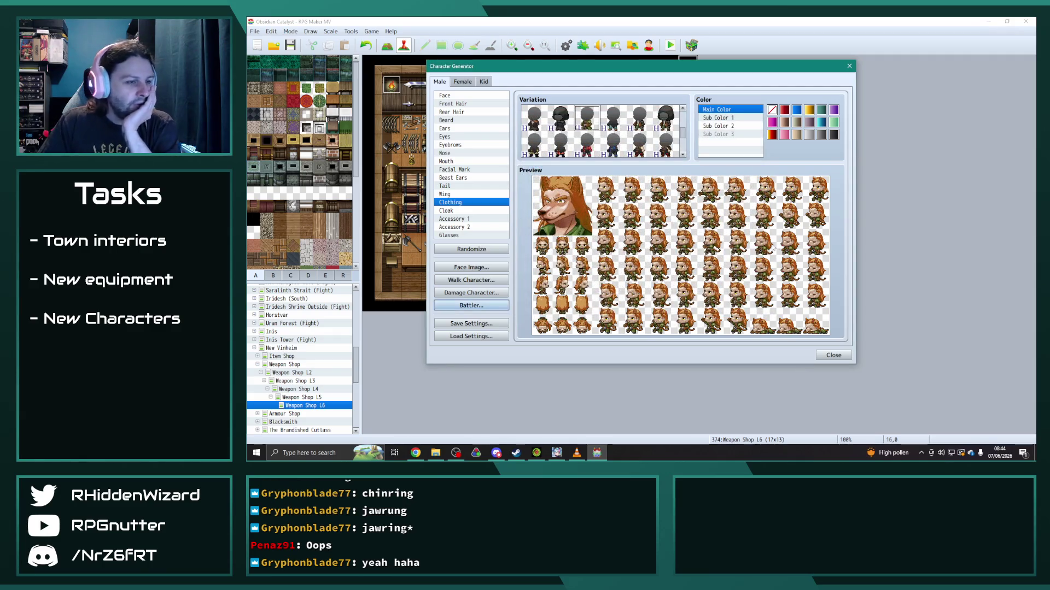
Step: Load a saved character JSON from the Characters folder via Load Settings
left_click(472, 337)
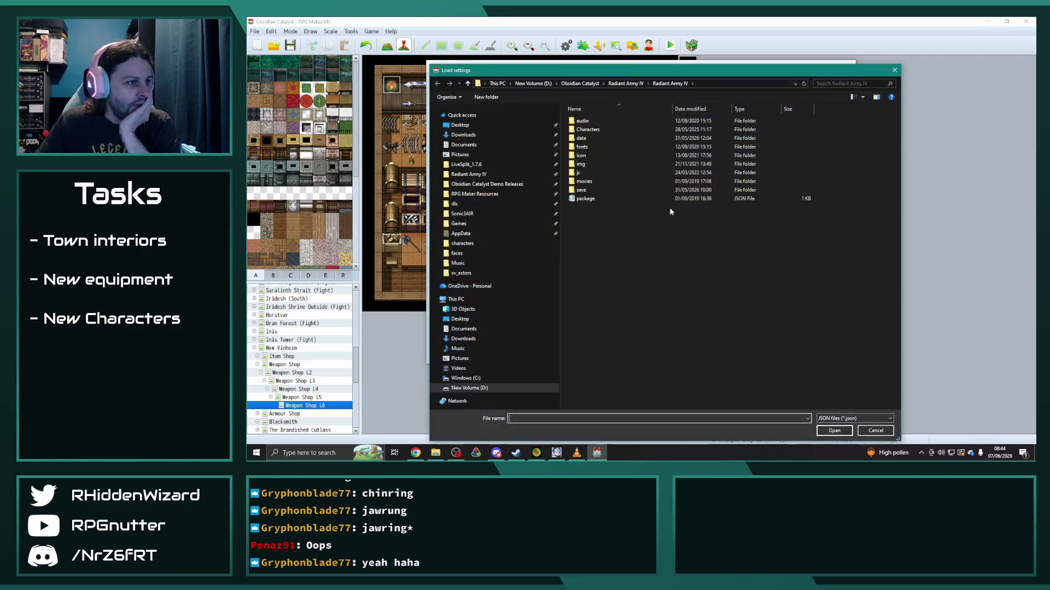
double_click(596, 130)
scroll(701, 279, "down", 3)
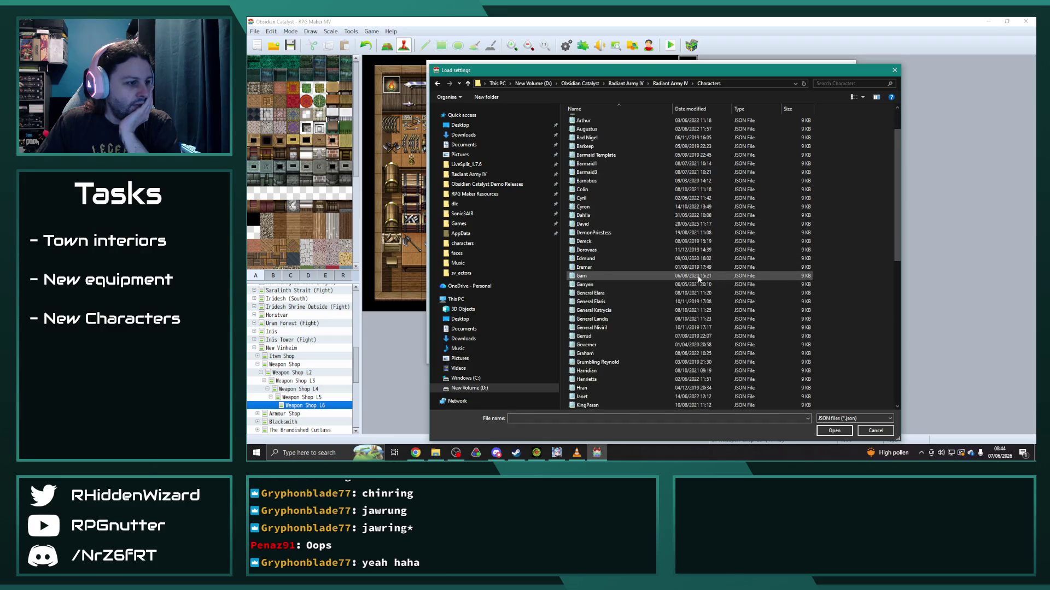
scroll(701, 279, "down", 3)
scroll(701, 279, "down", 3)
scroll(700, 278, "down", 3)
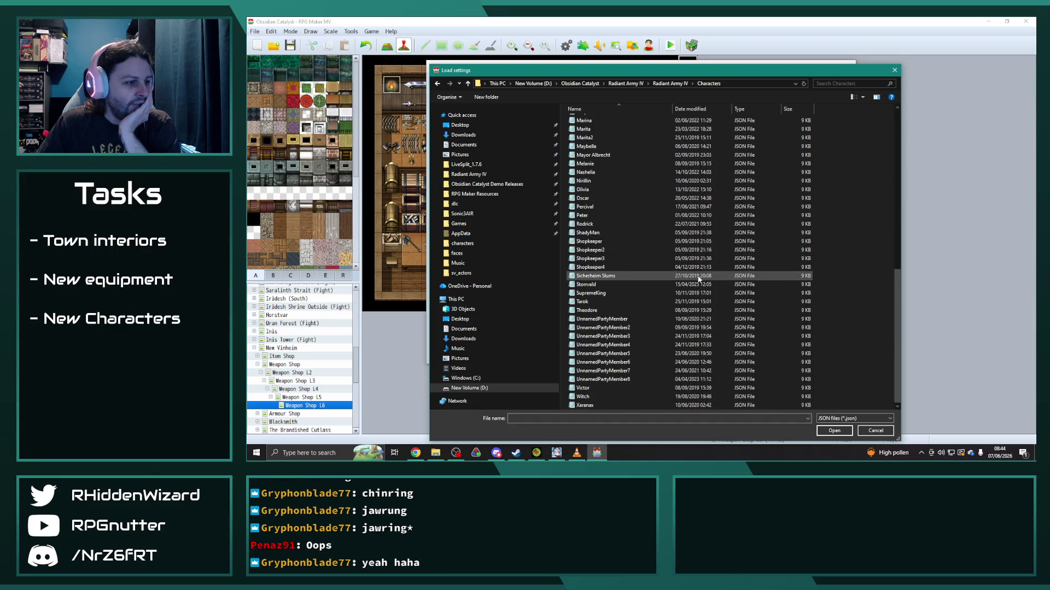
double_click(636, 301)
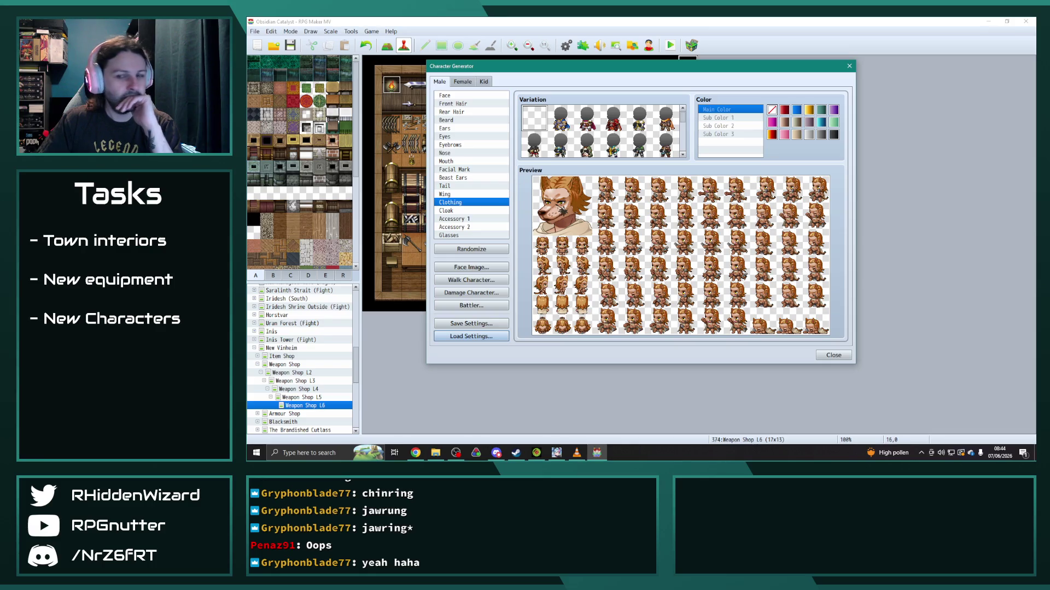
scroll(647, 209, "up", 3)
Step: Move the reference image aside and give the beastman a different facial mark
left_click_drag(638, 60, 1042, 60)
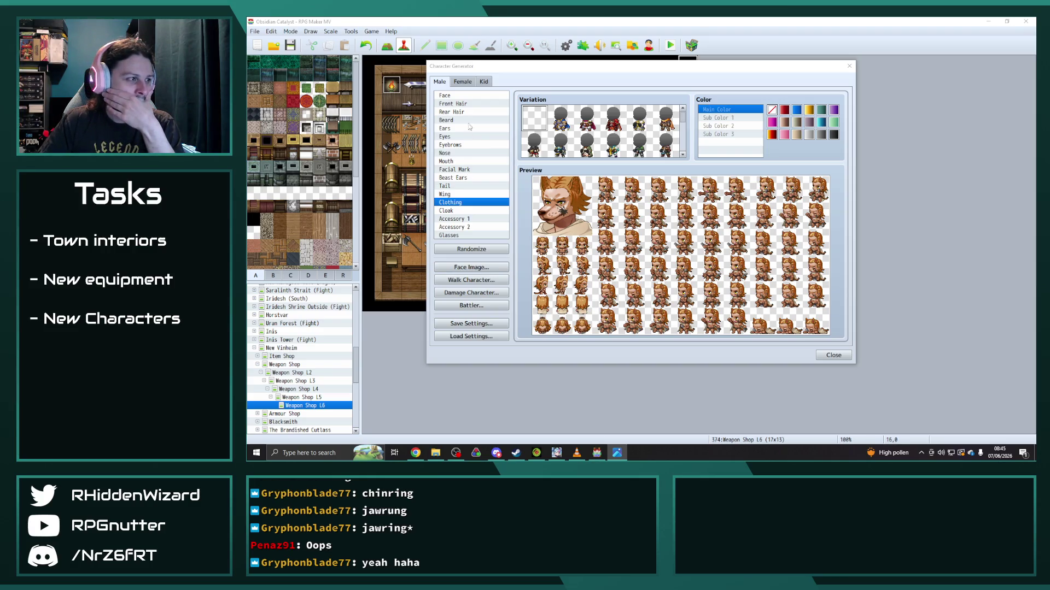
left_click(455, 169)
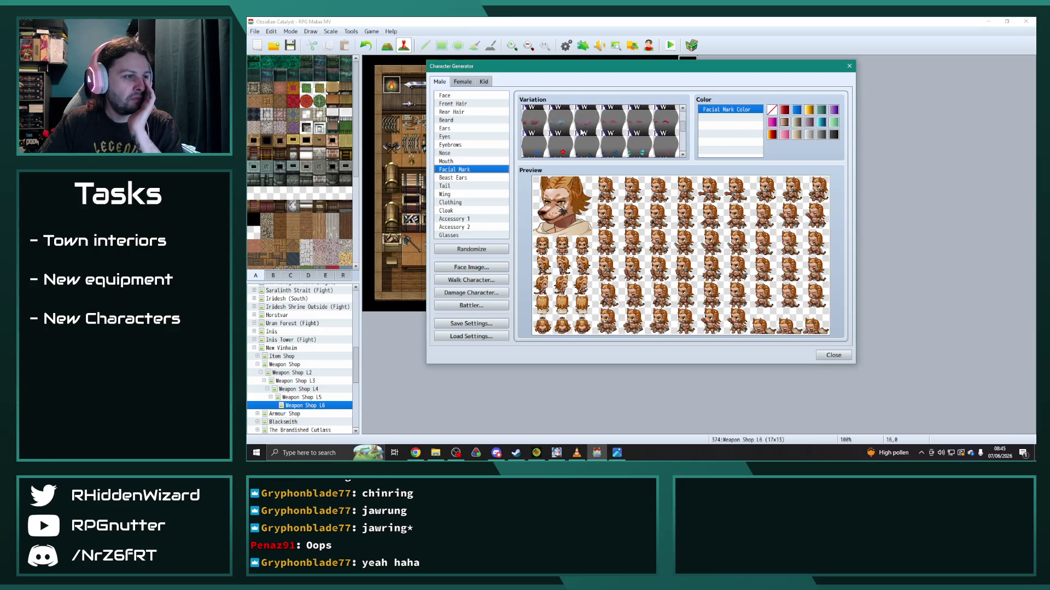
scroll(583, 137, "down", 3)
scroll(583, 137, "down", 3)
scroll(584, 137, "down", 3)
scroll(584, 137, "down", 3)
scroll(587, 133, "down", 3)
left_click(639, 119)
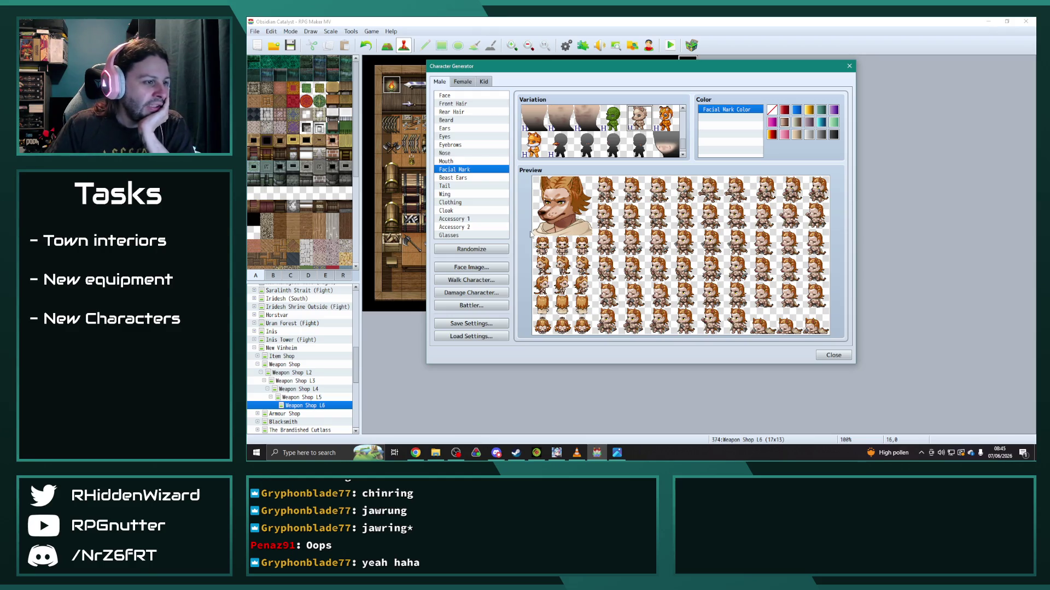
Step: Remove the beastman's Accessory 1 by choosing the empty variation
left_click(472, 162)
left_click(471, 219)
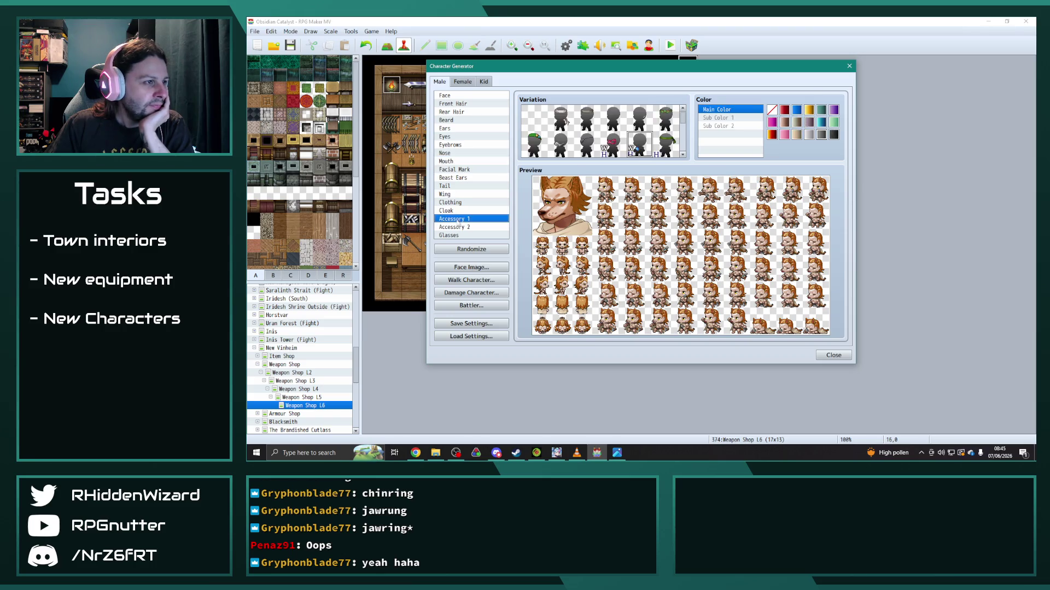
left_click(536, 121)
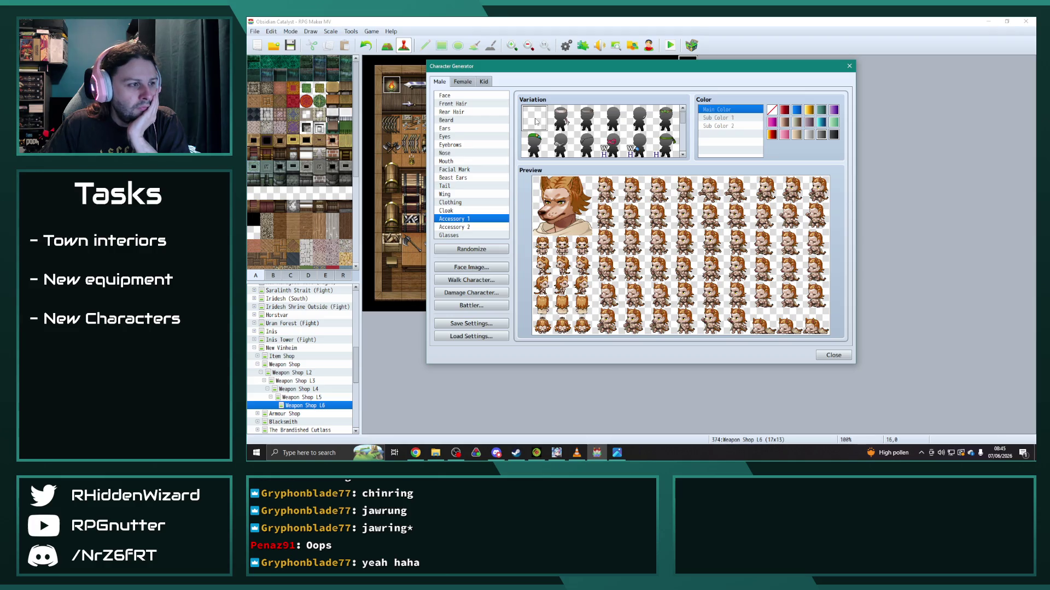
Step: Apply a different rear hairstyle to the beastman and start Save Settings
left_click(462, 113)
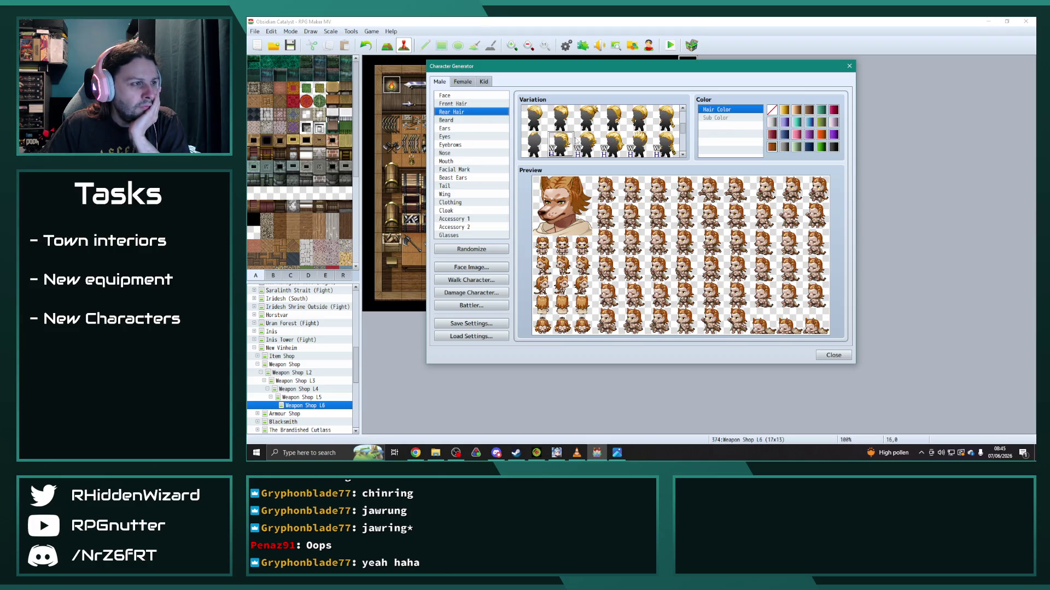
scroll(577, 141, "down", 2)
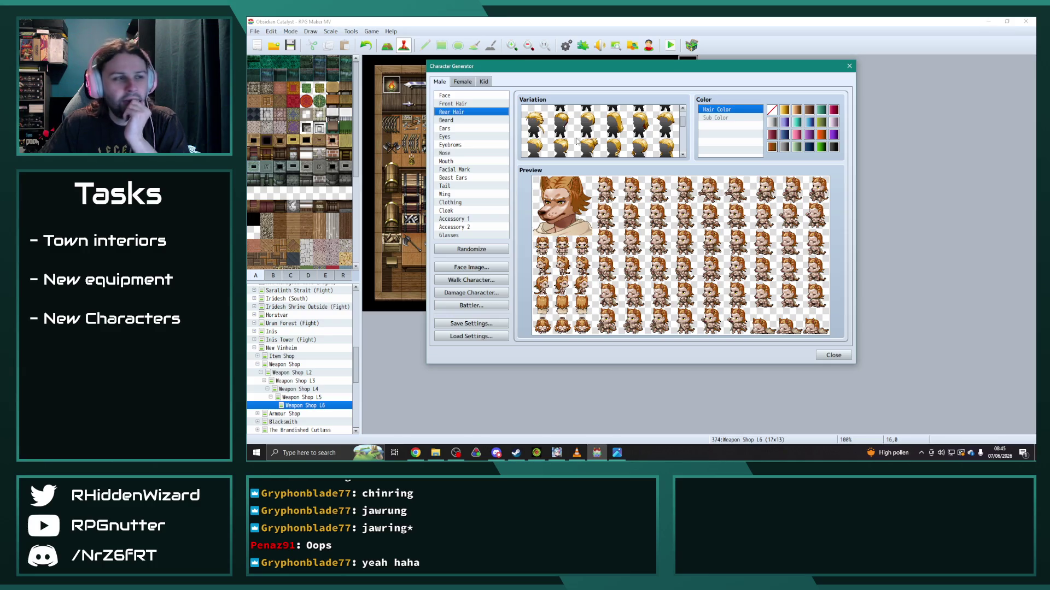
scroll(605, 142, "up", 2)
scroll(588, 133, "down", 2)
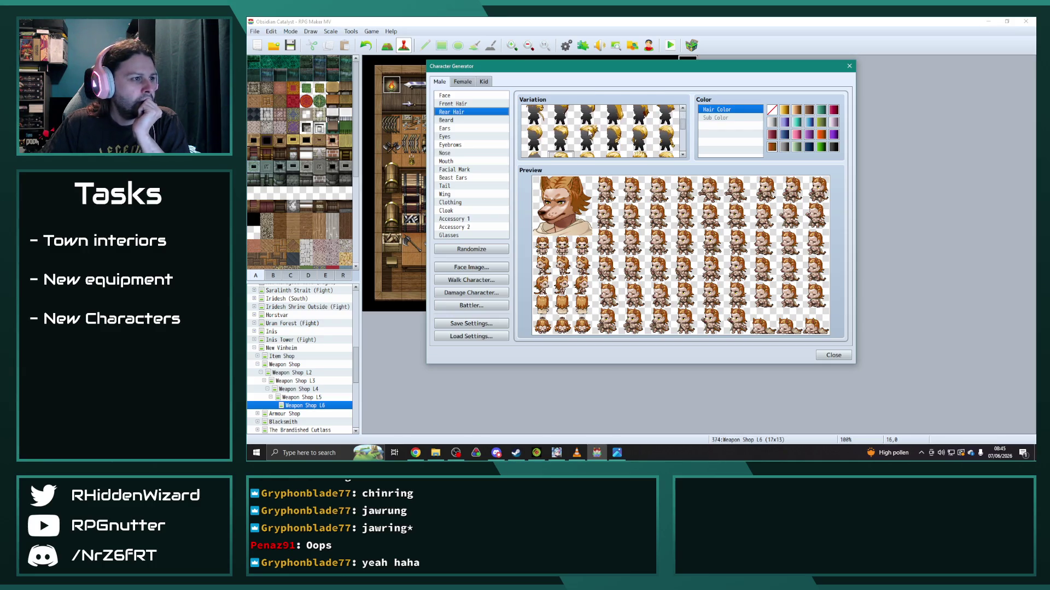
scroll(597, 131, "up", 2)
scroll(597, 136, "up", 1)
scroll(597, 140, "up", 1)
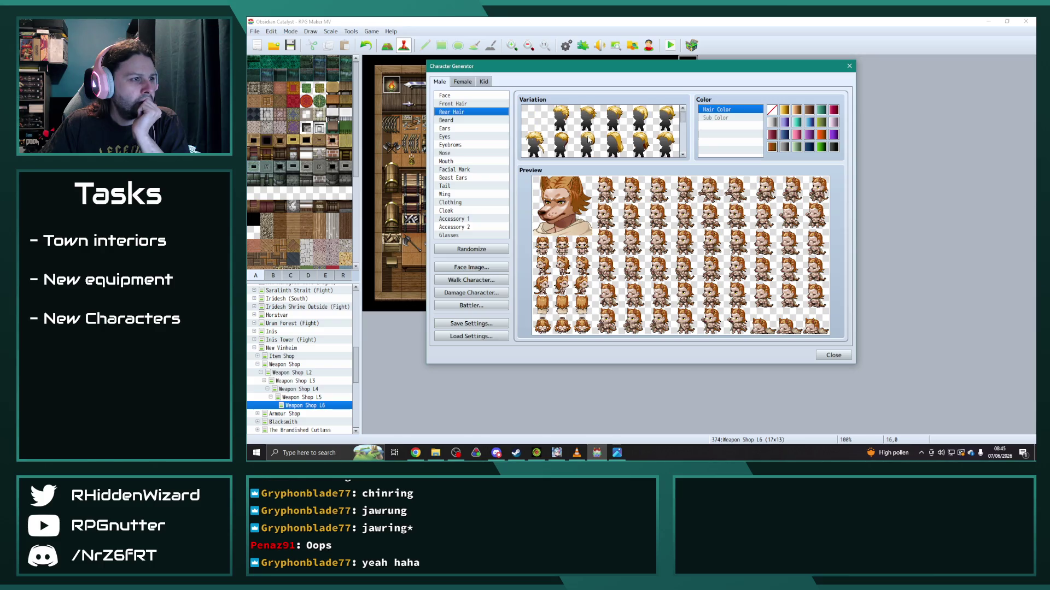
scroll(623, 121, "down", 1)
scroll(623, 121, "down", 1)
scroll(622, 120, "down", 2)
scroll(623, 121, "down", 1)
scroll(622, 121, "down", 2)
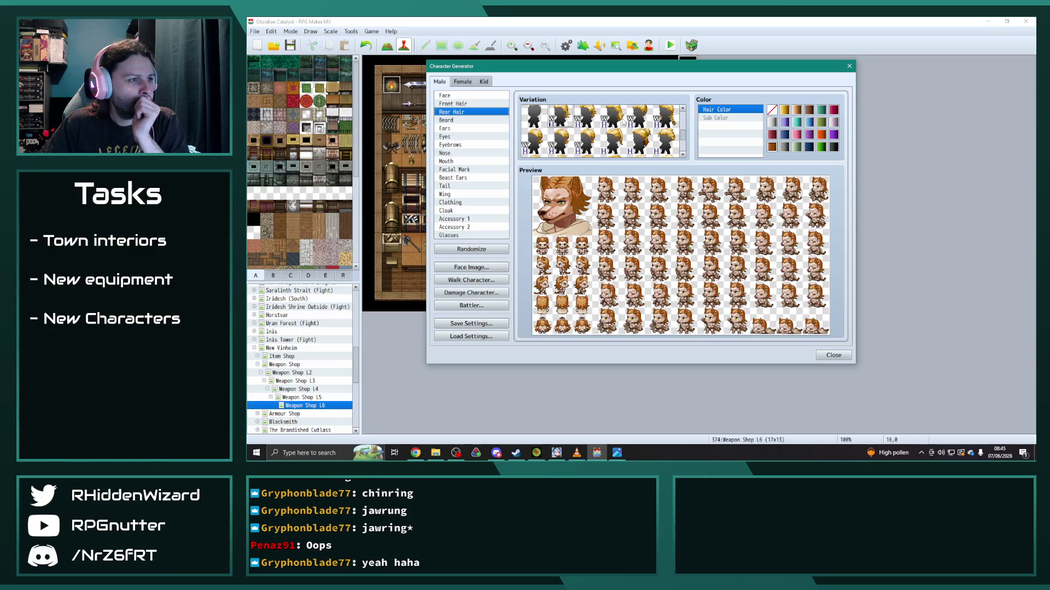
left_click(617, 141)
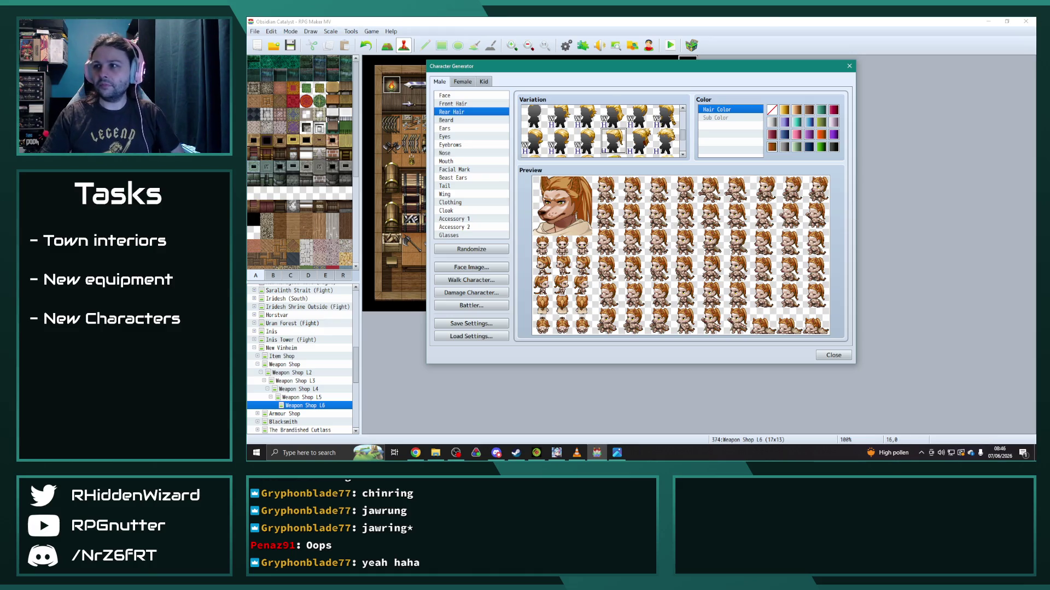
left_click(471, 324)
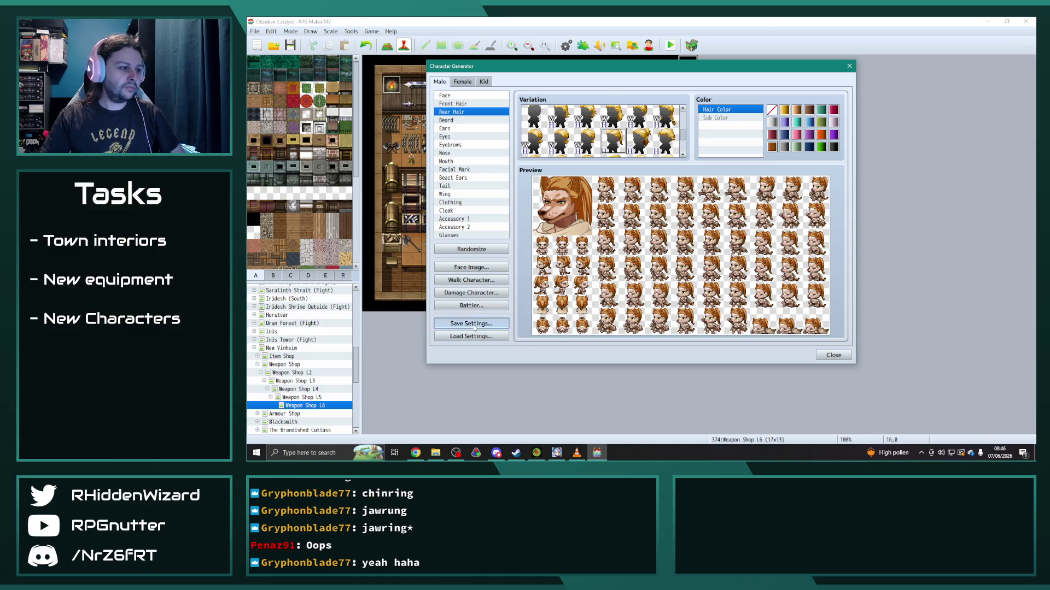
Step: Save over the existing Tarok character file, confirming the replacement
left_click(834, 430)
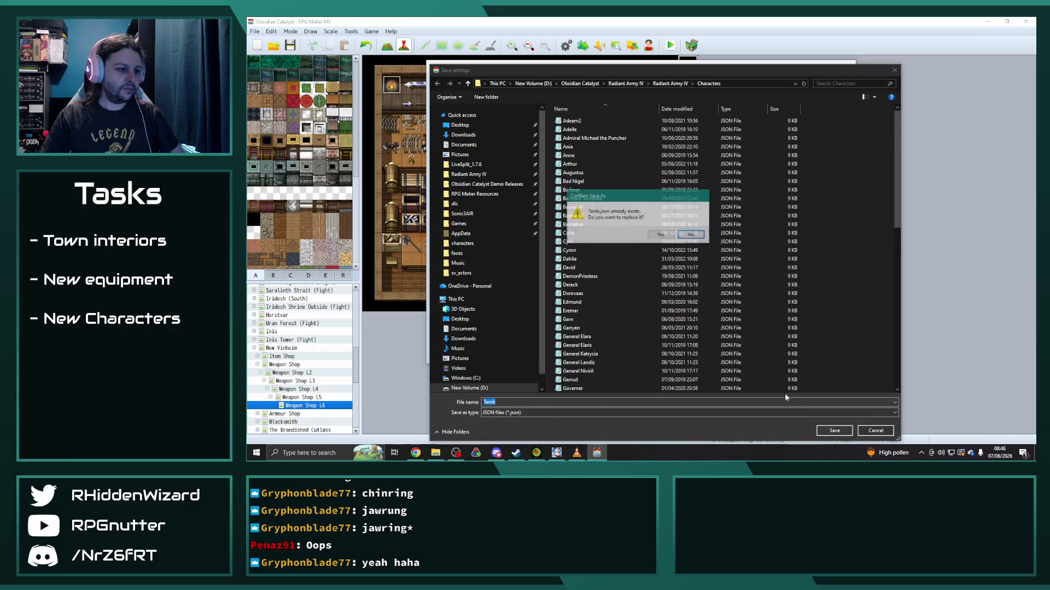
left_click(662, 236)
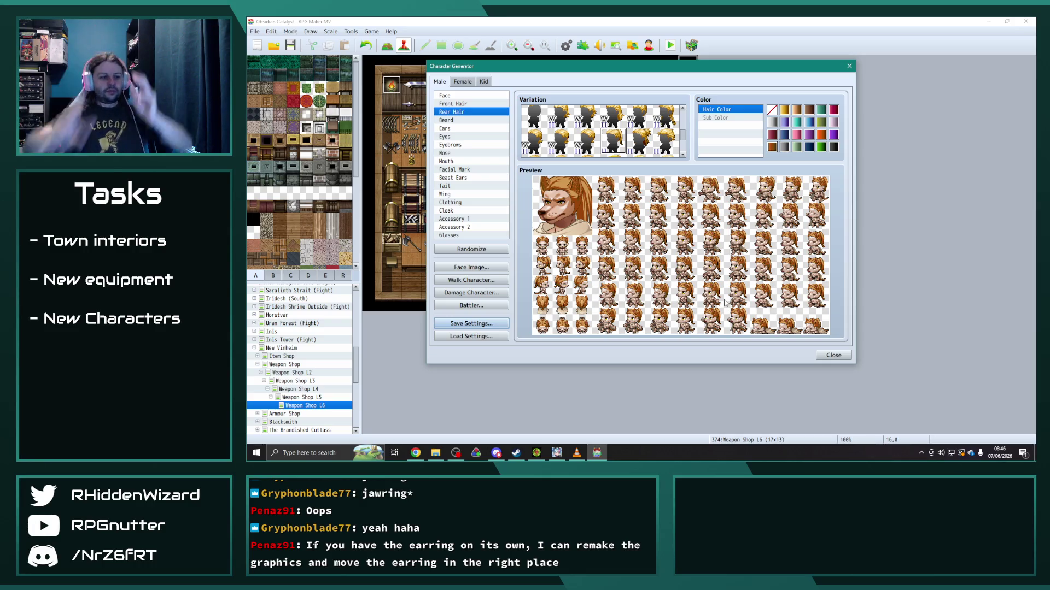
Step: In File Explorer, browse to the RPG Maker MV Generator parts folder
key("alt+Tab")
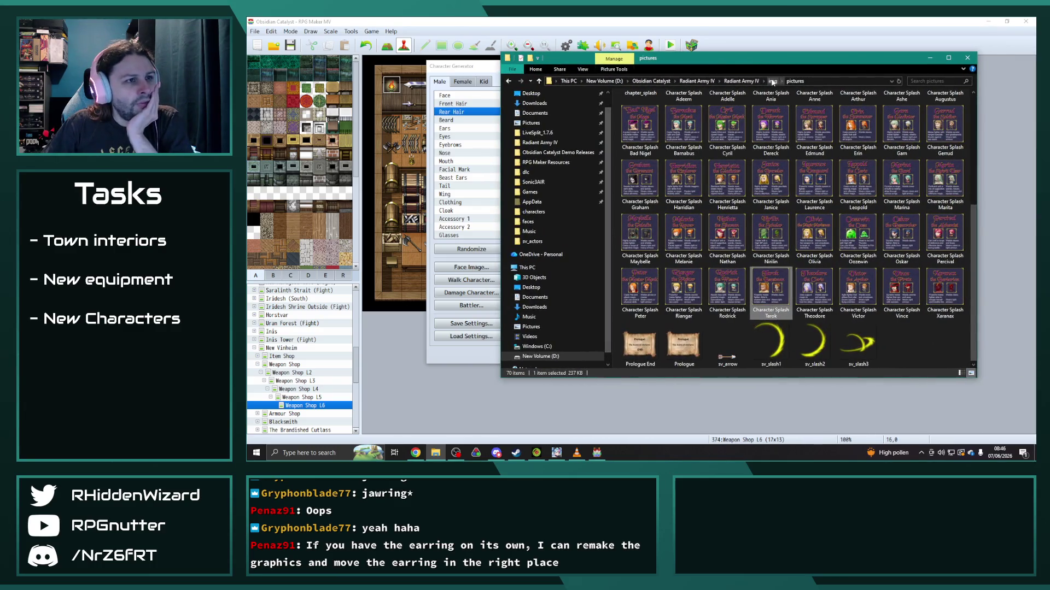
left_click(772, 81)
left_click(743, 81)
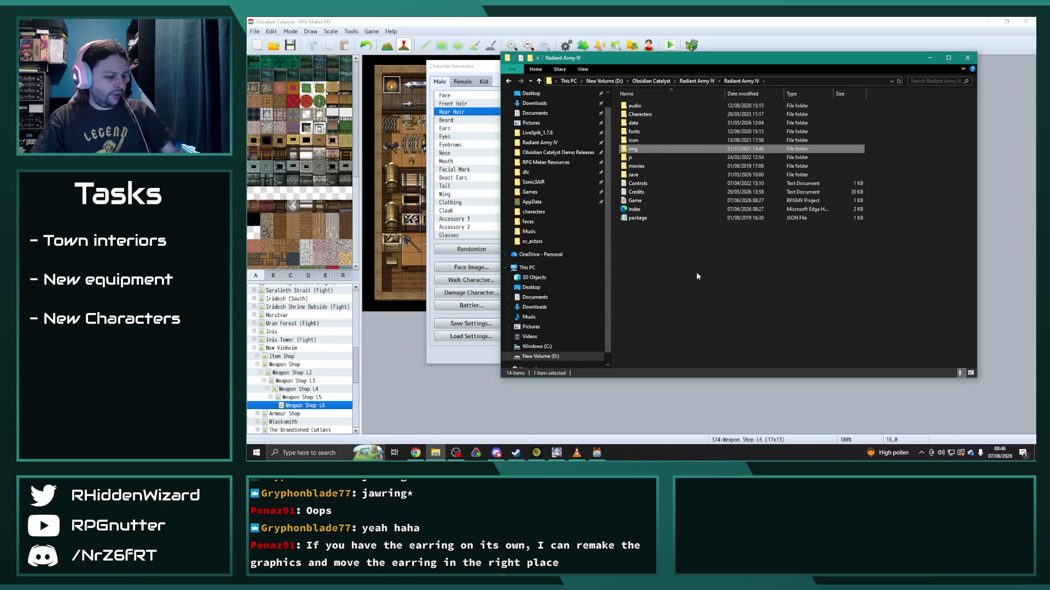
key("super+e")
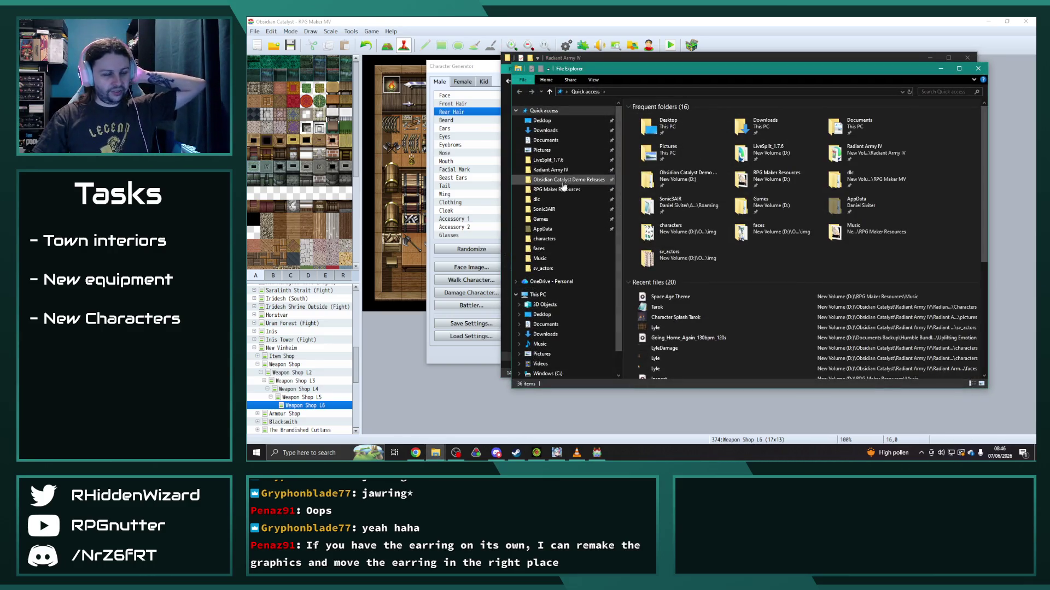
left_click(556, 189)
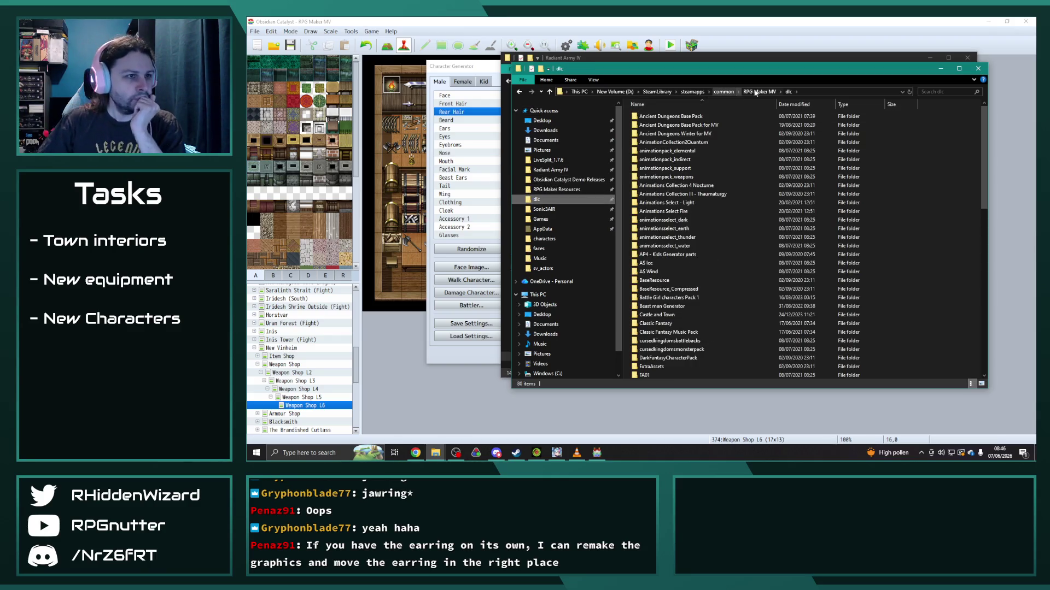
double_click(656, 133)
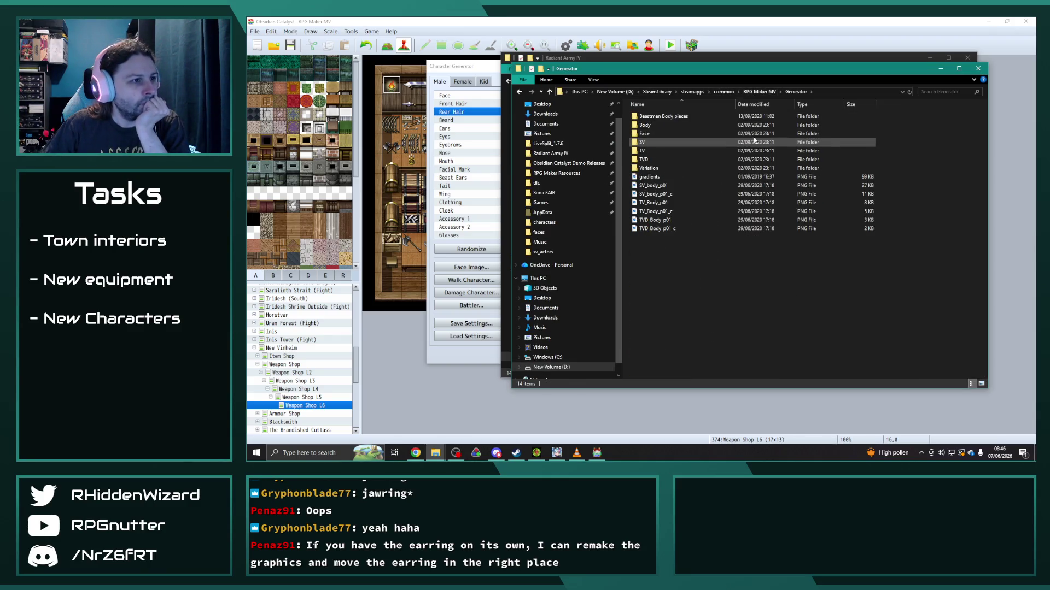
Step: Return to the character generator and show the Facial Mark options
left_click(474, 71)
left_click(454, 169)
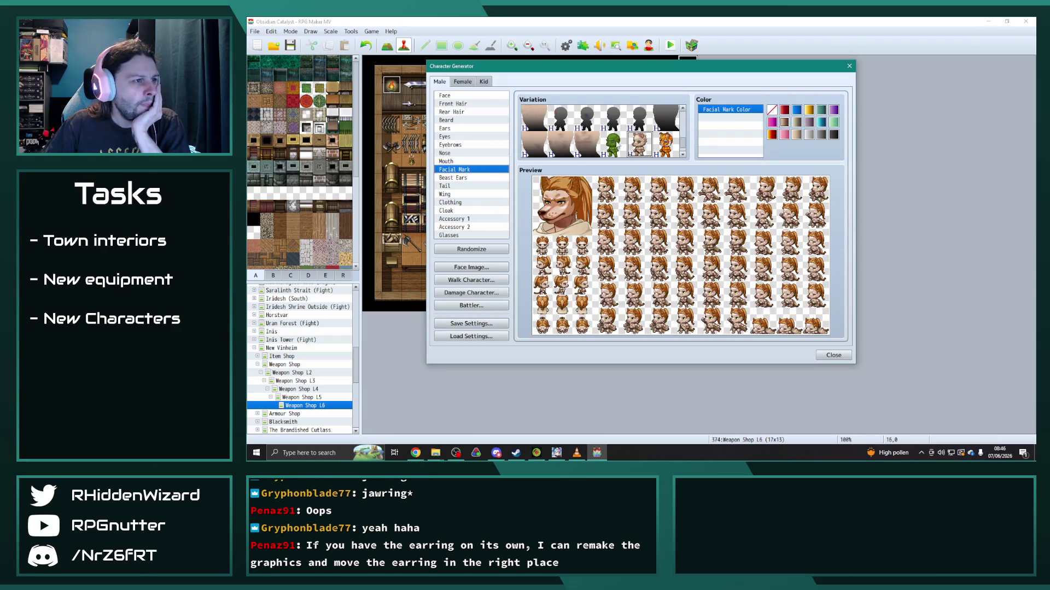
scroll(683, 141, "down", 2)
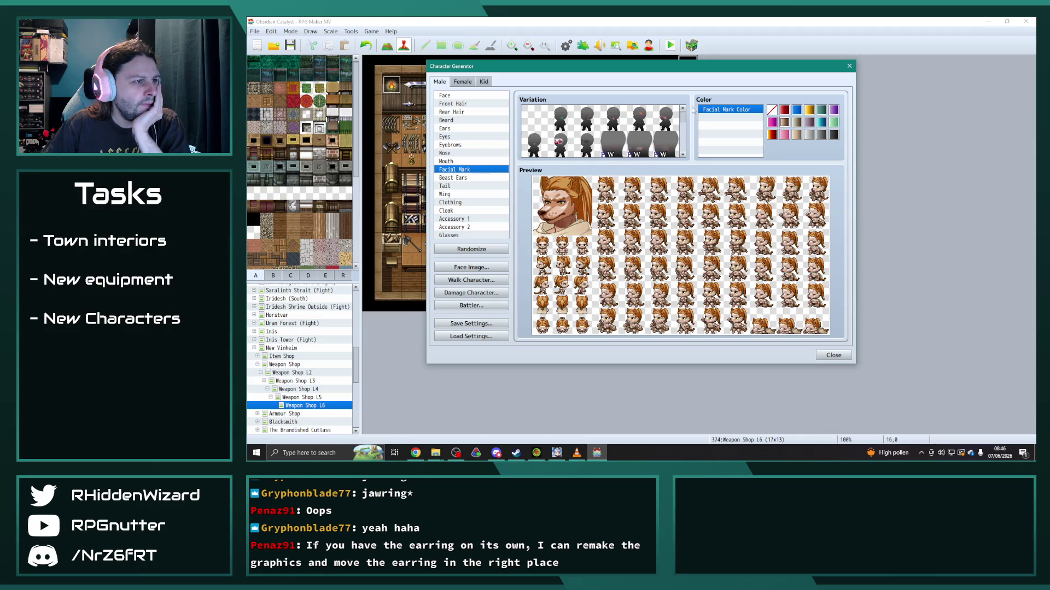
Step: Browse Accessory 1 and Accessory 2 variations, try the fourth Accessory 1 option, then bring back the Generator folder
left_click(456, 218)
scroll(561, 131, "down", 2)
scroll(559, 138, "down", 4)
scroll(559, 139, "down", 4)
scroll(559, 140, "down", 3)
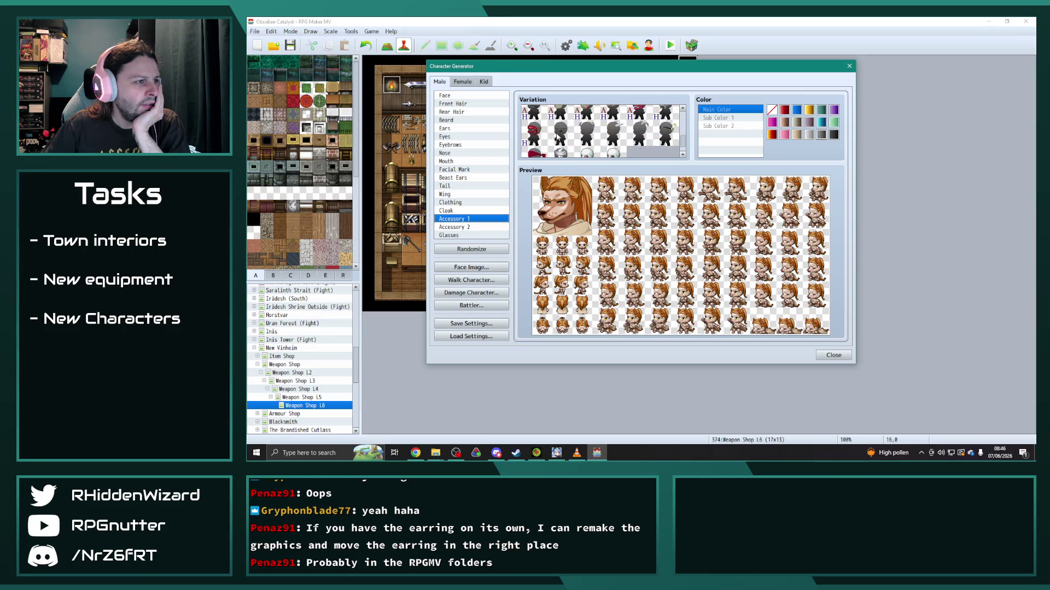
left_click(457, 227)
scroll(544, 139, "down", 3)
scroll(559, 135, "down", 3)
scroll(574, 131, "down", 3)
scroll(608, 127, "down", 3)
scroll(668, 122, "down", 2)
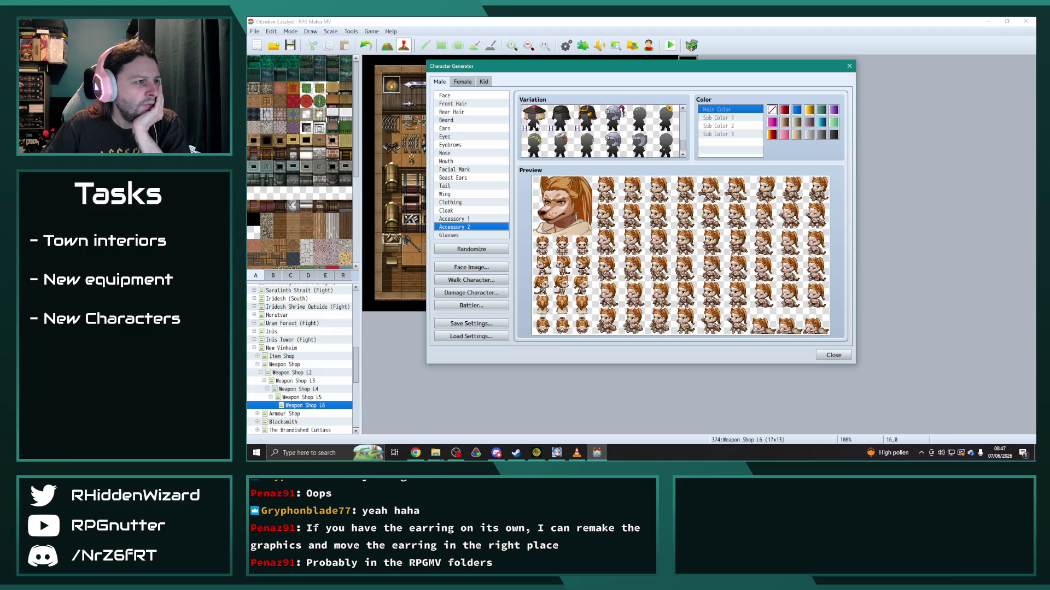
left_click(485, 218)
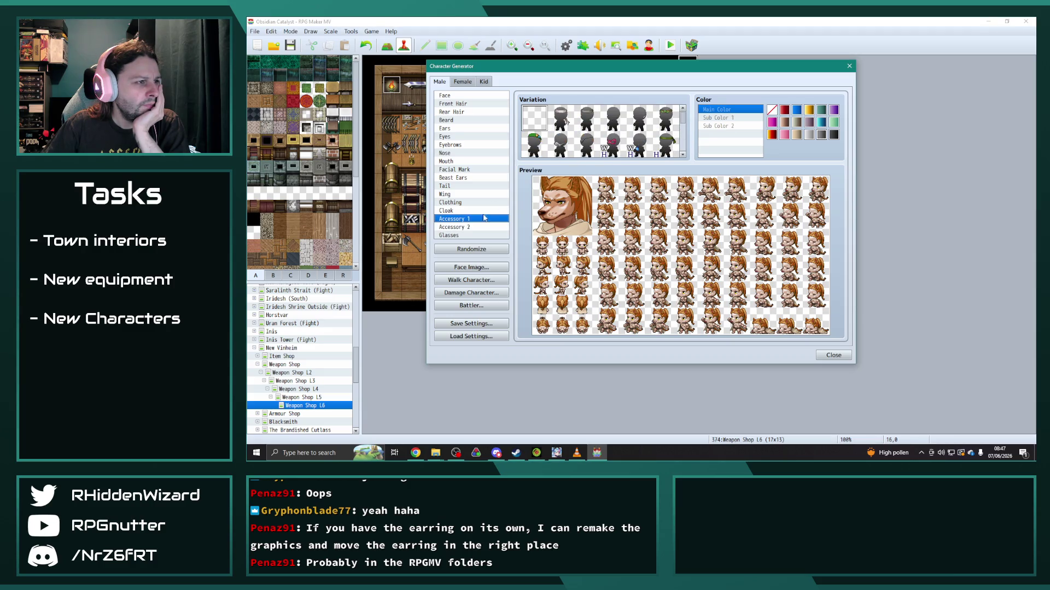
left_click(615, 120)
scroll(542, 123, "down", 2)
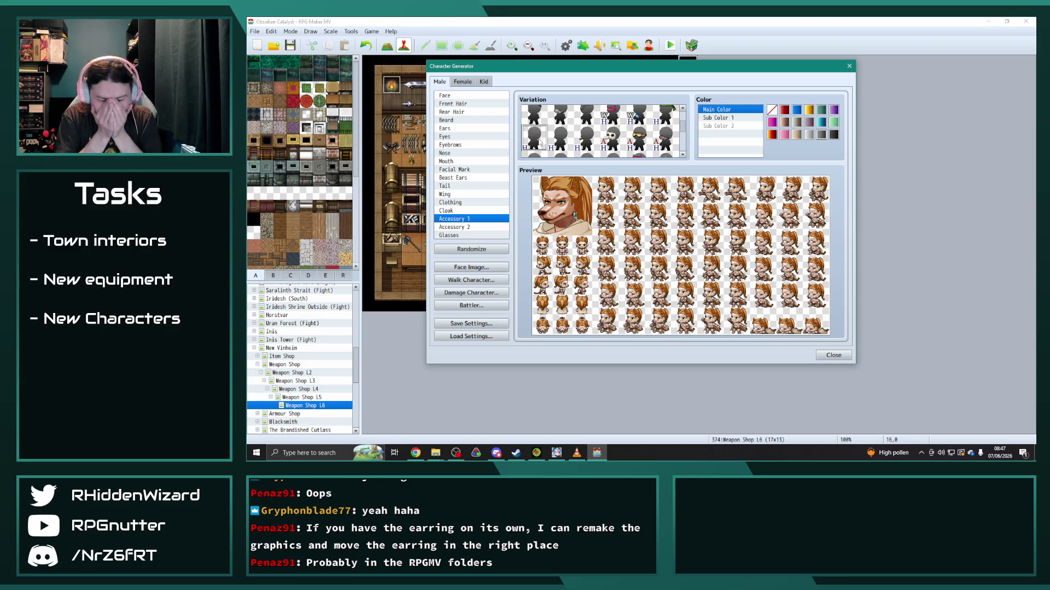
scroll(540, 142, "up", 2)
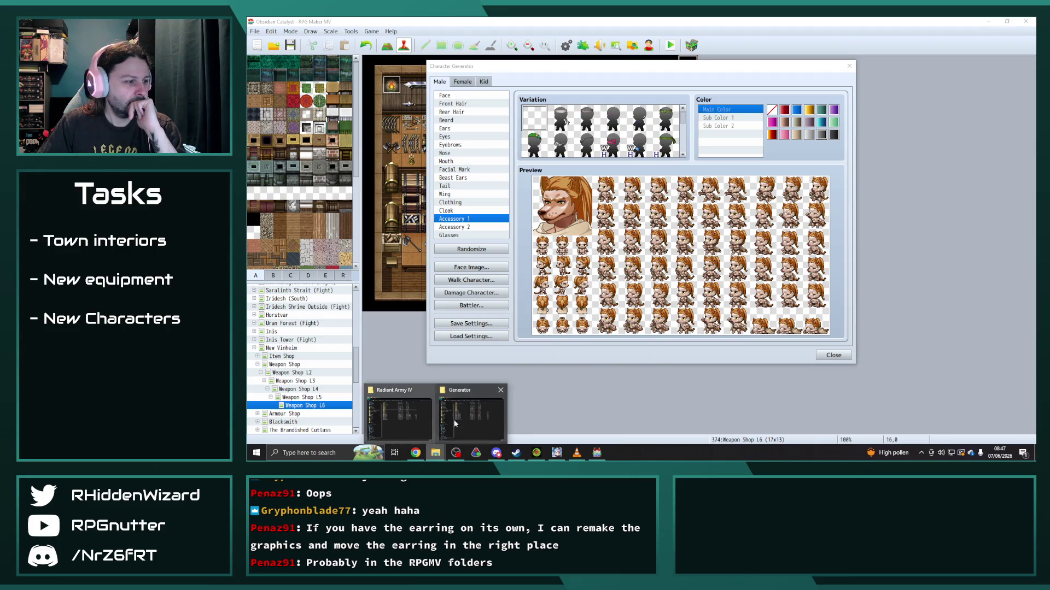
left_click(435, 418)
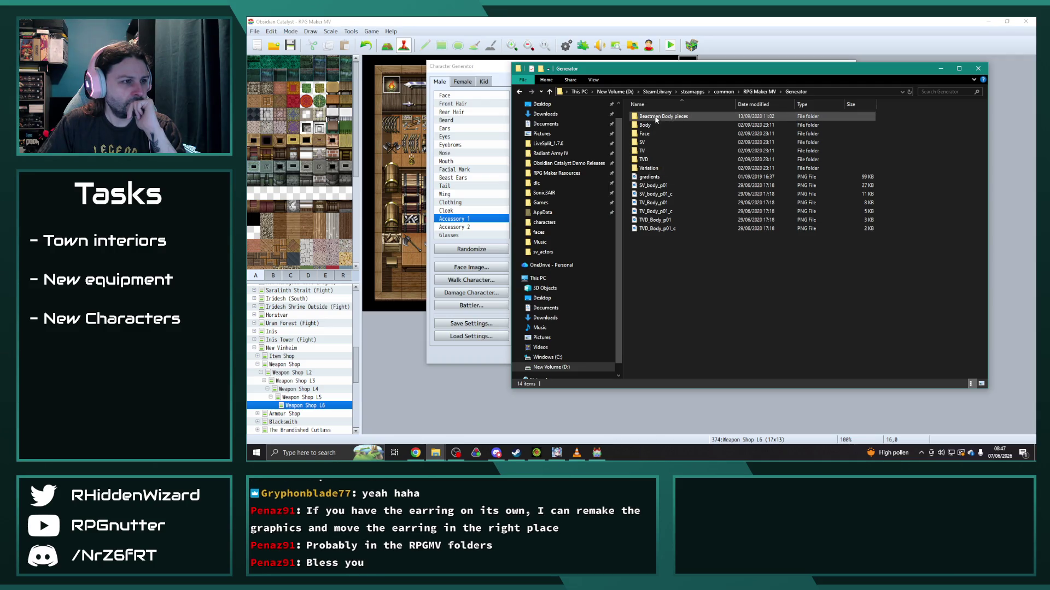
Step: View the SV > Male side-view part images in the Generator folder, then return to the generator
double_click(645, 142)
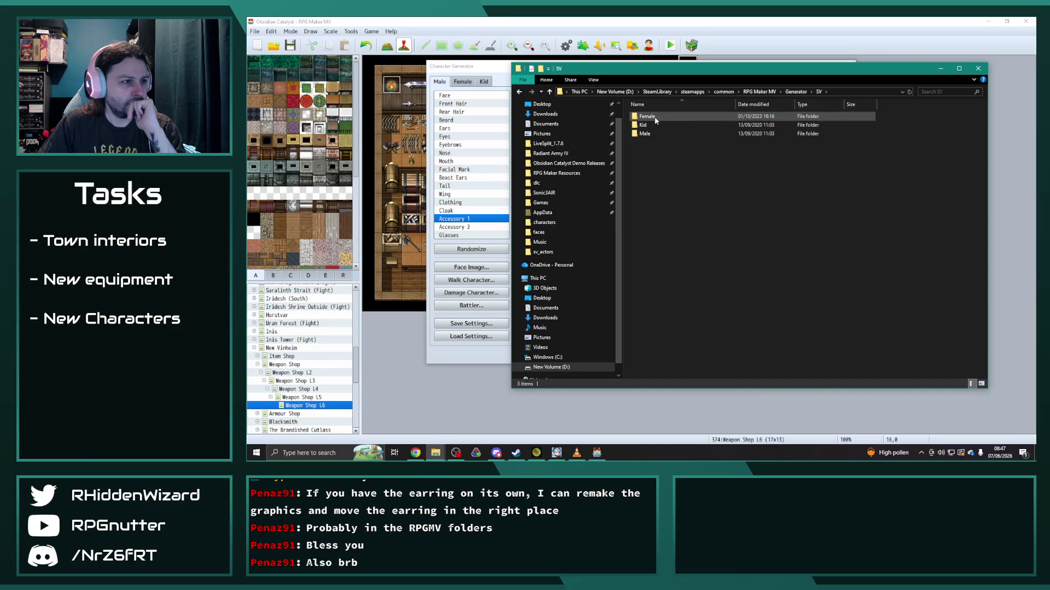
double_click(648, 134)
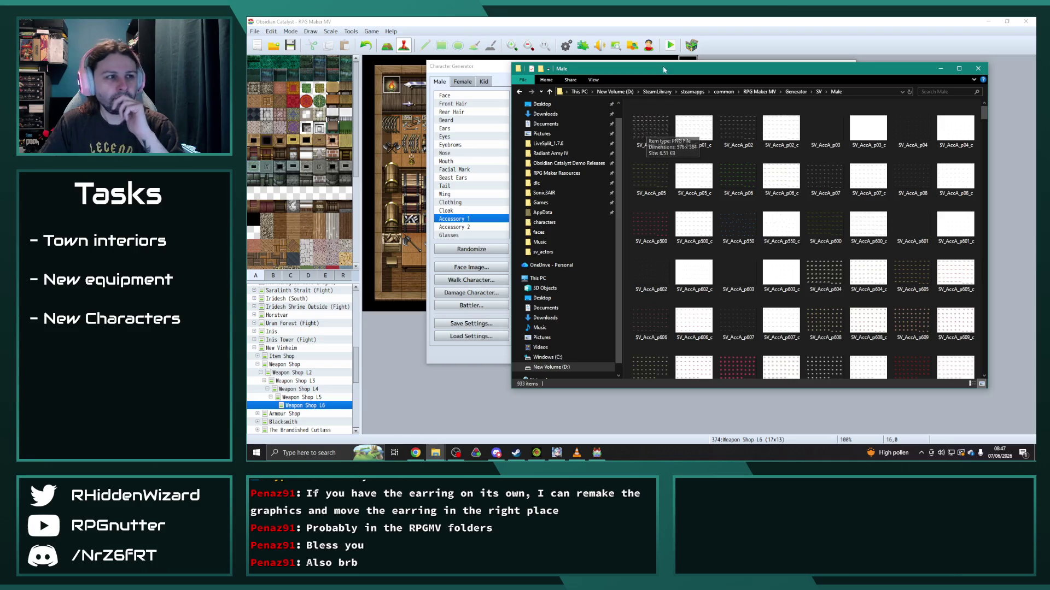
left_click(941, 68)
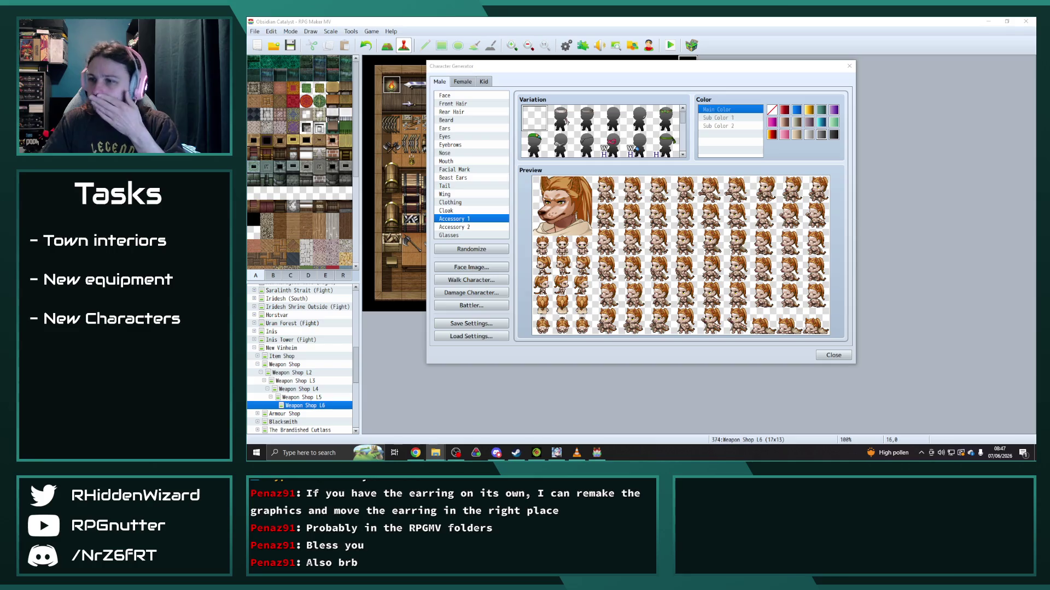
scroll(543, 130, "down", 1)
scroll(543, 130, "down", 3)
scroll(543, 130, "down", 2)
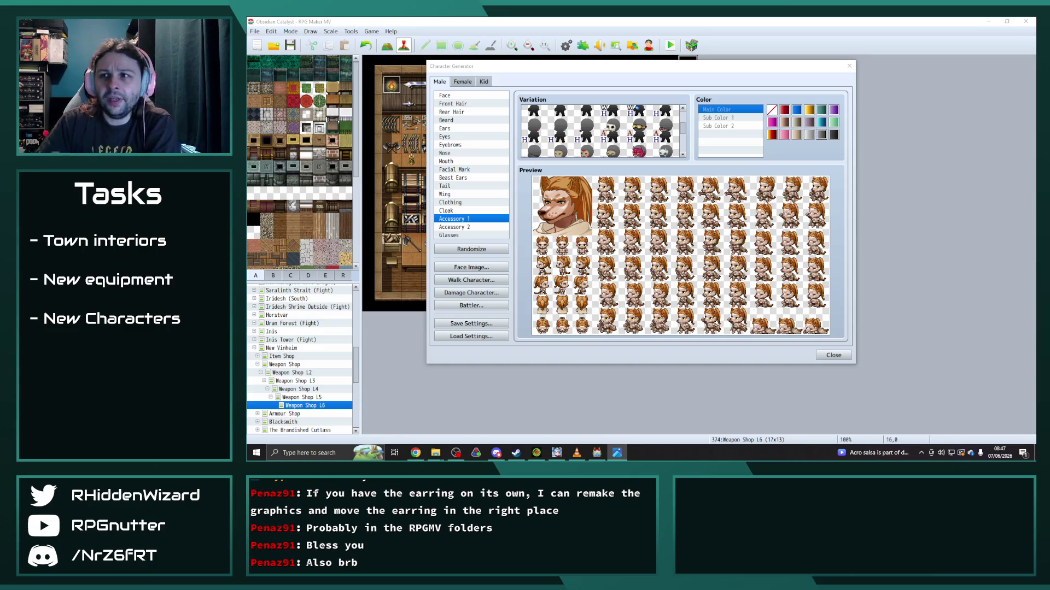
scroll(562, 117, "up", 3)
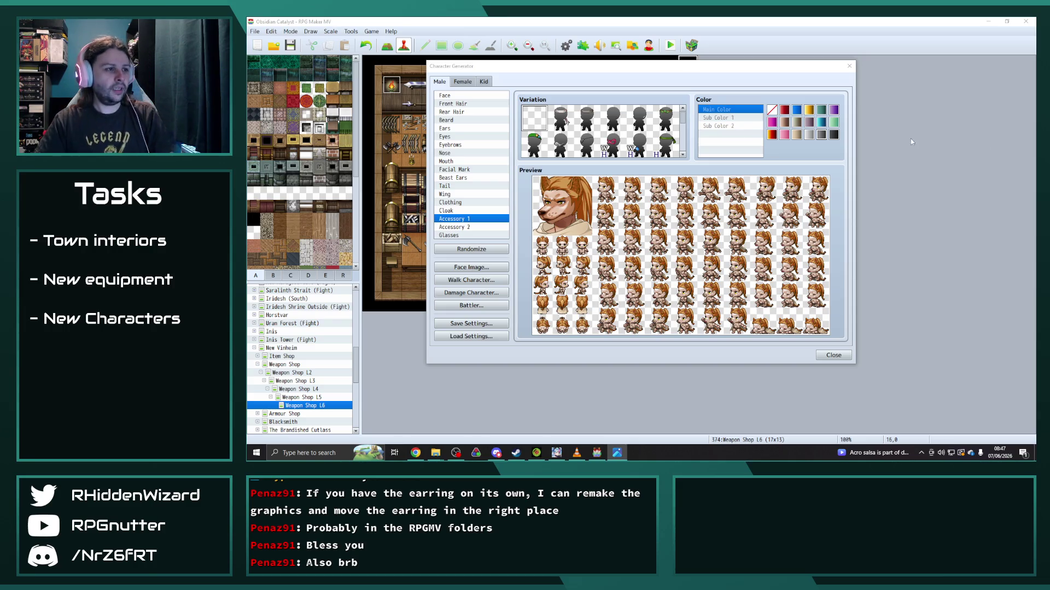
scroll(644, 127, "down", 3)
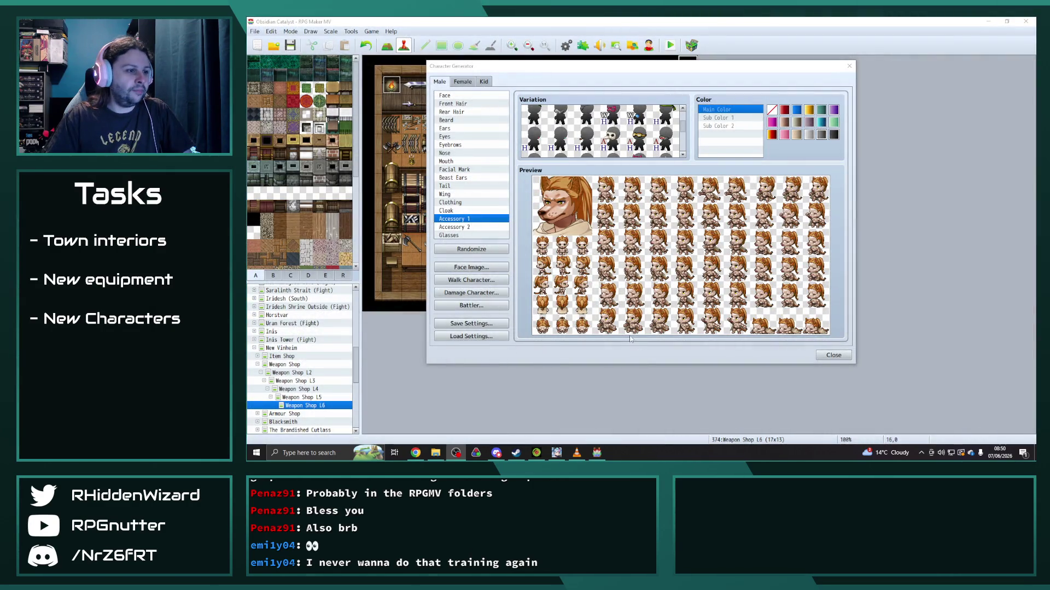
left_click(834, 356)
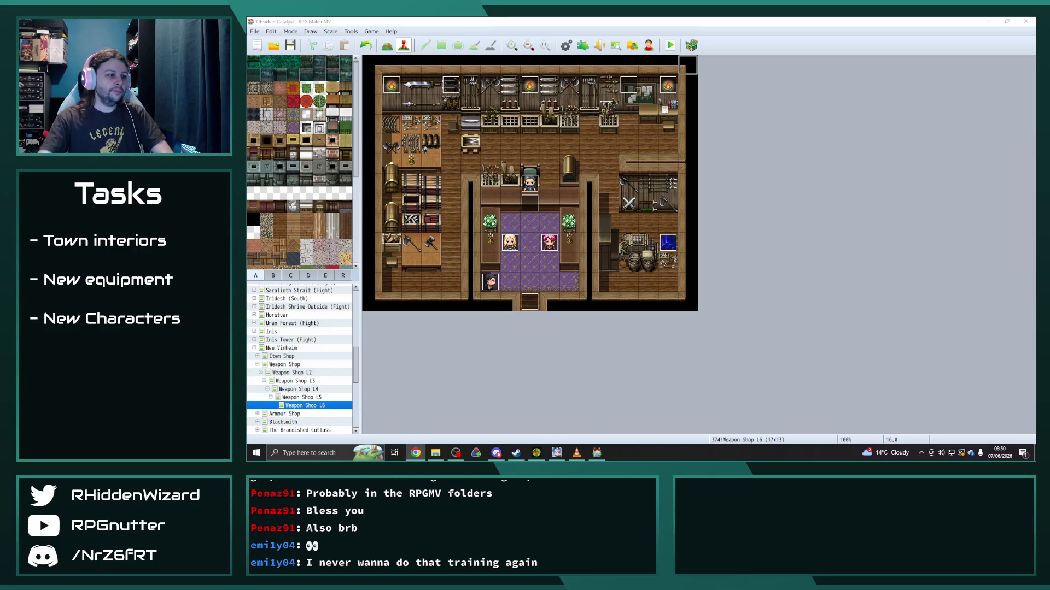
Step: Set the Lyle event's image to the Lyle sprite, save it, and open the Weapon Shop map
double_click(549, 241)
double_click(456, 263)
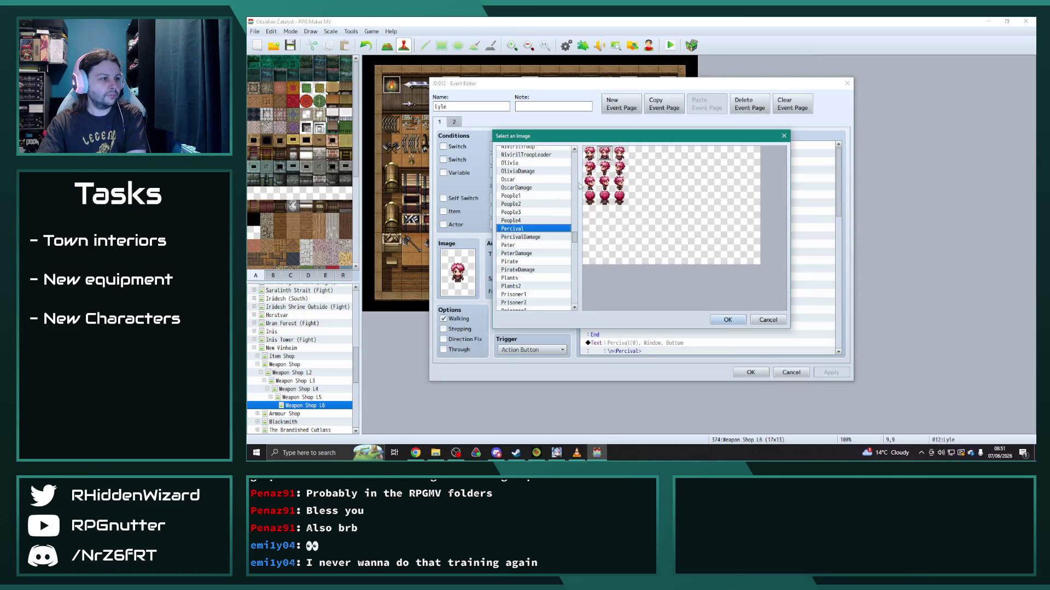
scroll(533, 230, "up", 6)
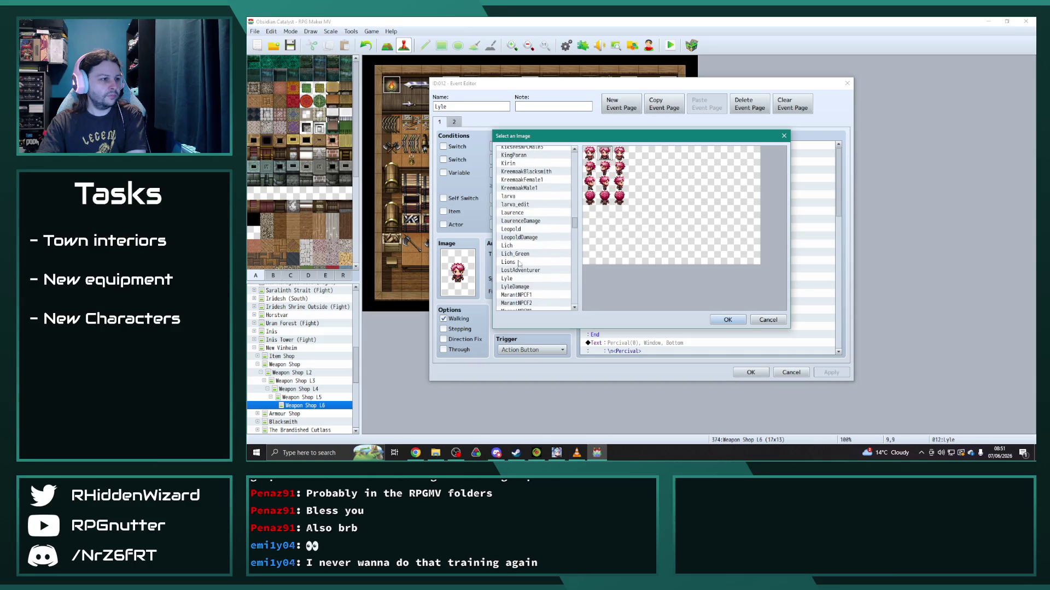
left_click(519, 271)
left_click(513, 279)
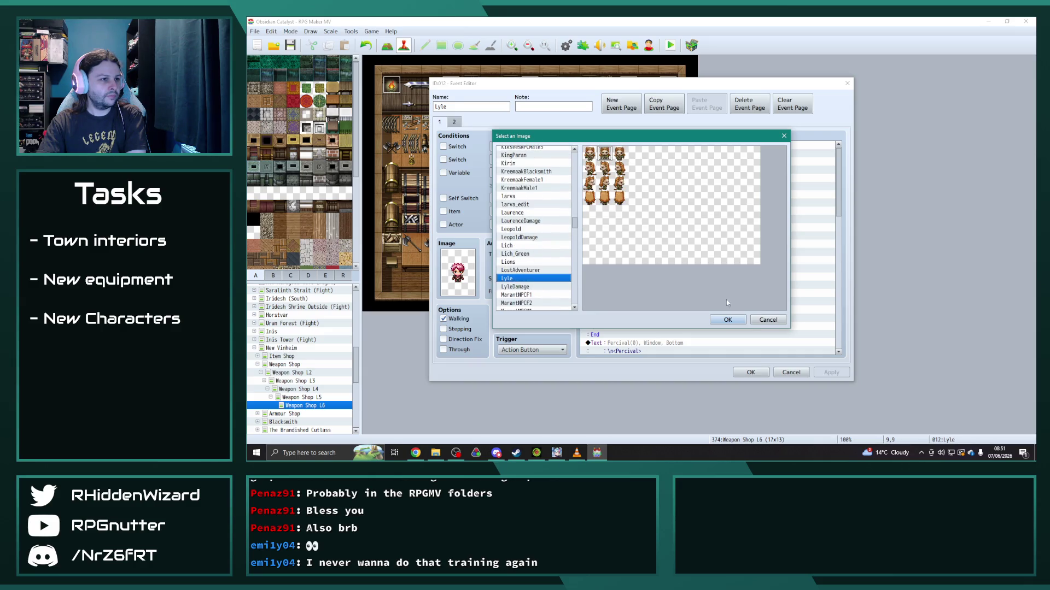
left_click(727, 320)
left_click(830, 373)
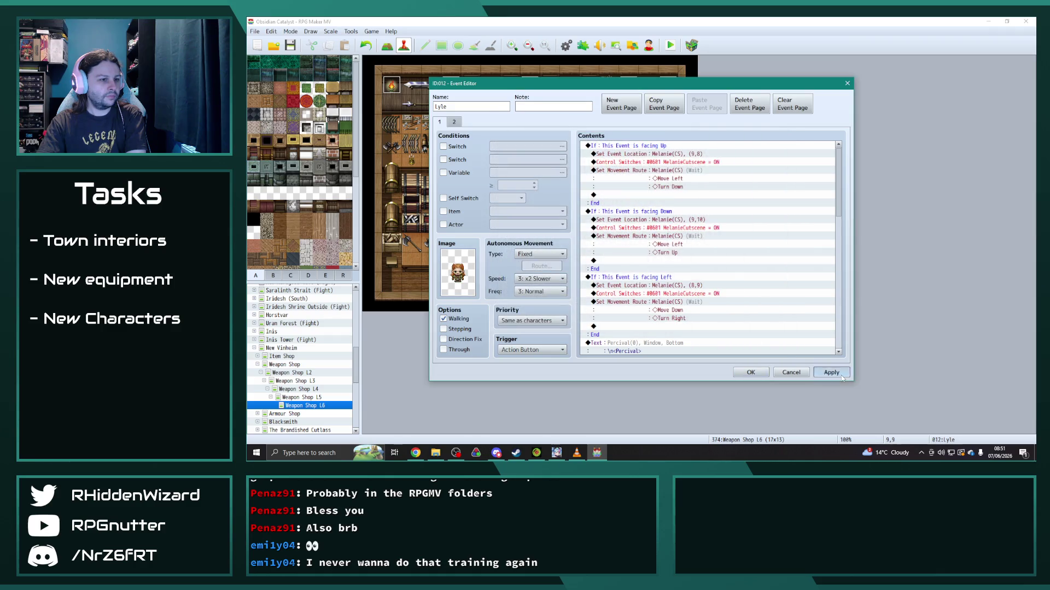
left_click(749, 373)
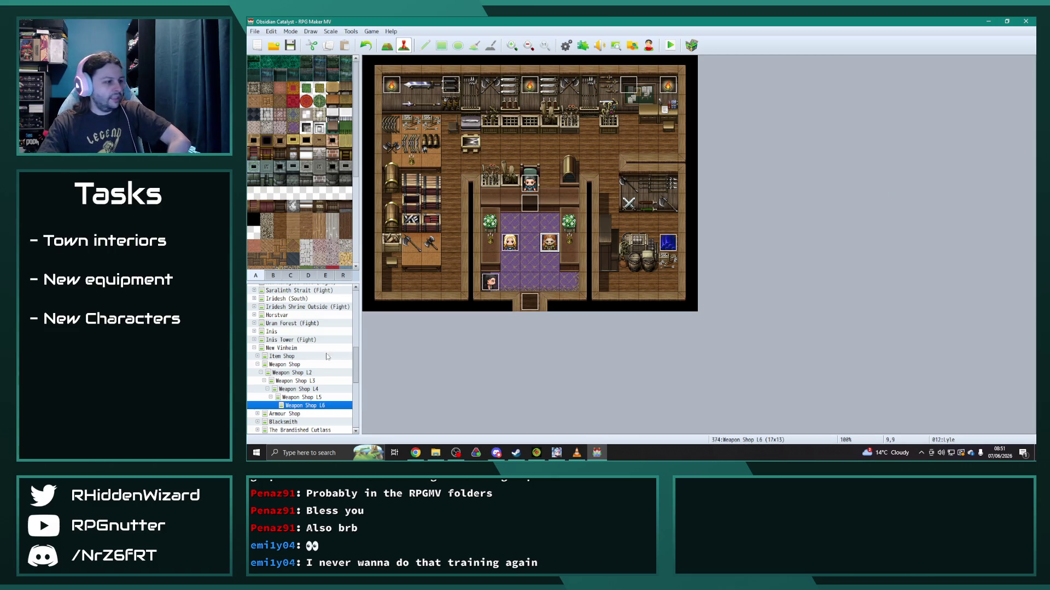
left_click(259, 365)
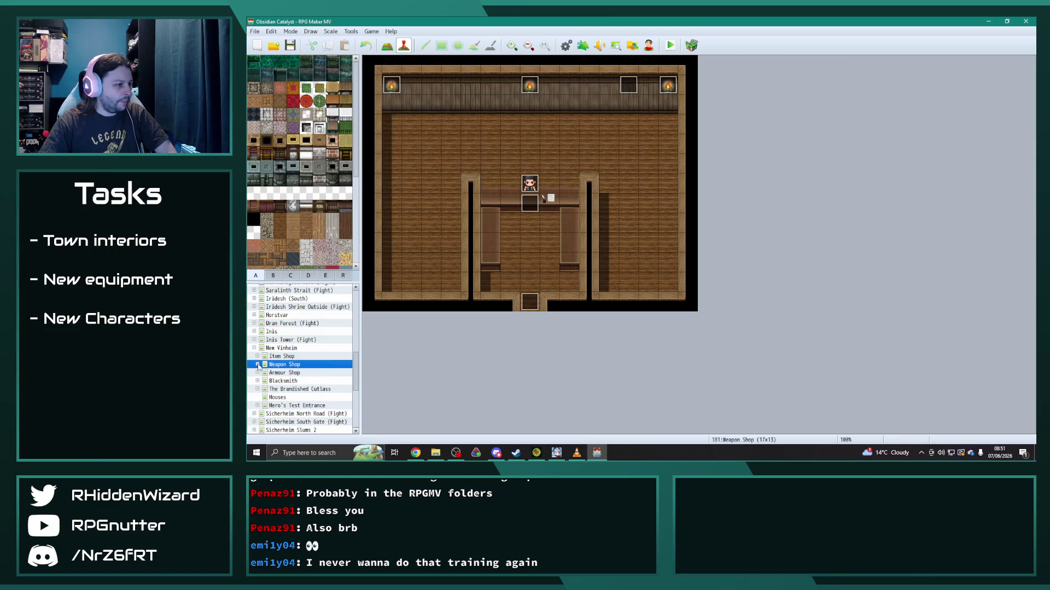
Step: Set the Maya (Ninja) event on Item Shop L6 to the Maya walking sprite and return to Item Shop
left_click(261, 357)
left_click(301, 398)
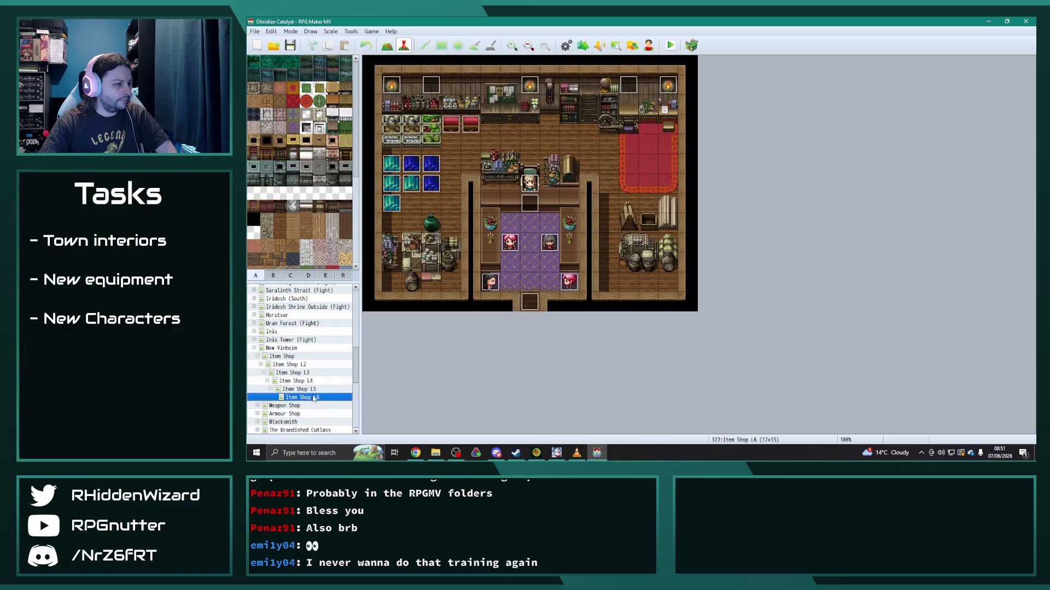
double_click(569, 281)
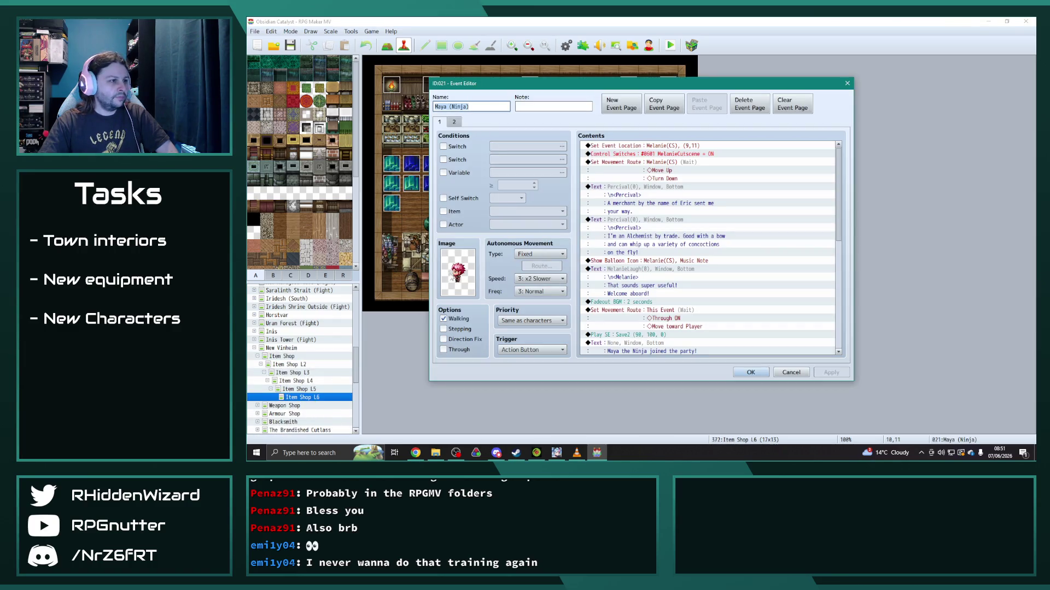
double_click(457, 271)
scroll(579, 237, "up", 8)
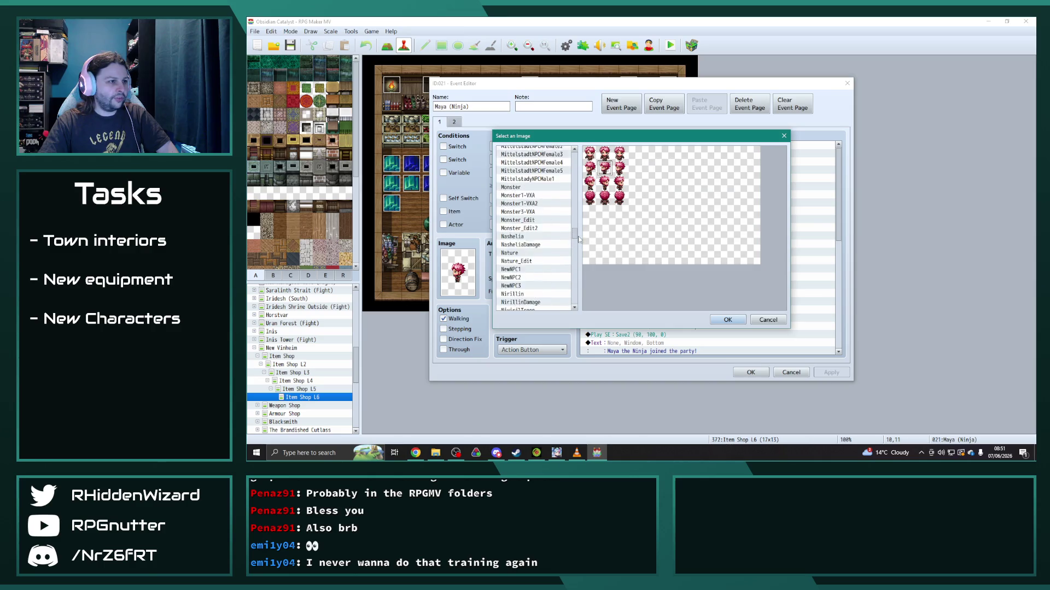
scroll(579, 235, "up", 6)
scroll(580, 234, "up", 3)
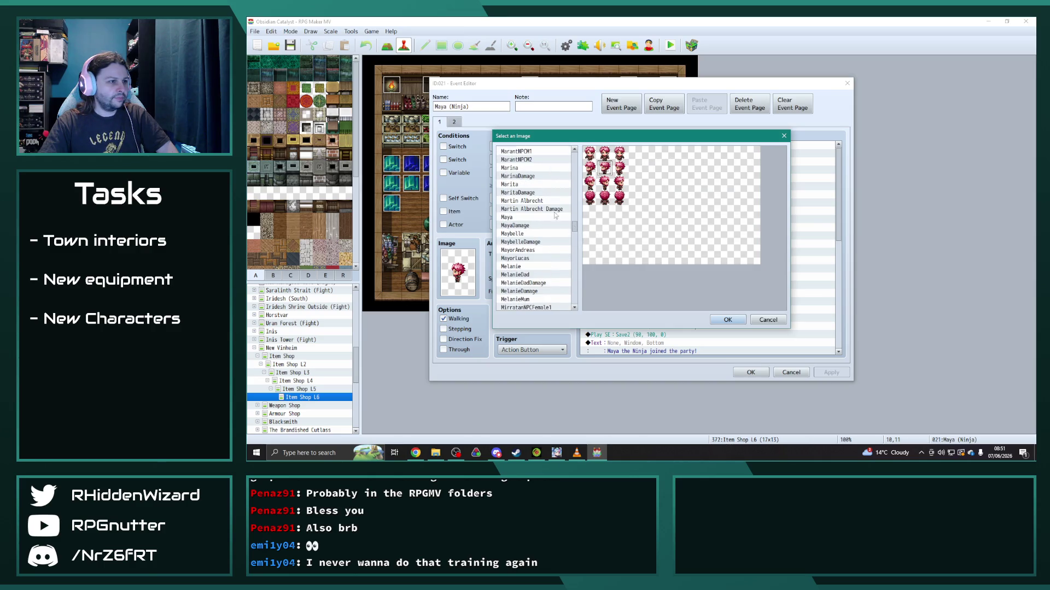
double_click(511, 216)
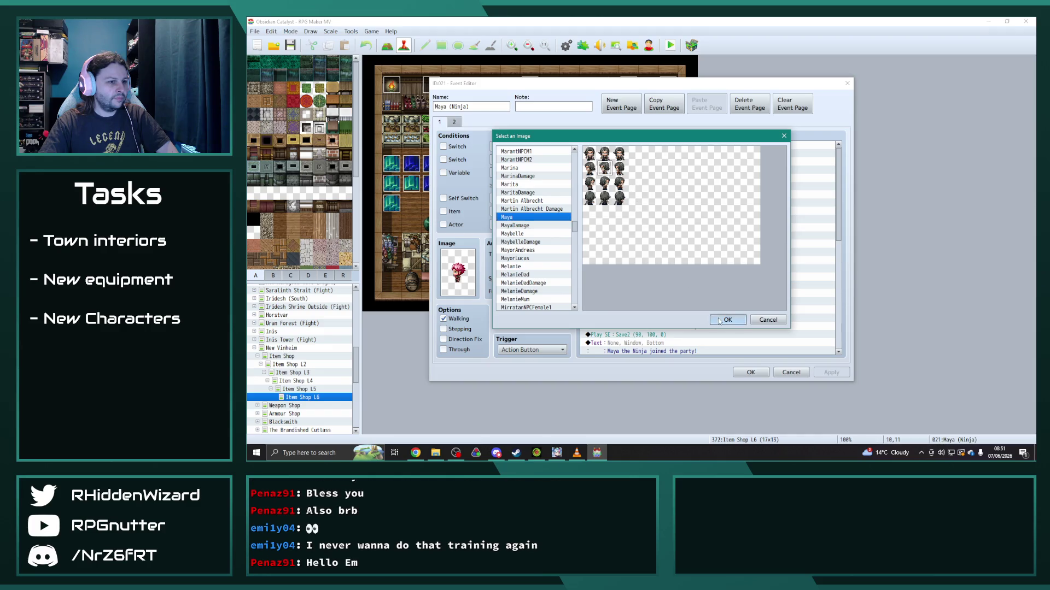
left_click(750, 373)
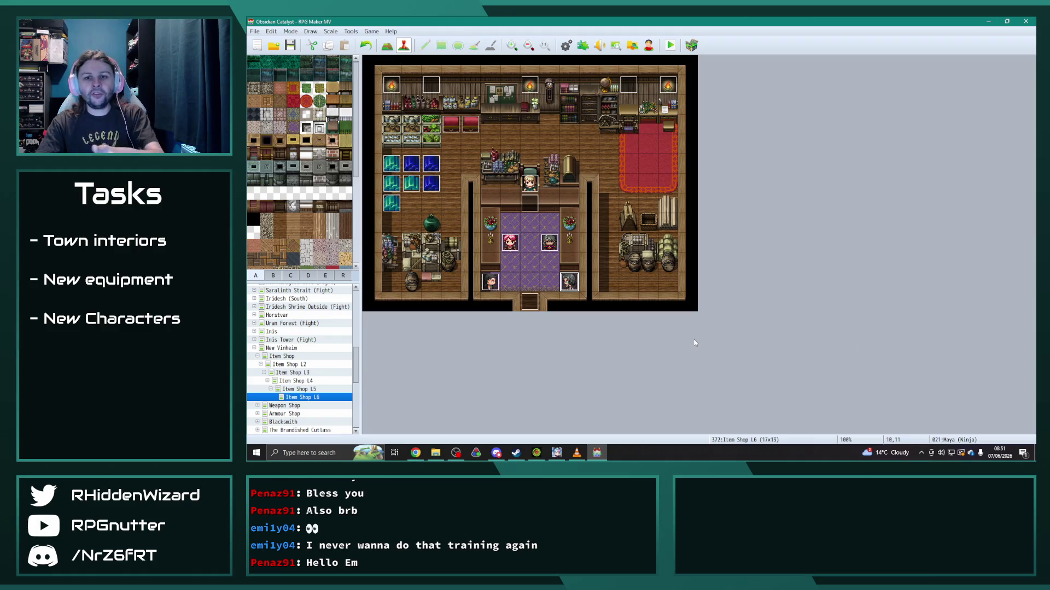
left_click(258, 356)
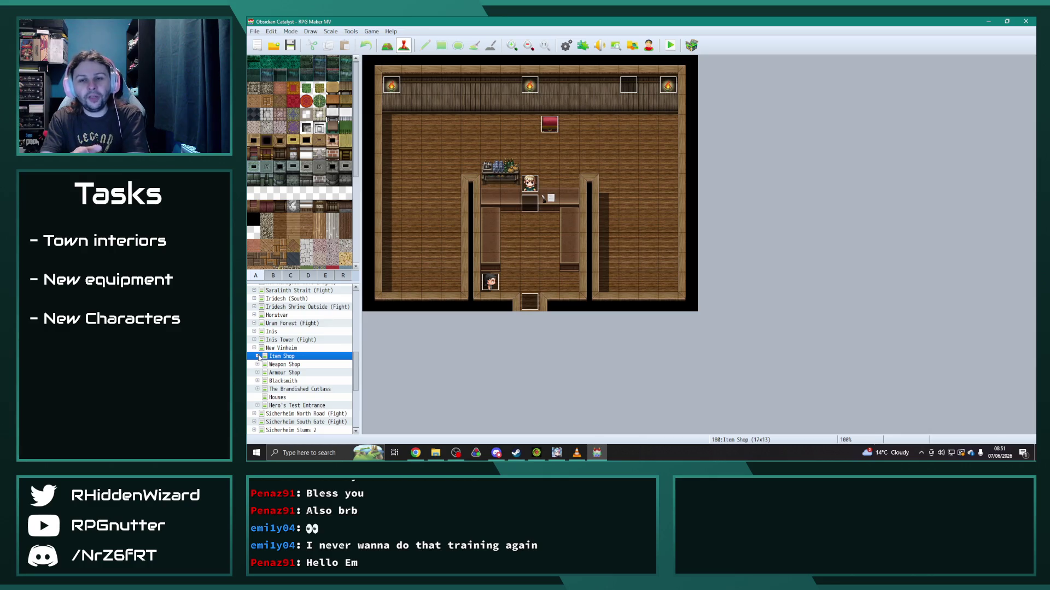
Step: Set the Raymond (Lancer) event on Armour Shop L6 to the Raymond sprite instead of Percival's
left_click(287, 373)
left_click(258, 373)
left_click(306, 413)
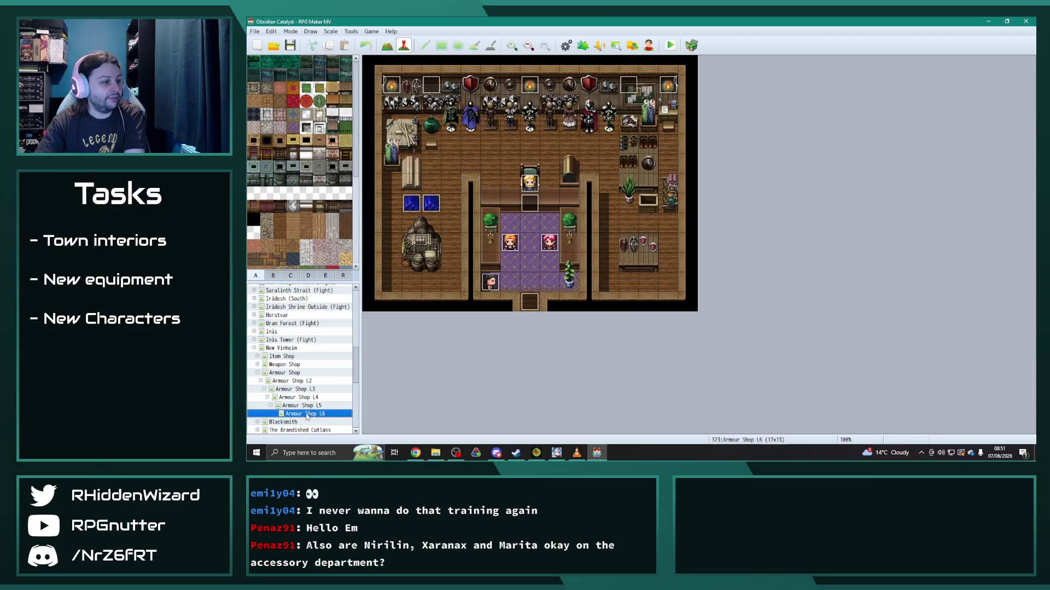
double_click(550, 243)
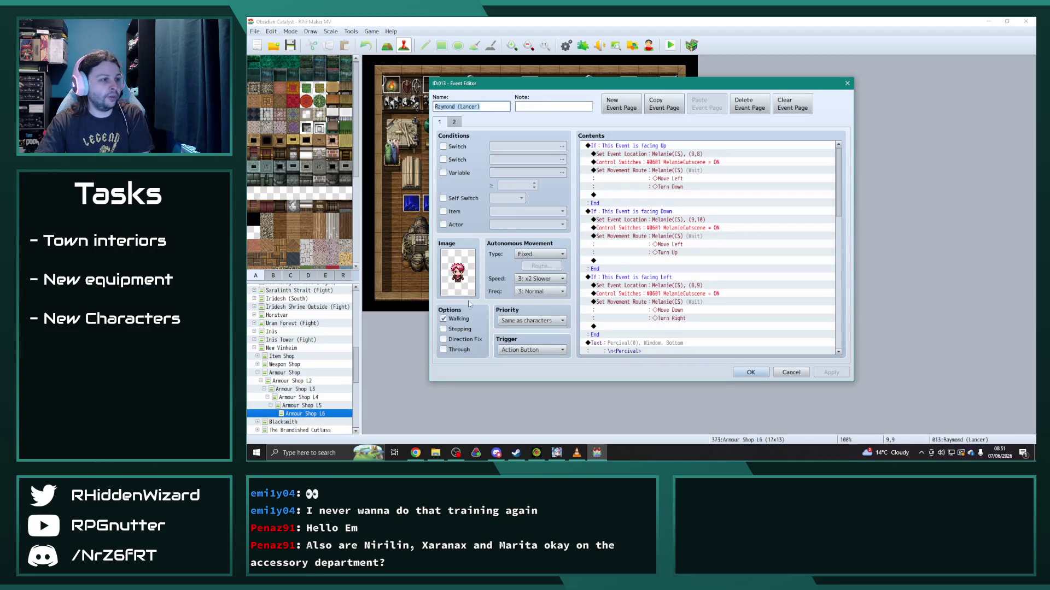
double_click(458, 274)
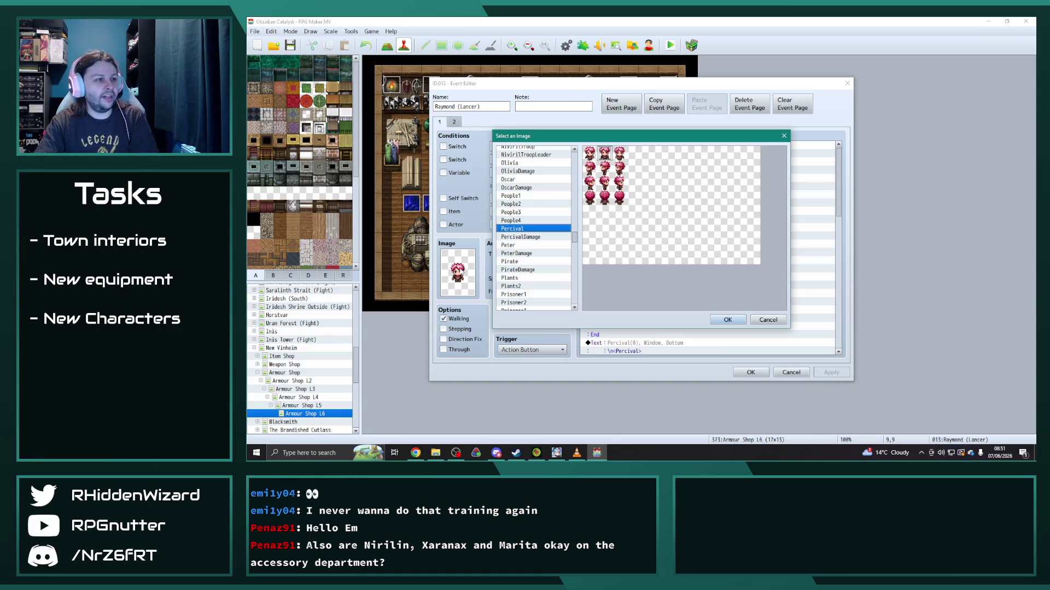
scroll(574, 244, "down", 3)
scroll(574, 239, "down", 3)
scroll(573, 244, "down", 2)
scroll(574, 244, "down", 3)
scroll(573, 242, "down", 3)
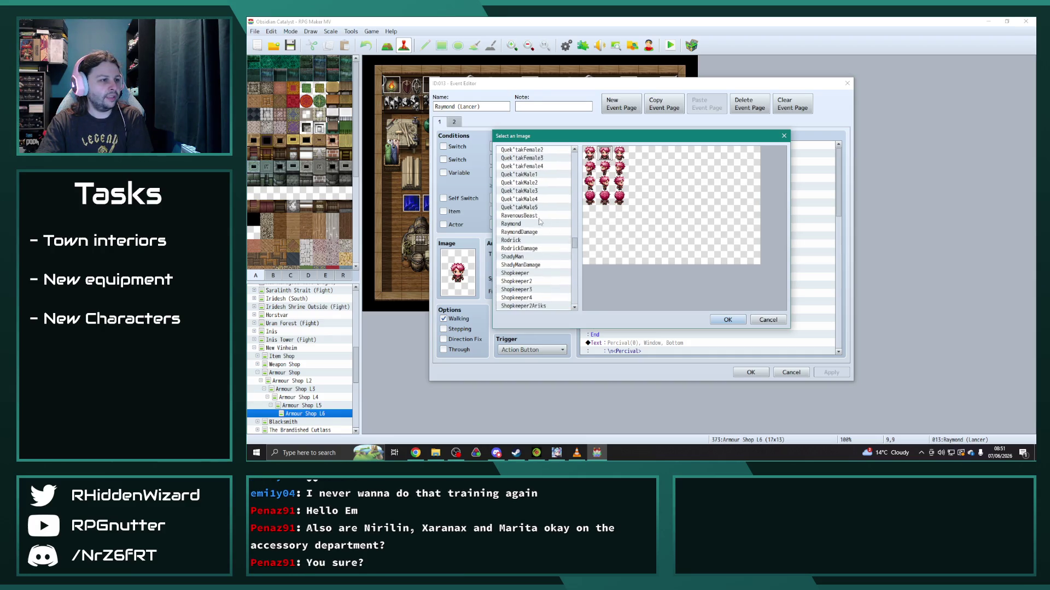
left_click(518, 223)
left_click(728, 320)
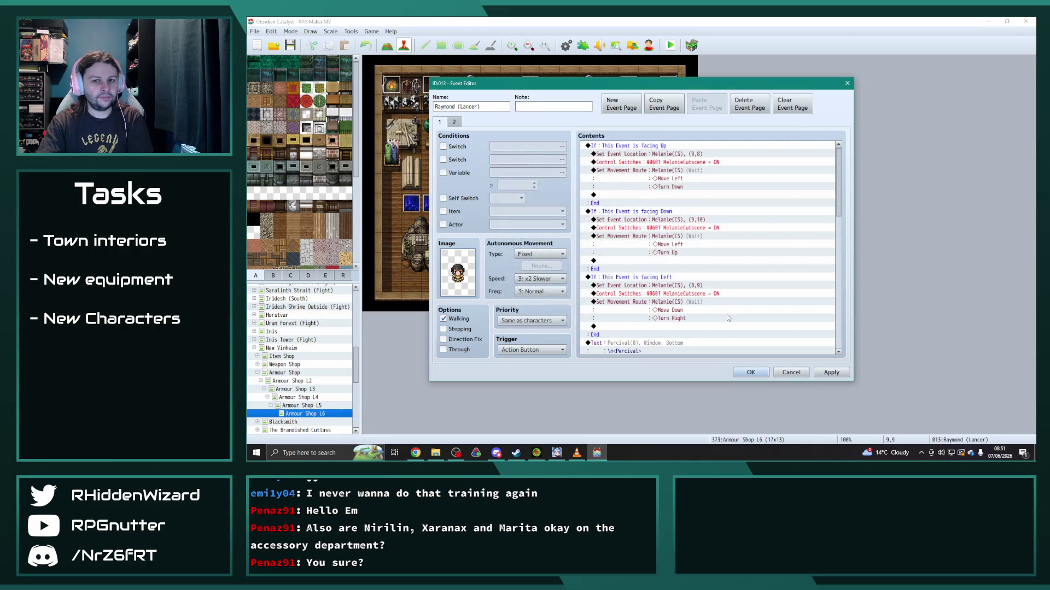
left_click(750, 372)
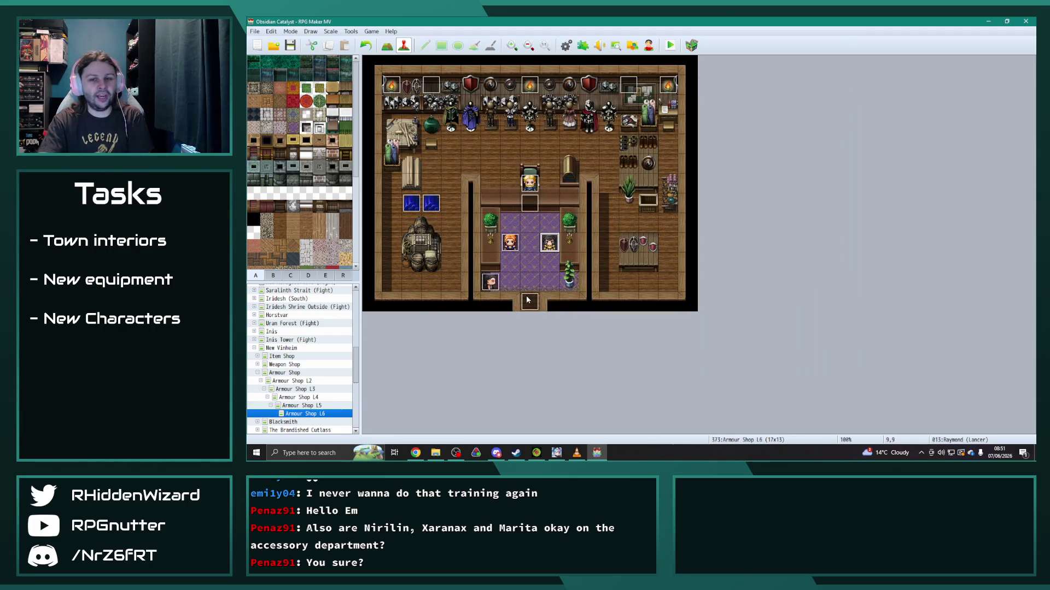
left_click(261, 377)
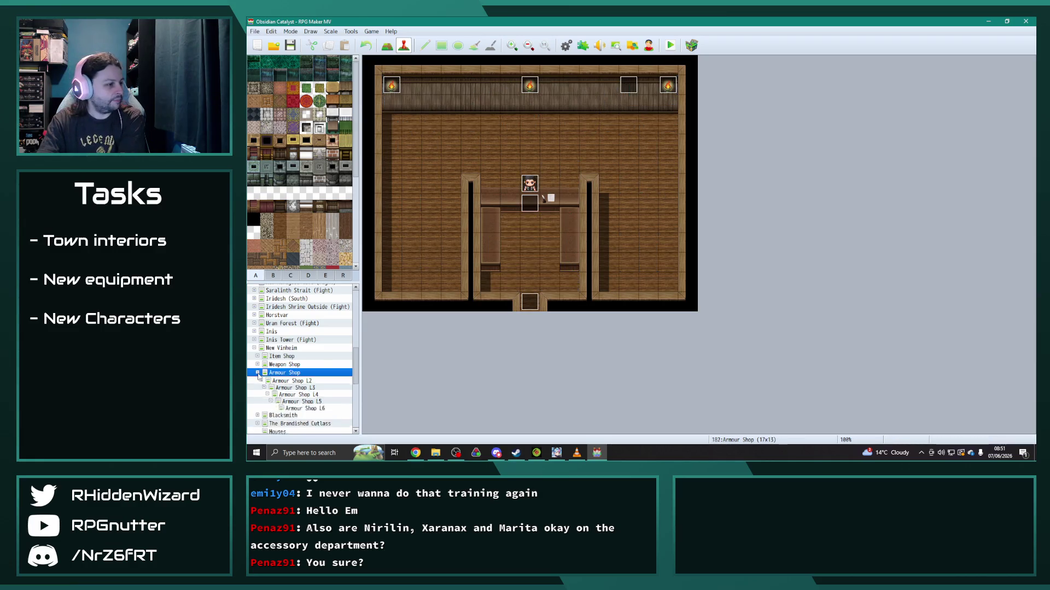
Step: Set the Ellie event on Blacksmith L6 to the Ellie sprite instead of Arthur's, then return to Blacksmith
left_click(258, 381)
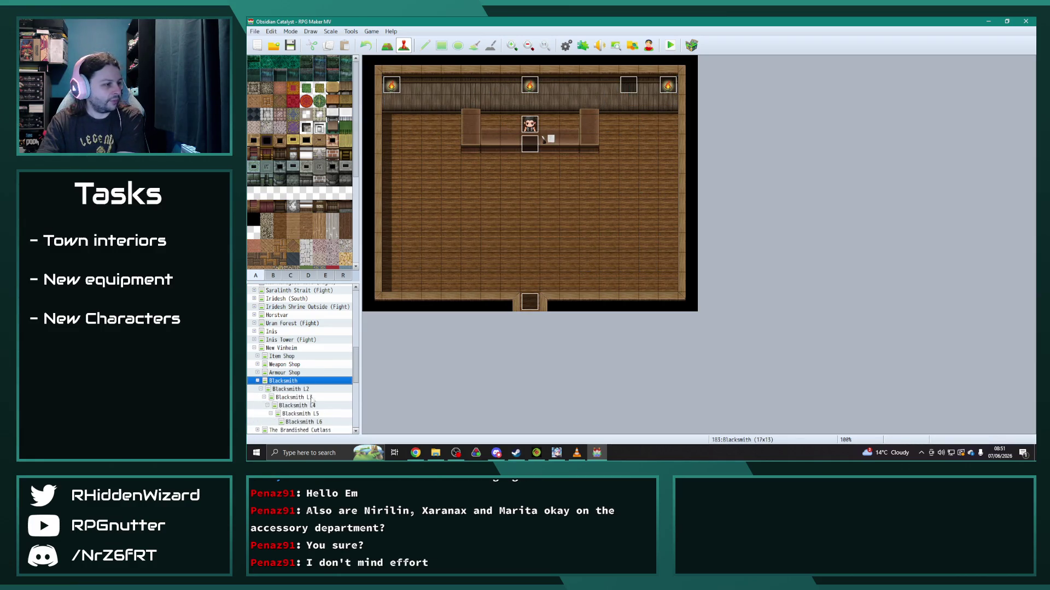
left_click(304, 422)
double_click(668, 225)
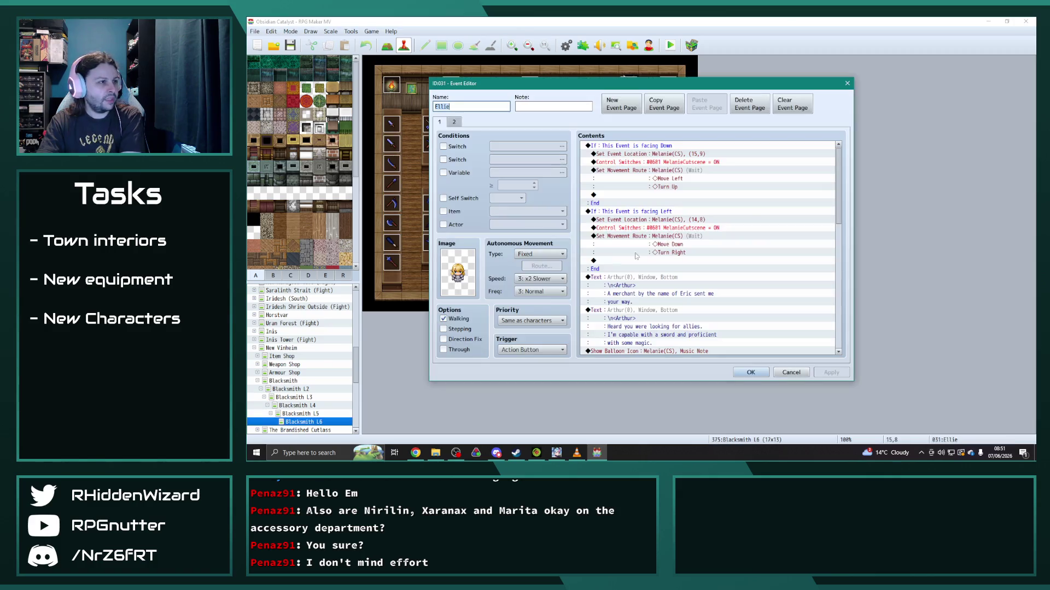
double_click(458, 273)
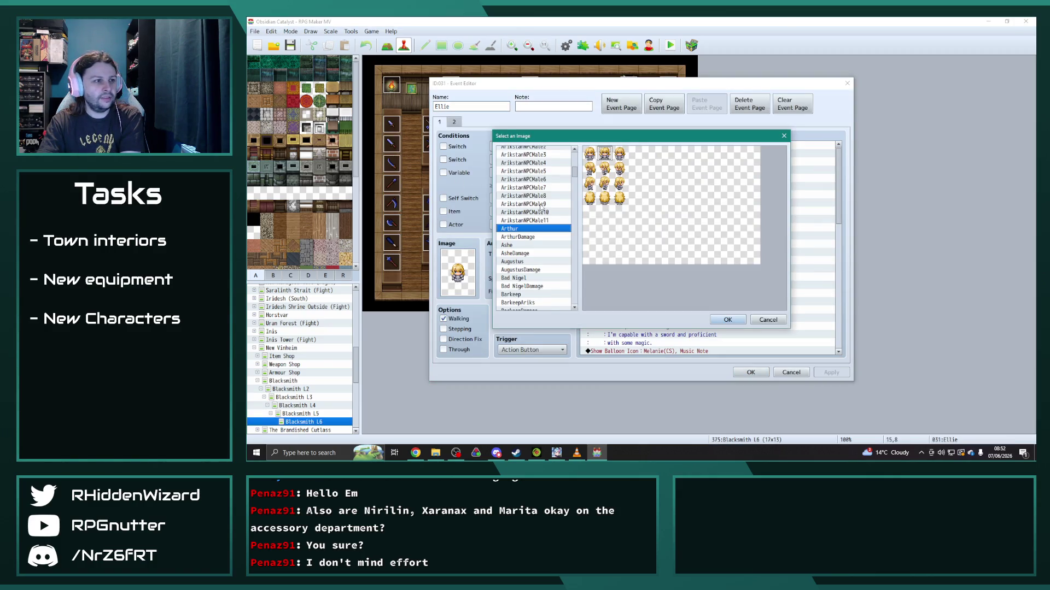
left_click_drag(575, 175, 574, 195)
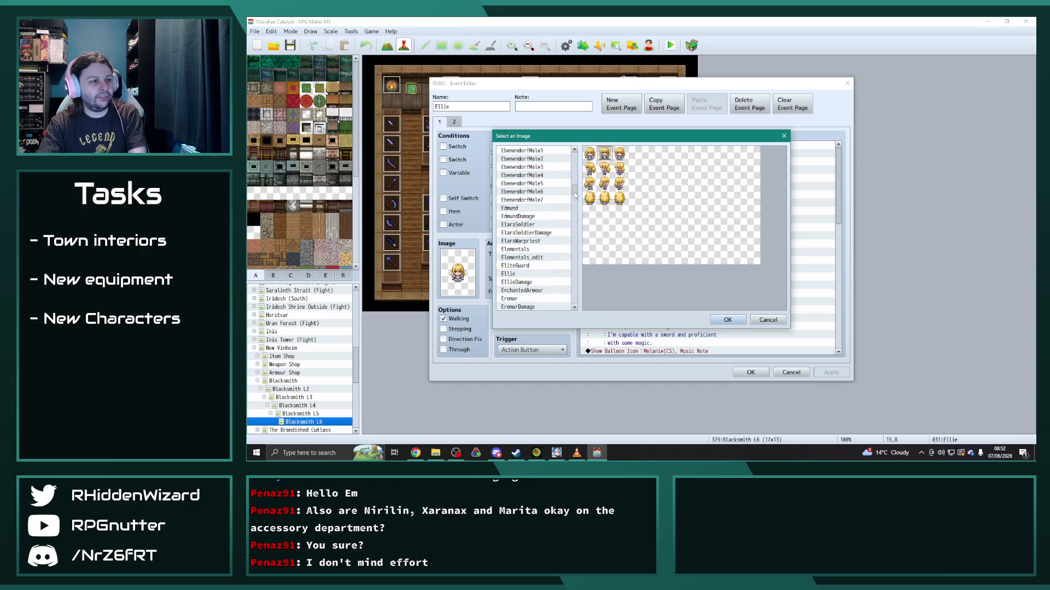
left_click(516, 274)
left_click(727, 320)
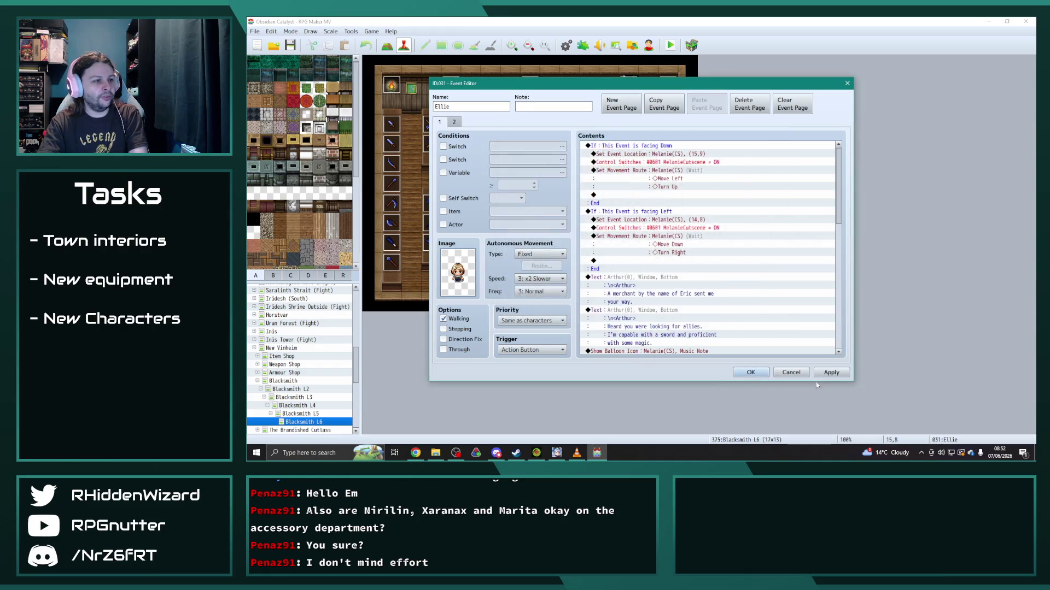
left_click(751, 373)
scroll(319, 377, "down", 1)
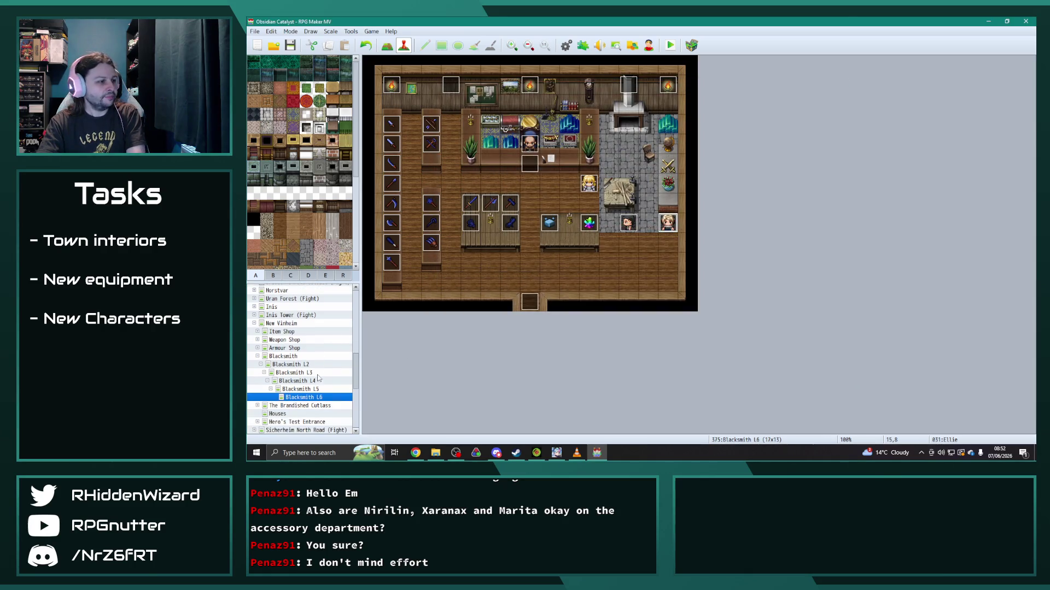
left_click(259, 357)
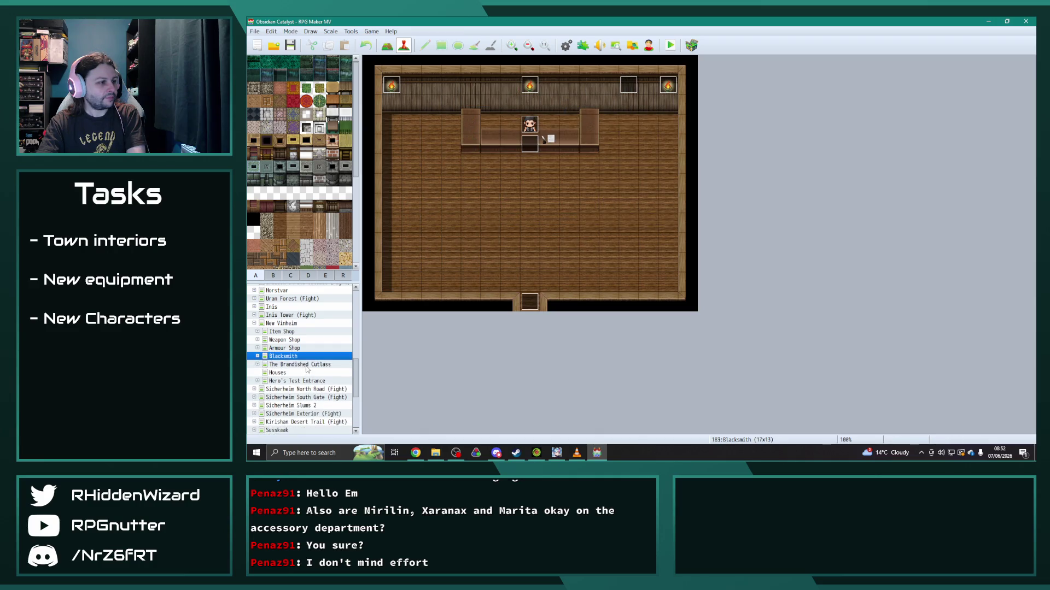
left_click(566, 45)
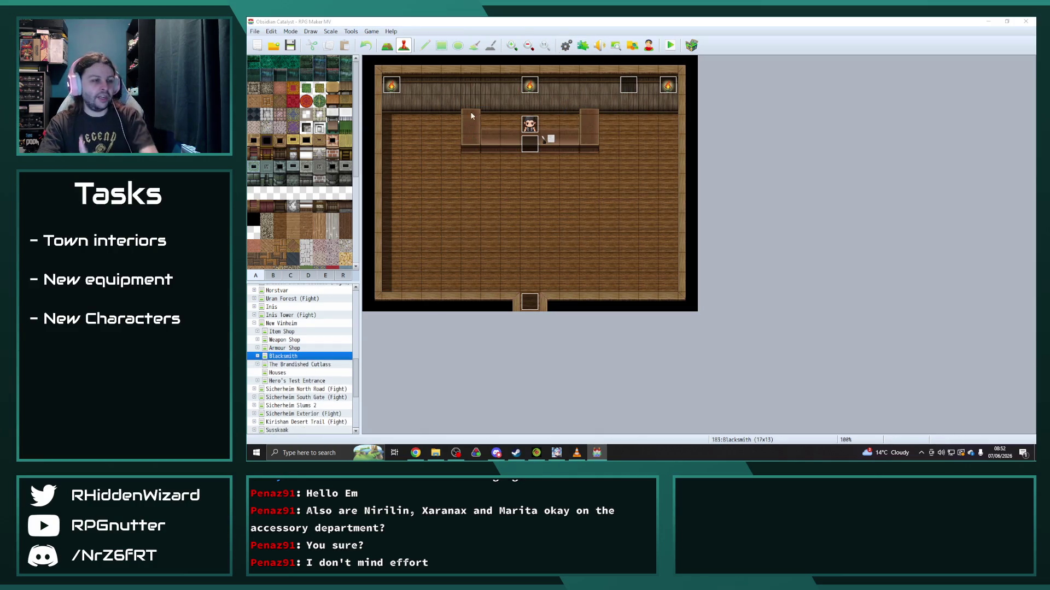
scroll(501, 230, "down", 8)
Step: Assign actor Raymond his face portrait, Raymond walking sprite and battler images
left_click(488, 243)
left_click(491, 260)
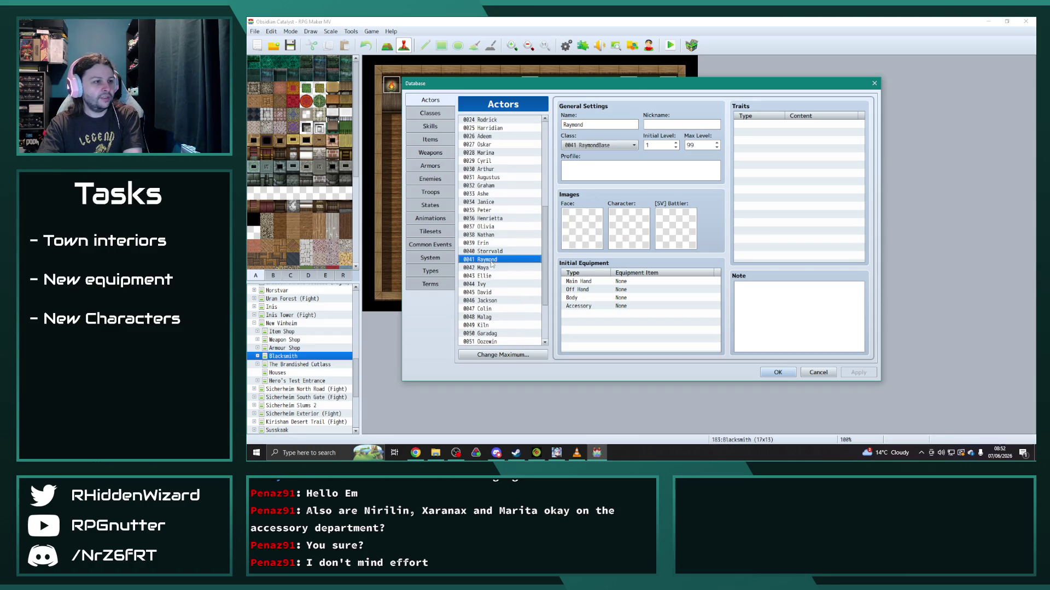
double_click(584, 227)
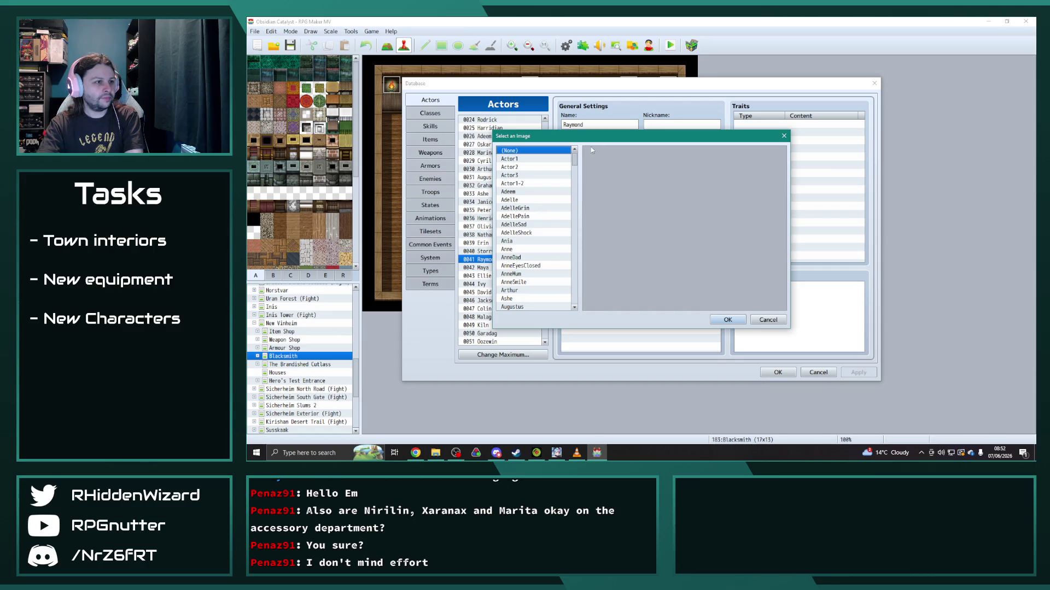
key("r")
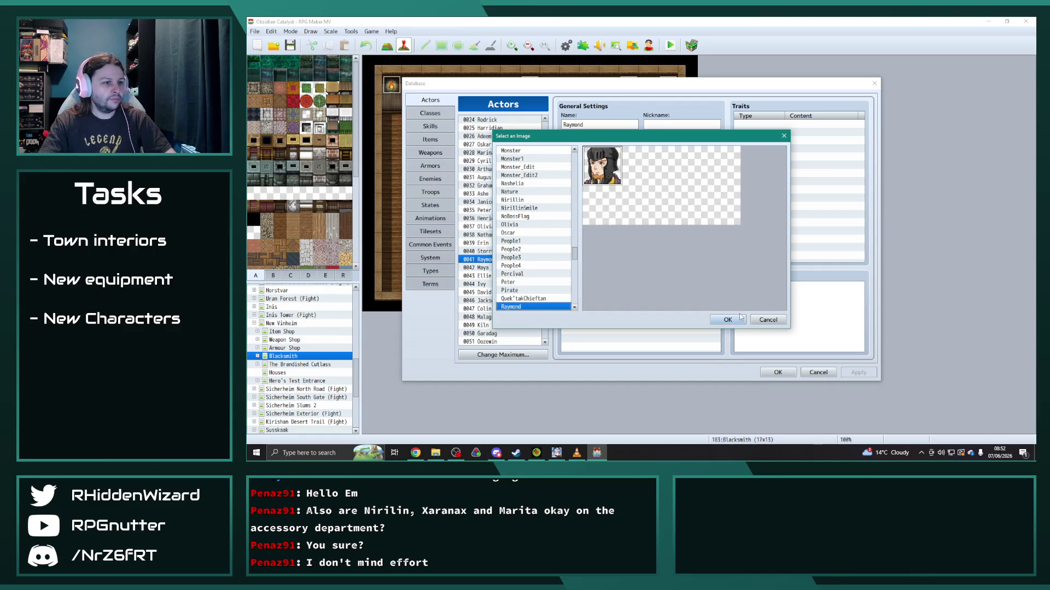
left_click(728, 320)
double_click(631, 231)
key("r")
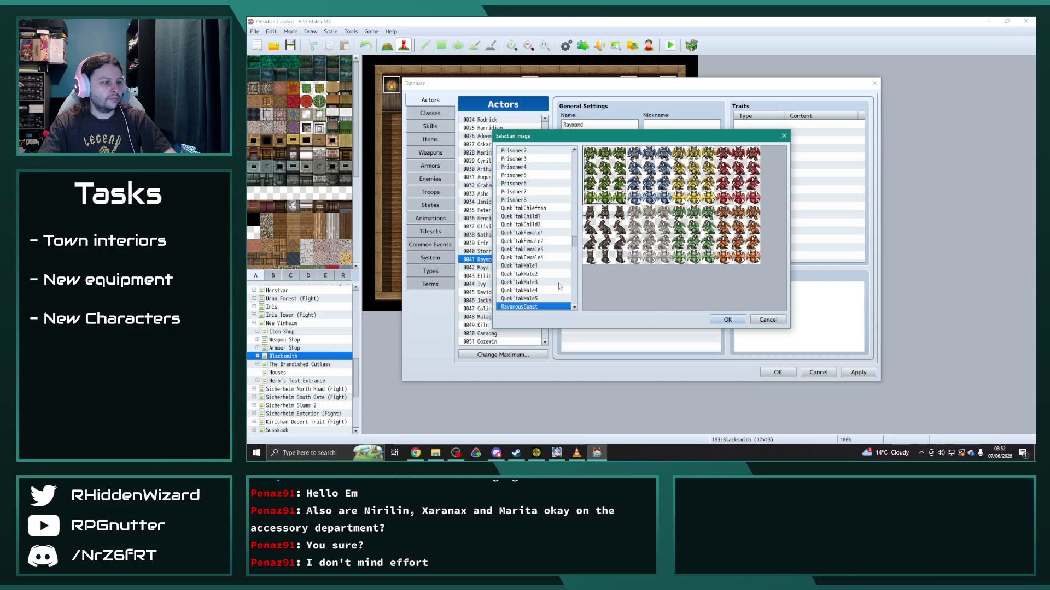
scroll(559, 286, "down", 1)
left_click(527, 308)
left_click(728, 320)
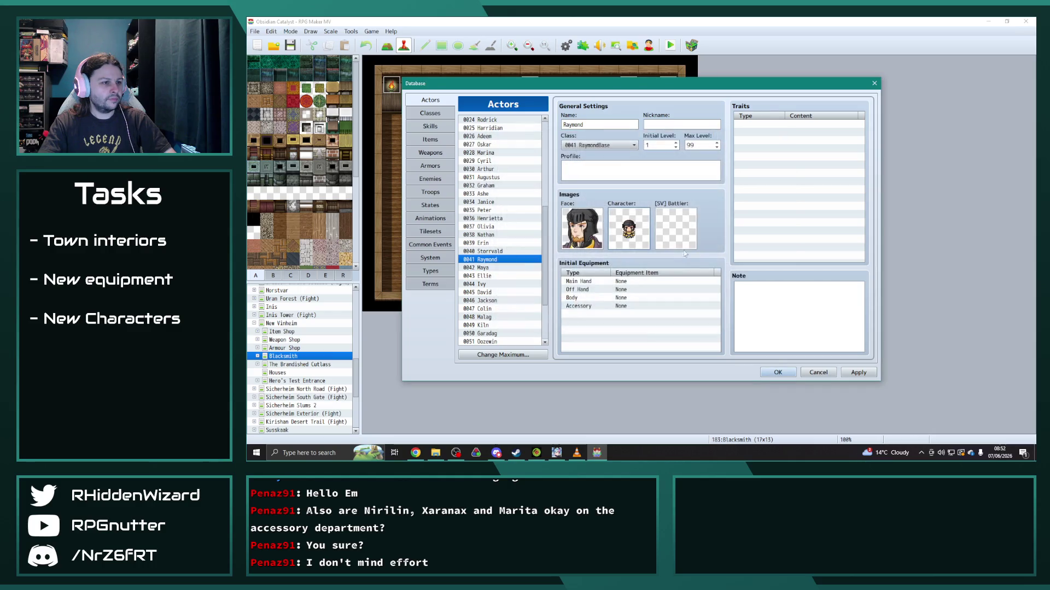
double_click(670, 237)
key("r")
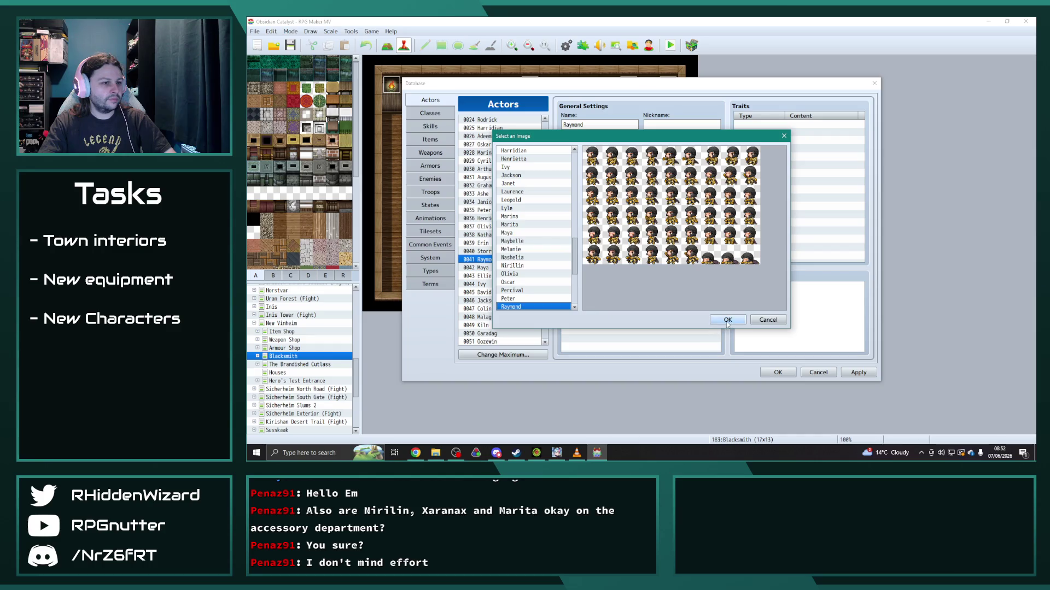
left_click(728, 320)
Step: Assign actor Maya the Marita face portrait and the Maya walking and battler sprites
left_click(489, 269)
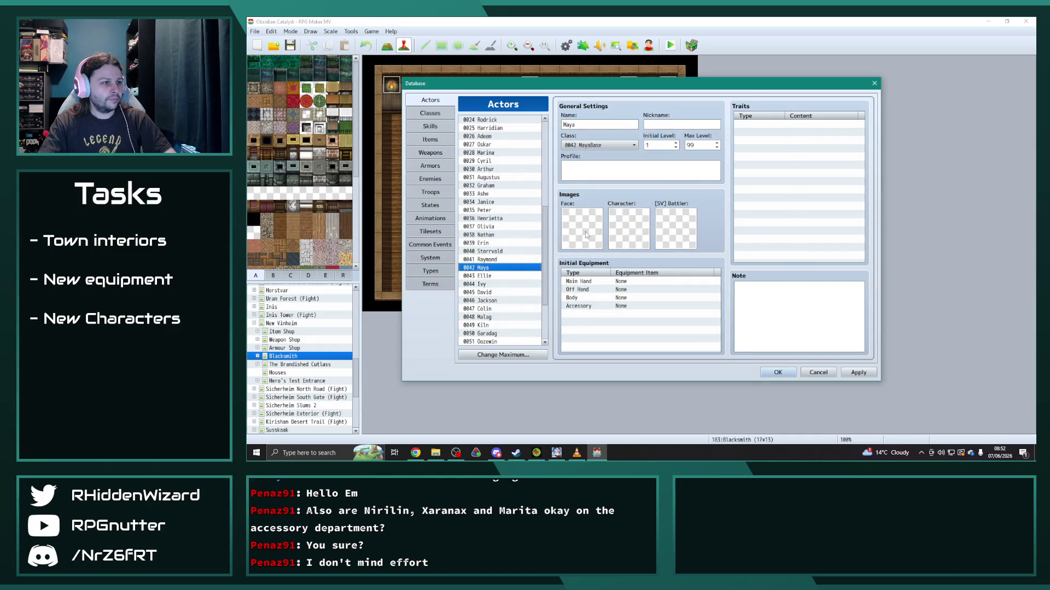
double_click(583, 233)
key("m")
left_click(526, 291)
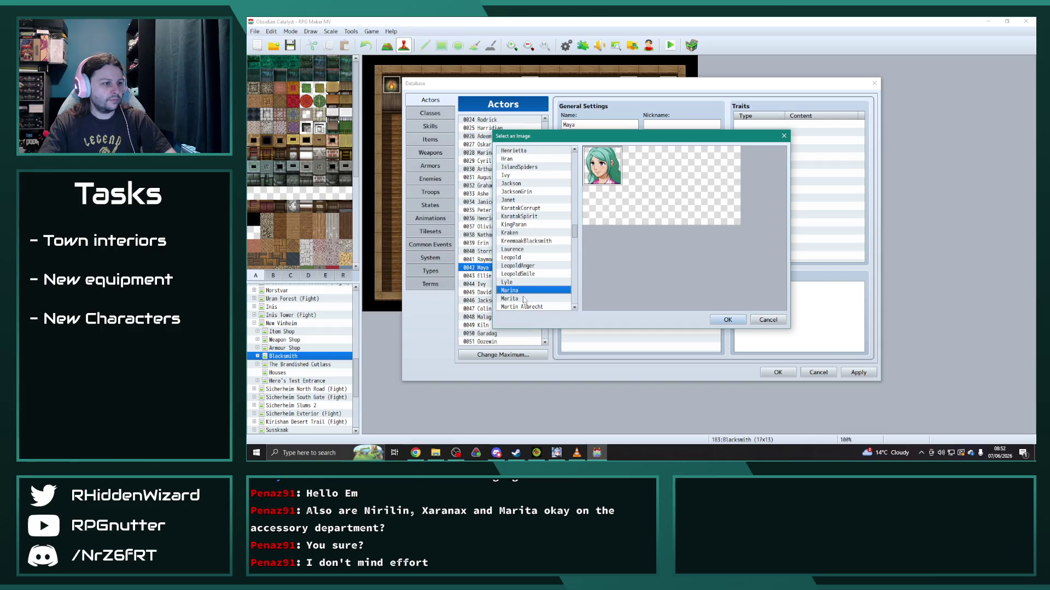
left_click(525, 300)
left_click(728, 320)
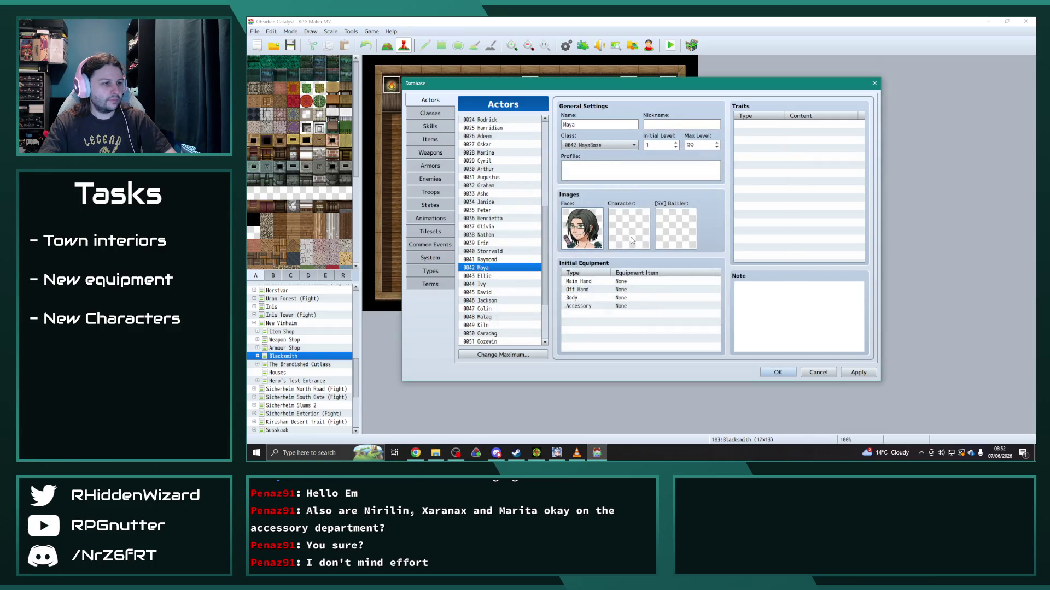
double_click(631, 240)
key("m")
scroll(532, 279, "down", 3)
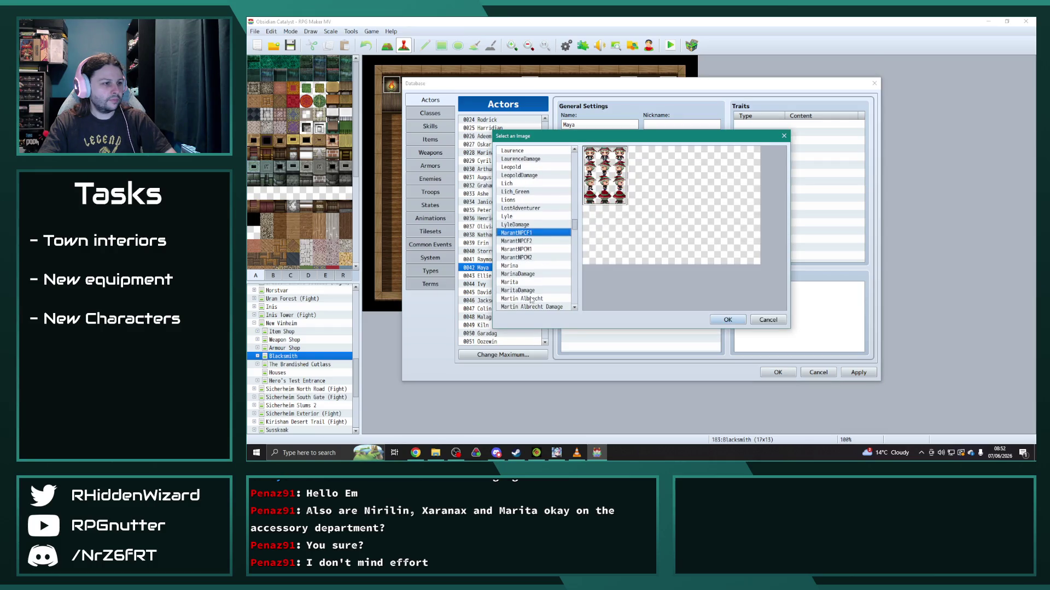
scroll(530, 301, "down", 2)
left_click(519, 282)
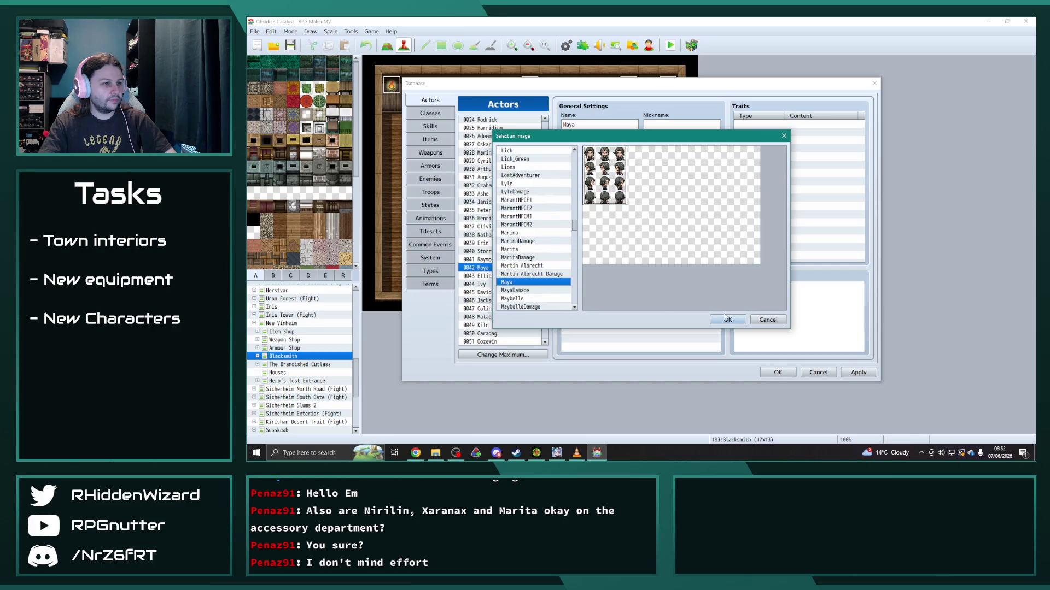
left_click(728, 318)
double_click(693, 240)
key("m")
scroll(529, 287, "down", 2)
left_click(513, 298)
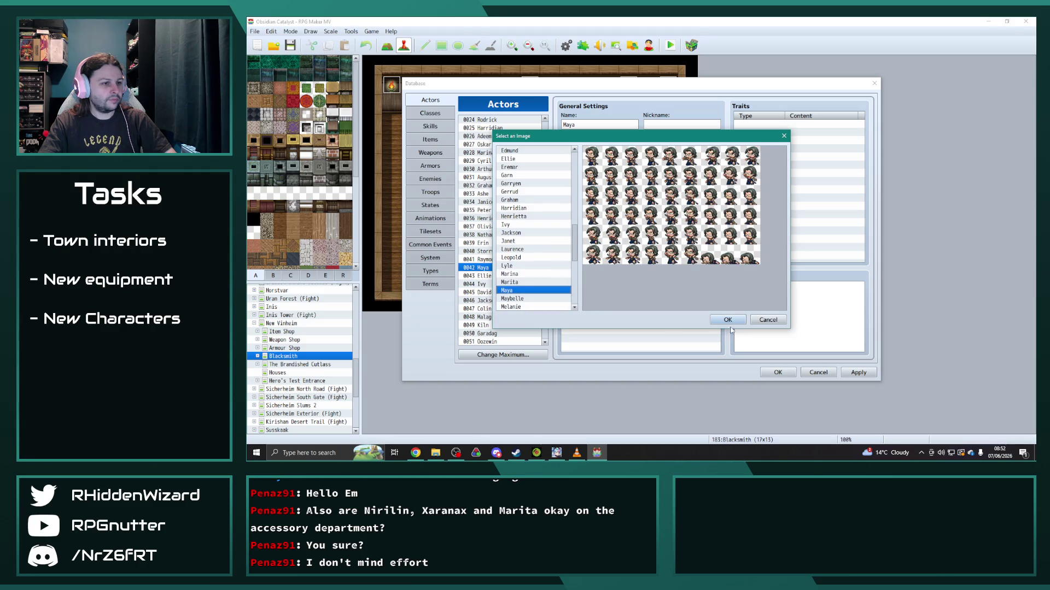
key("Return")
Step: Assign actor Ellie the Ellie face portrait
left_click(484, 277)
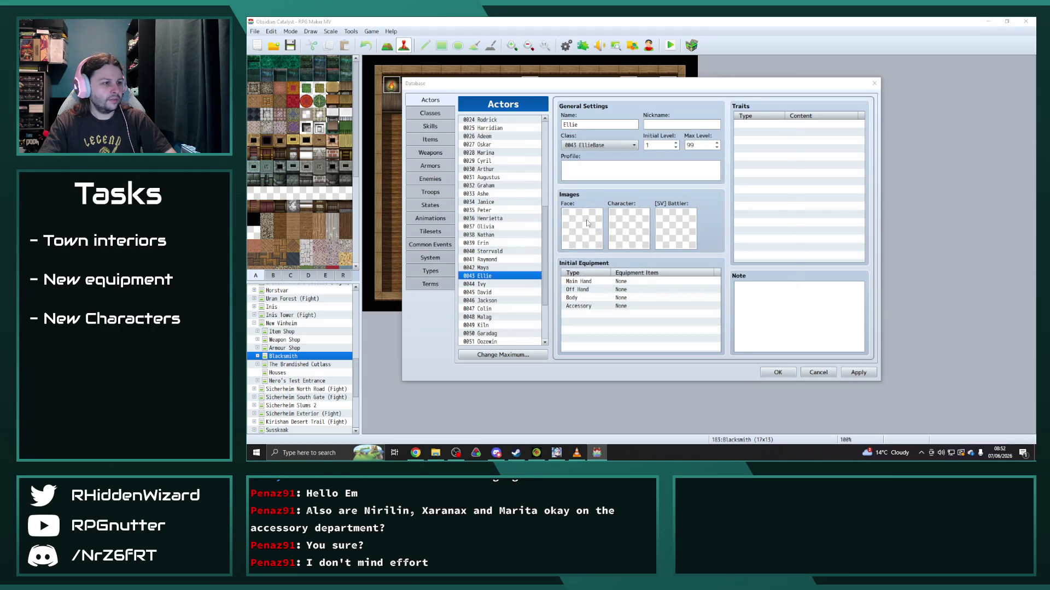
double_click(582, 227)
key("e")
scroll(539, 263, "down", 2)
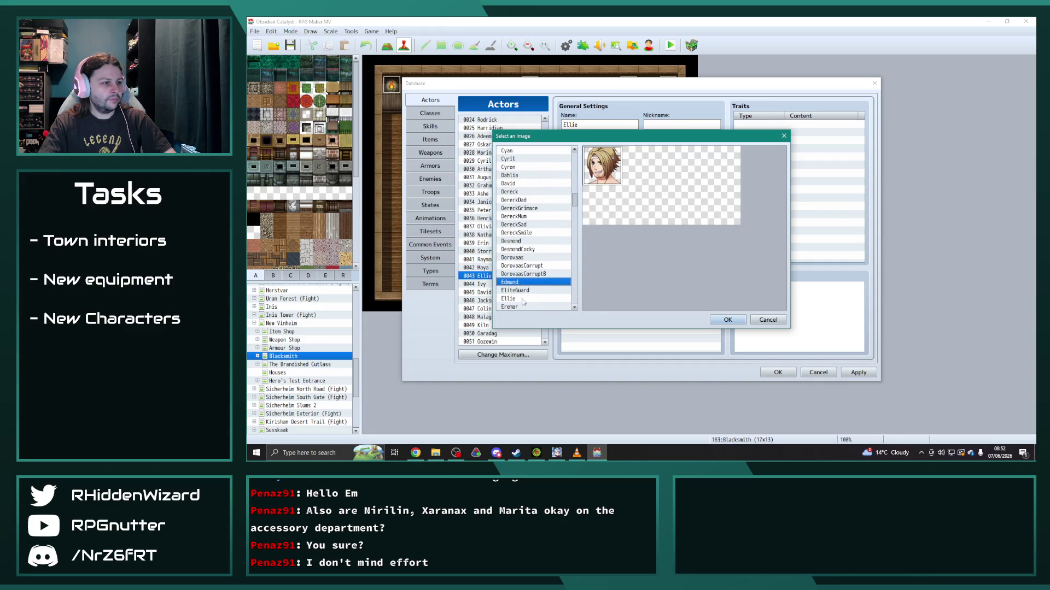
left_click(517, 305)
left_click(728, 320)
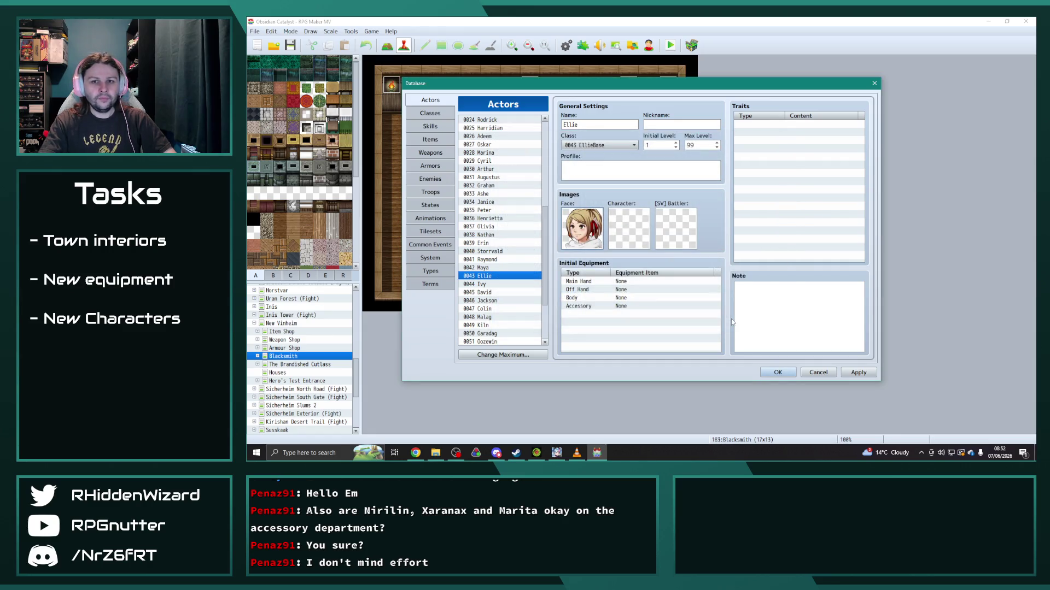
Step: Bring up the character sprite choices for actor Ellie
double_click(629, 227)
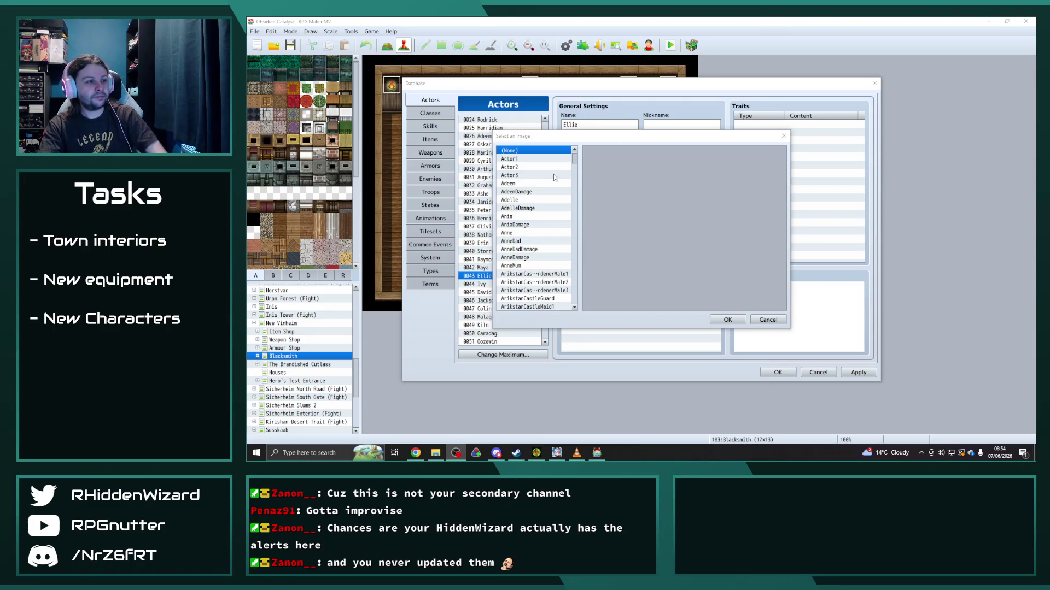
Step: Assign actor Ellie the Ellie walking sprite sheet and battler sprites
left_click(540, 177)
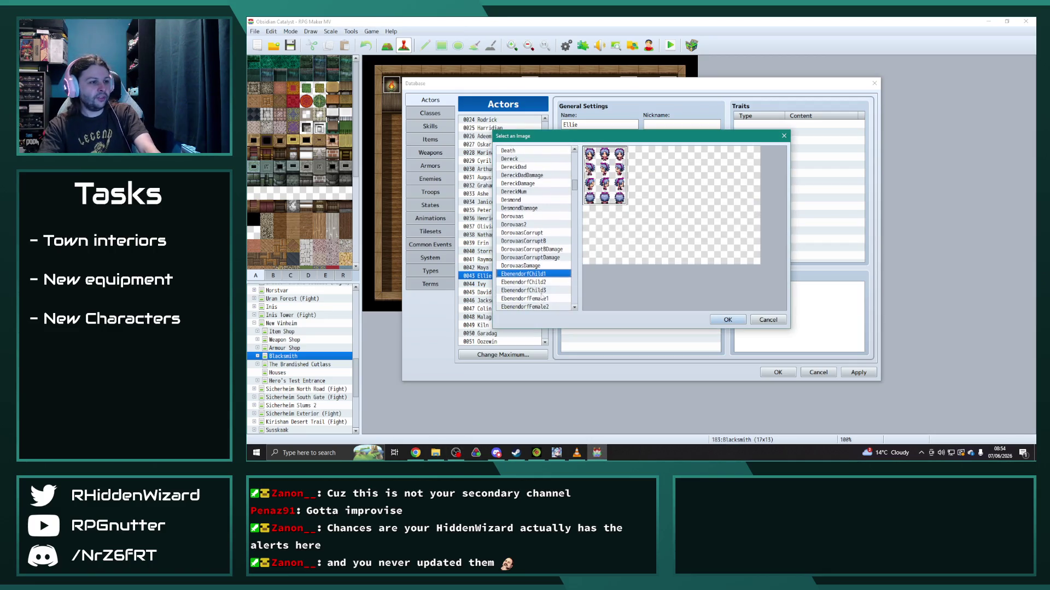
scroll(537, 246, "down", 8)
scroll(540, 286, "down", 3)
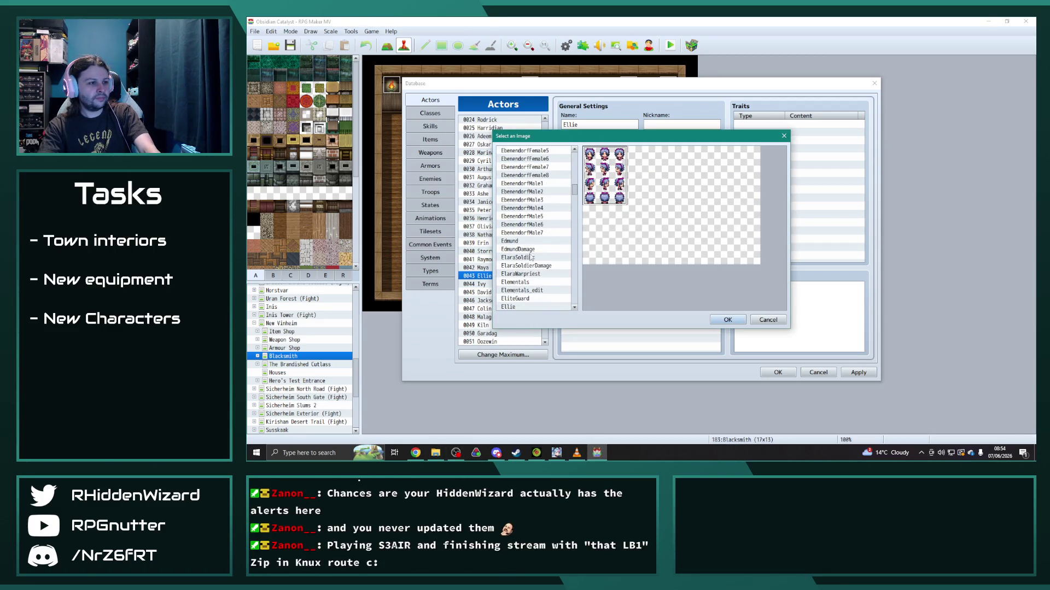
left_click(514, 306)
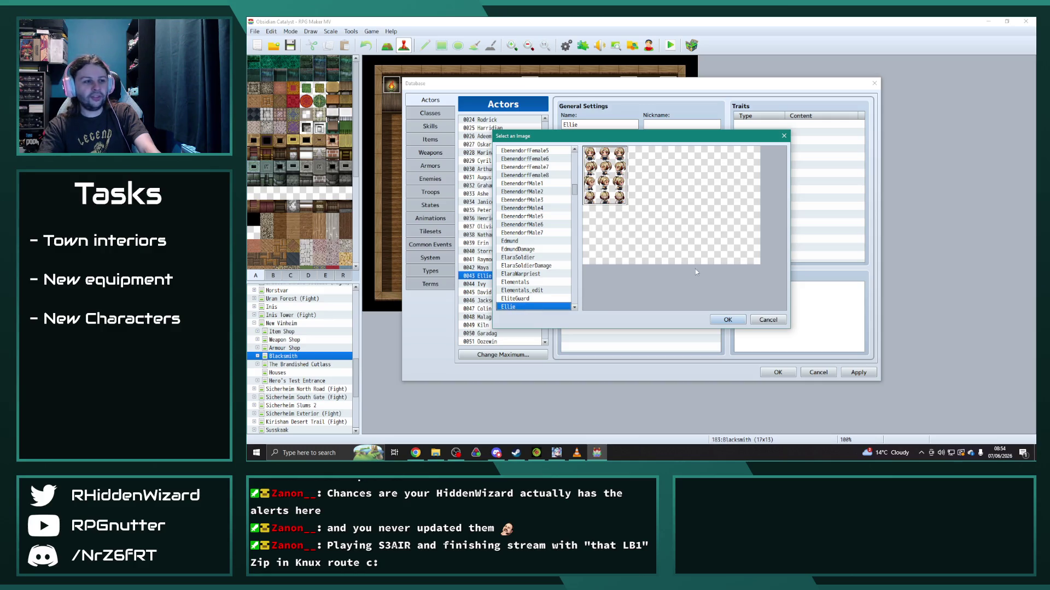
left_click(728, 319)
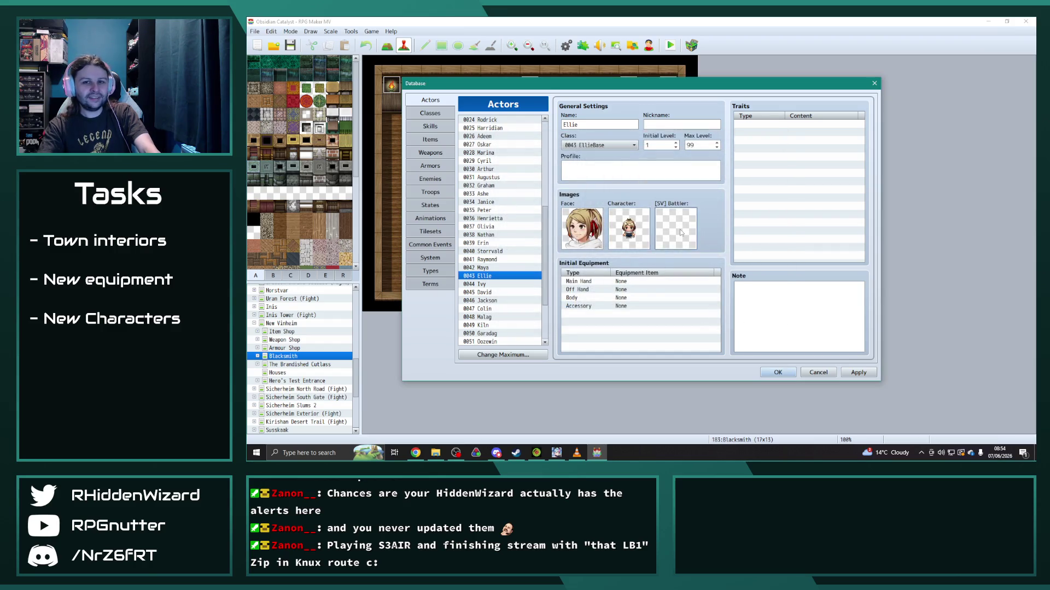
double_click(680, 229)
scroll(537, 208, "down", 3)
left_click(515, 266)
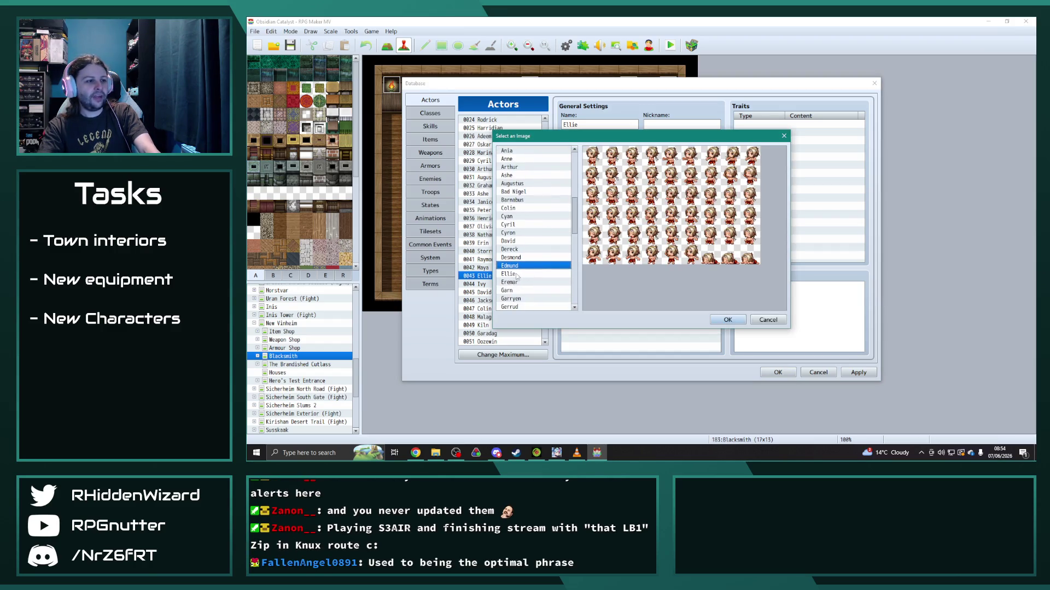
left_click(728, 319)
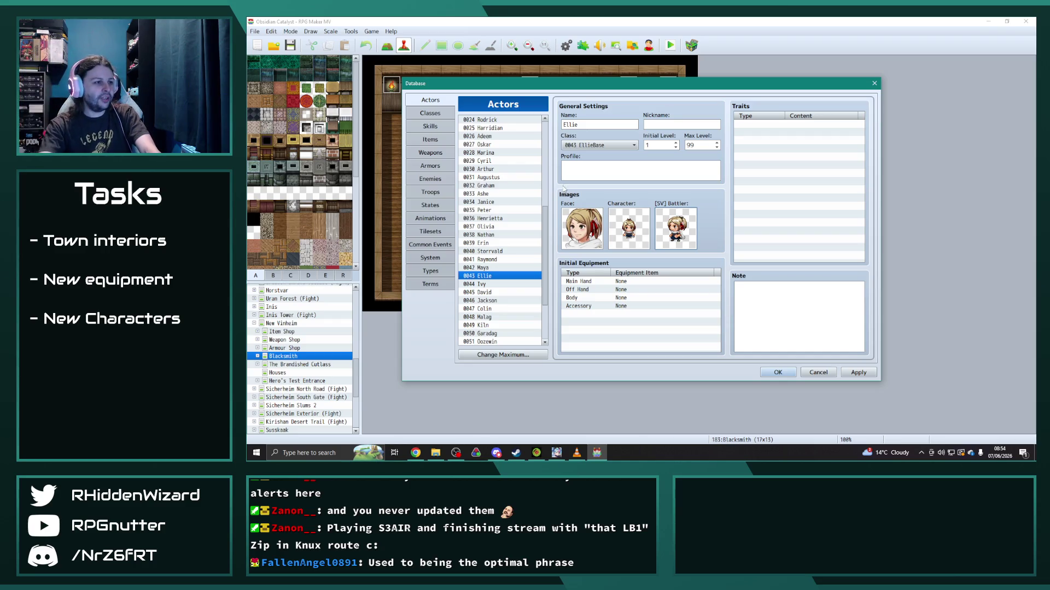
Step: Assign actor Jackson the Jackson face portrait
left_click(490, 285)
left_click(490, 300)
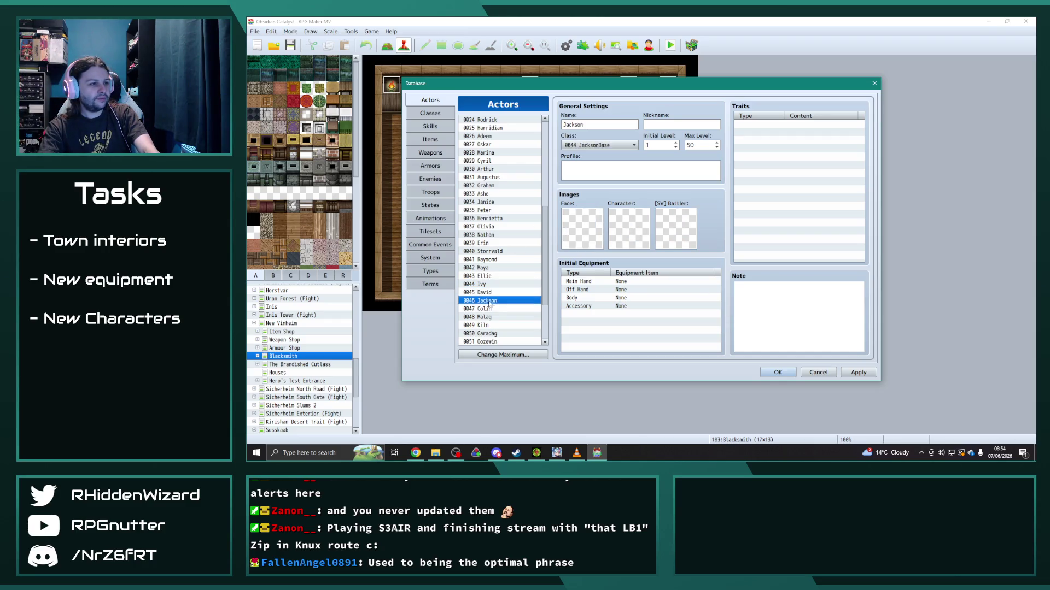
double_click(580, 226)
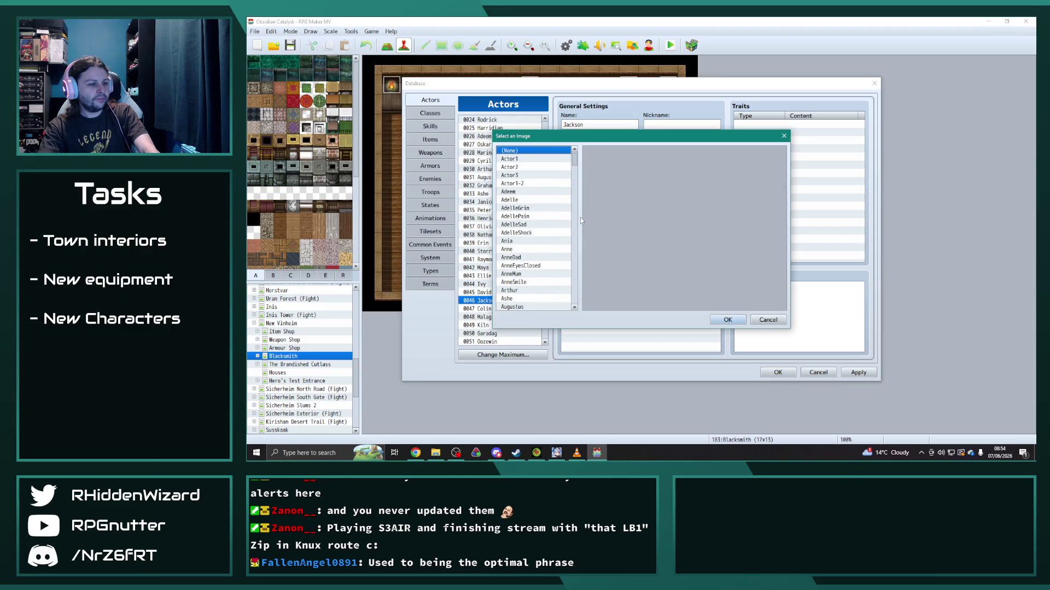
type("j")
left_click(728, 320)
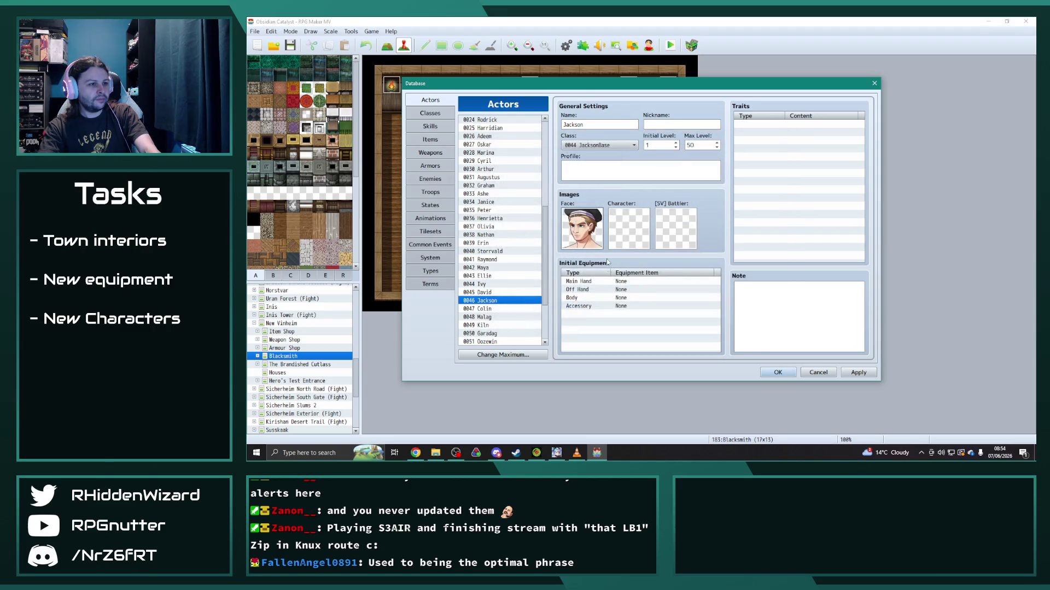
double_click(599, 238)
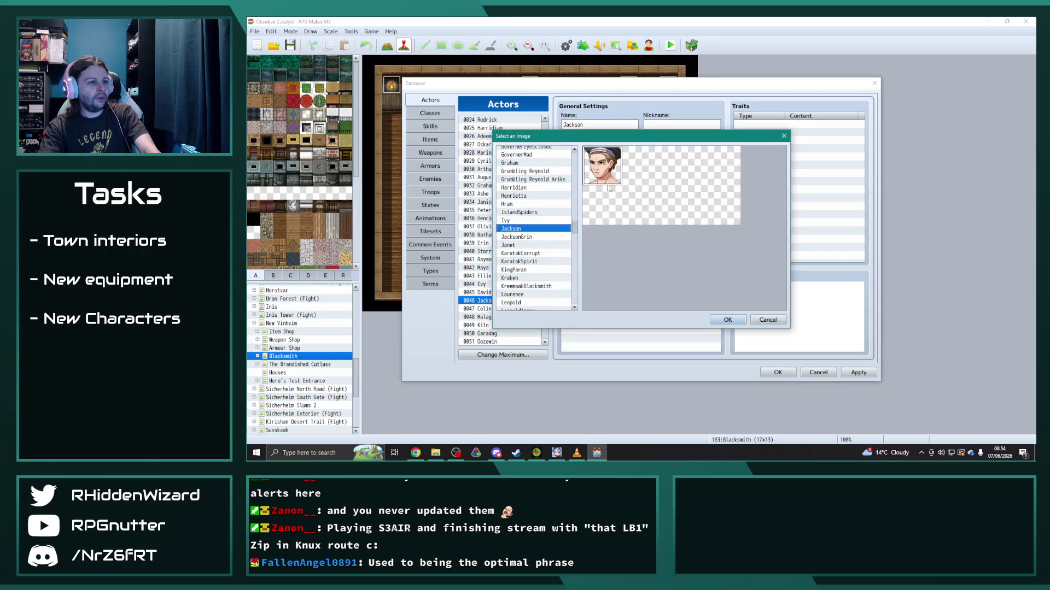
left_click(537, 236)
left_click(728, 320)
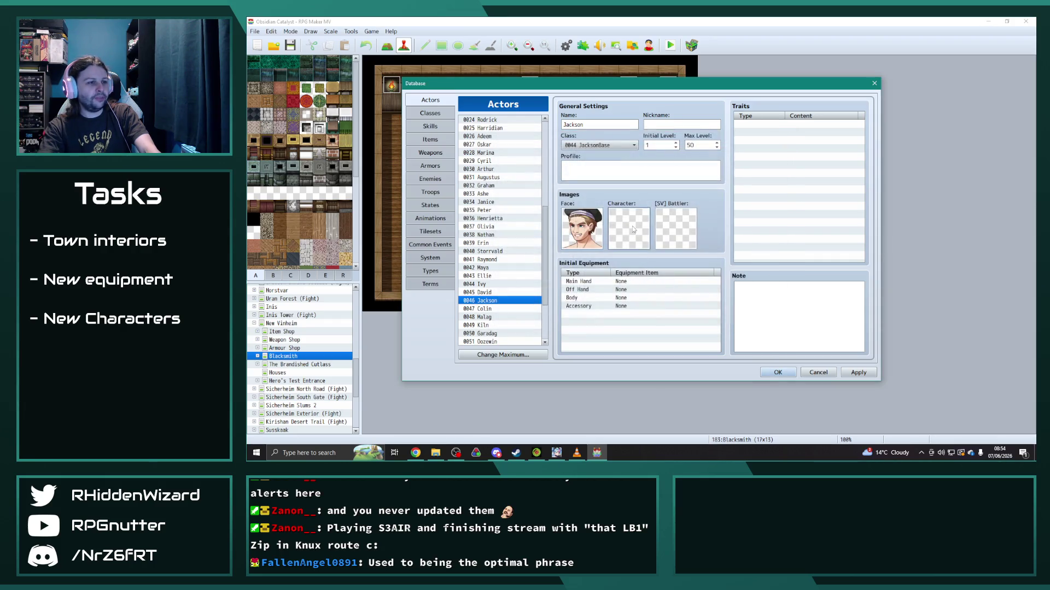
Step: Assign actor Jackson his walking sprite and battler sprites, then move to Colin
double_click(633, 226)
type("j")
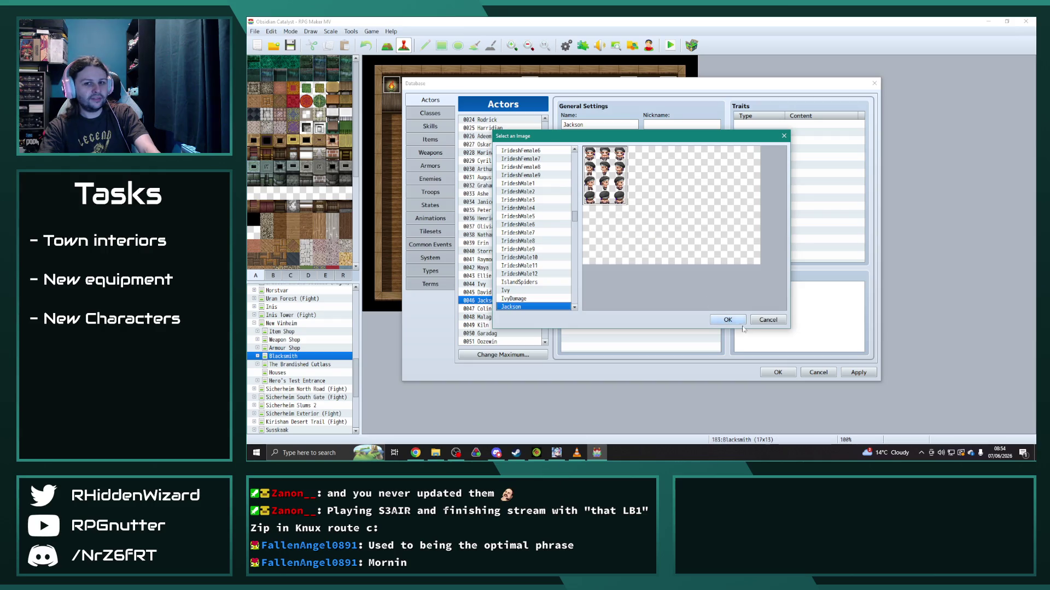
left_click(727, 320)
double_click(677, 232)
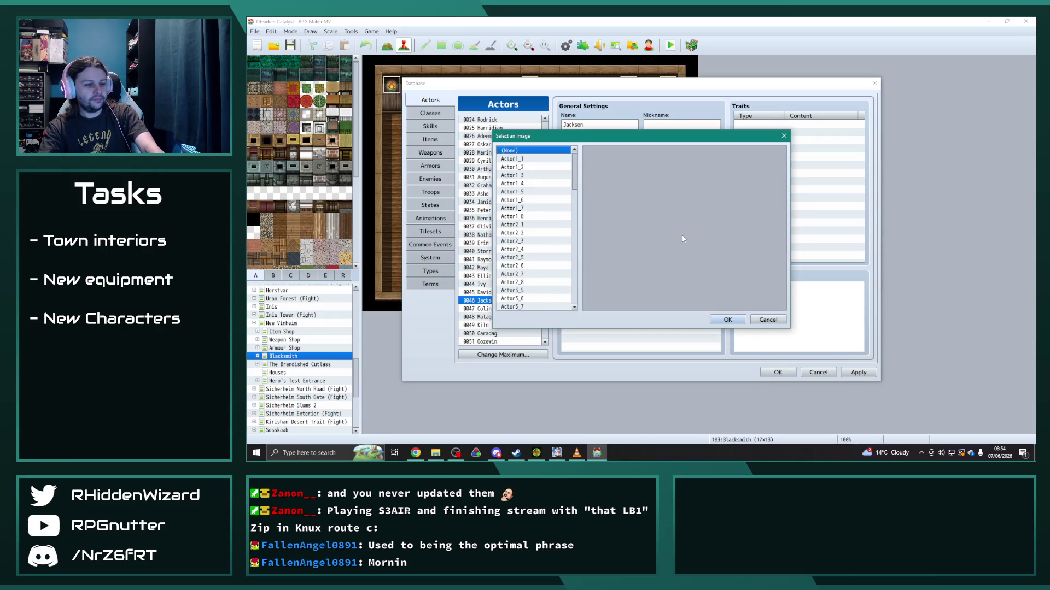
type("j")
left_click(727, 320)
left_click(492, 308)
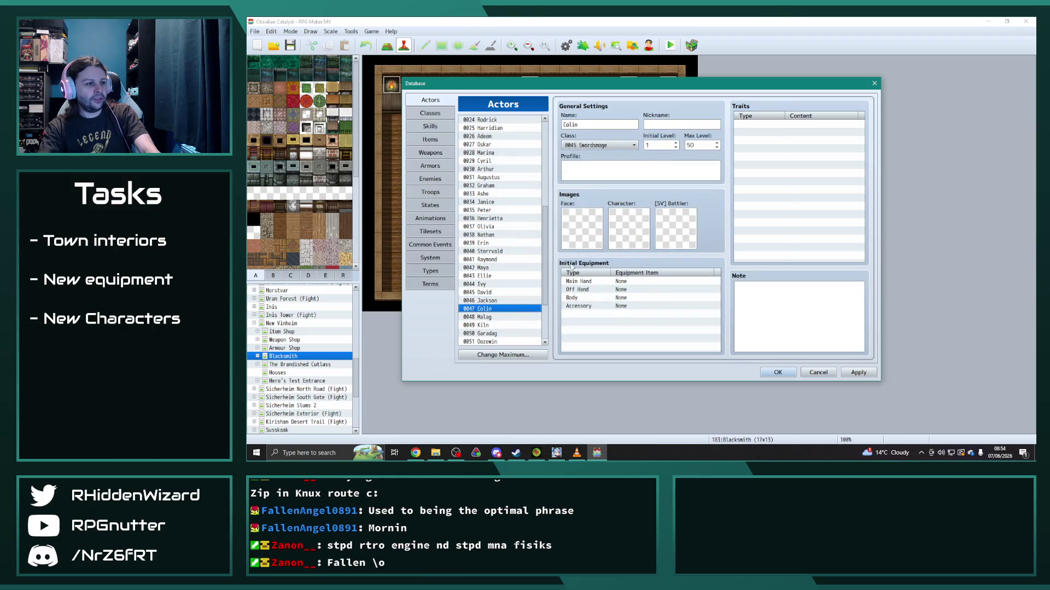
Step: Assign actor Colin the Colin face portrait, walking sprite and battler sprites
double_click(589, 232)
type("c")
scroll(544, 274, "down", 5)
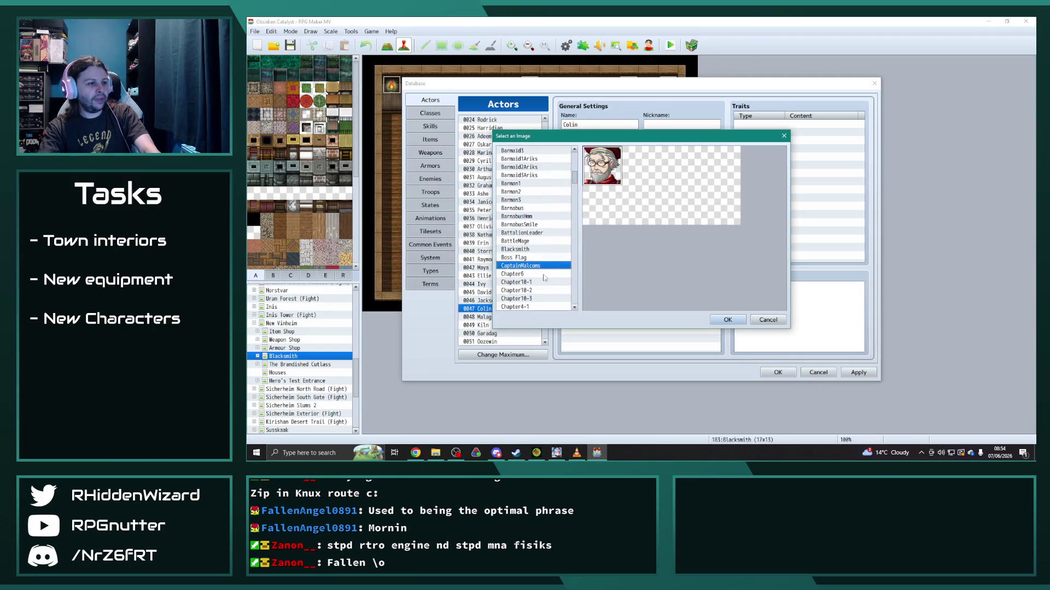
type("c")
left_click(525, 252)
left_click(728, 321)
double_click(628, 234)
type("c")
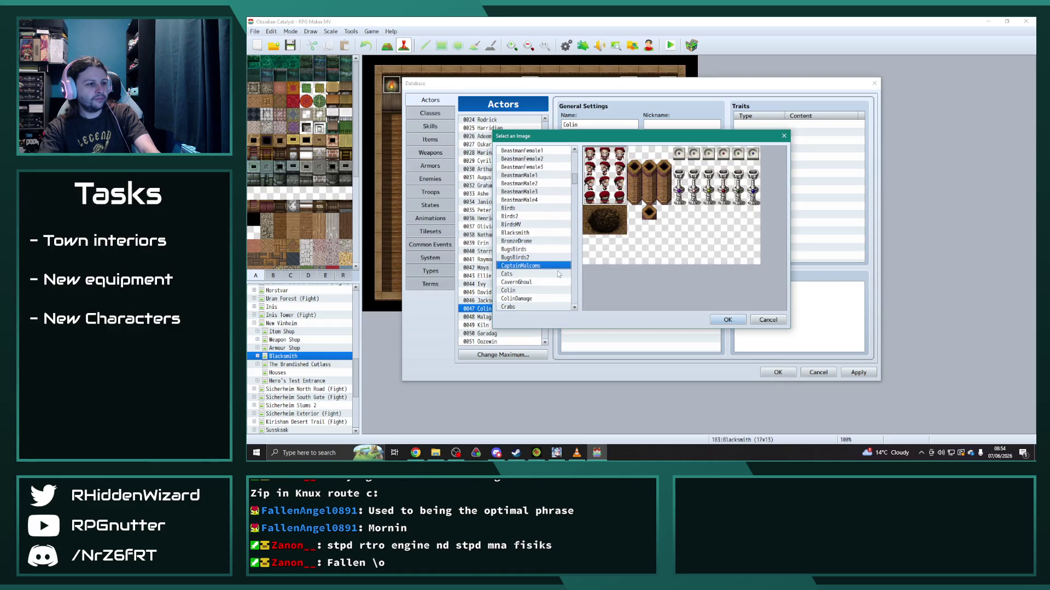
left_click(525, 291)
left_click(727, 320)
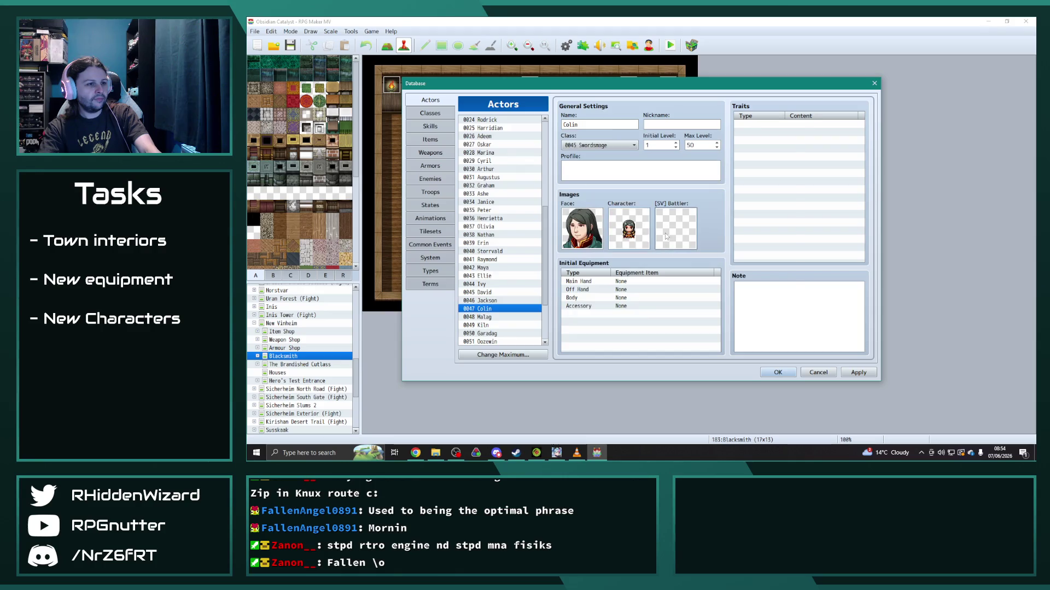
double_click(665, 233)
type("c")
scroll(548, 242, "down", 1)
left_click(727, 321)
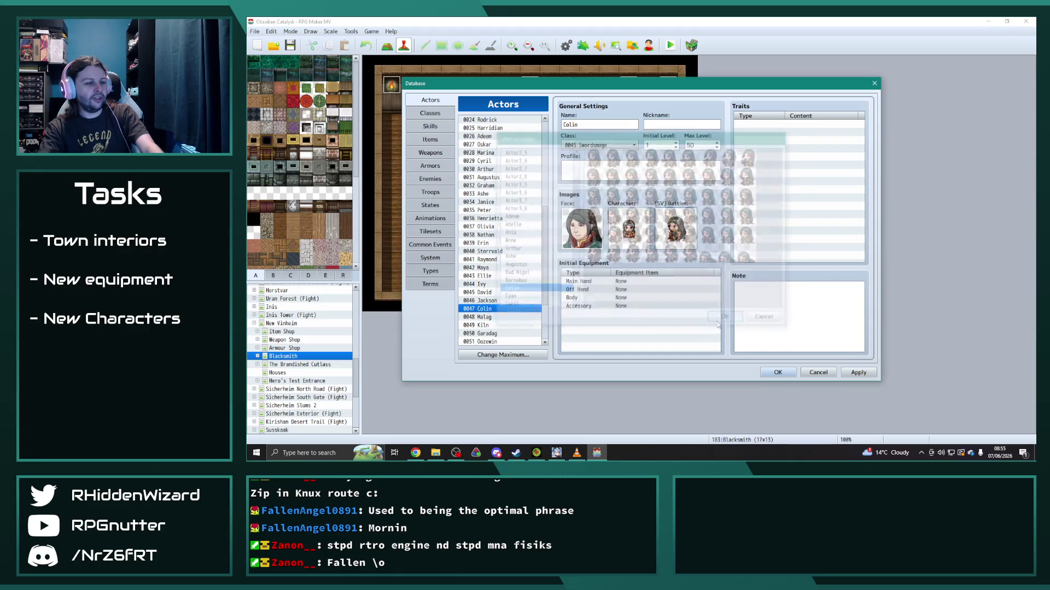
scroll(515, 280, "down", 3)
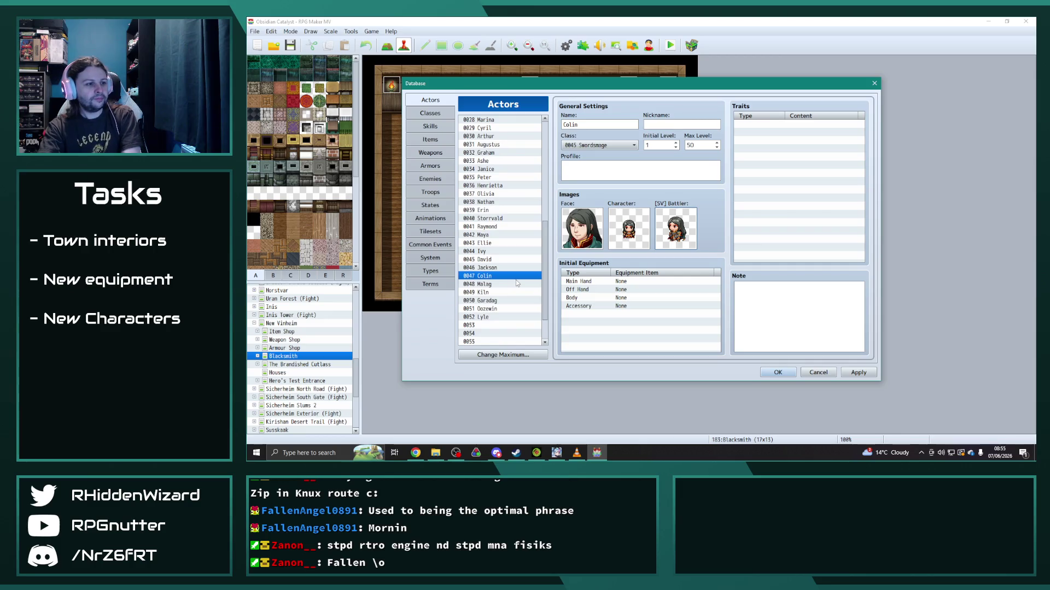
Step: Assign actor Lyle the Lyle face portrait, sprite sheet and battler sheet
left_click(492, 316)
double_click(582, 239)
type("l")
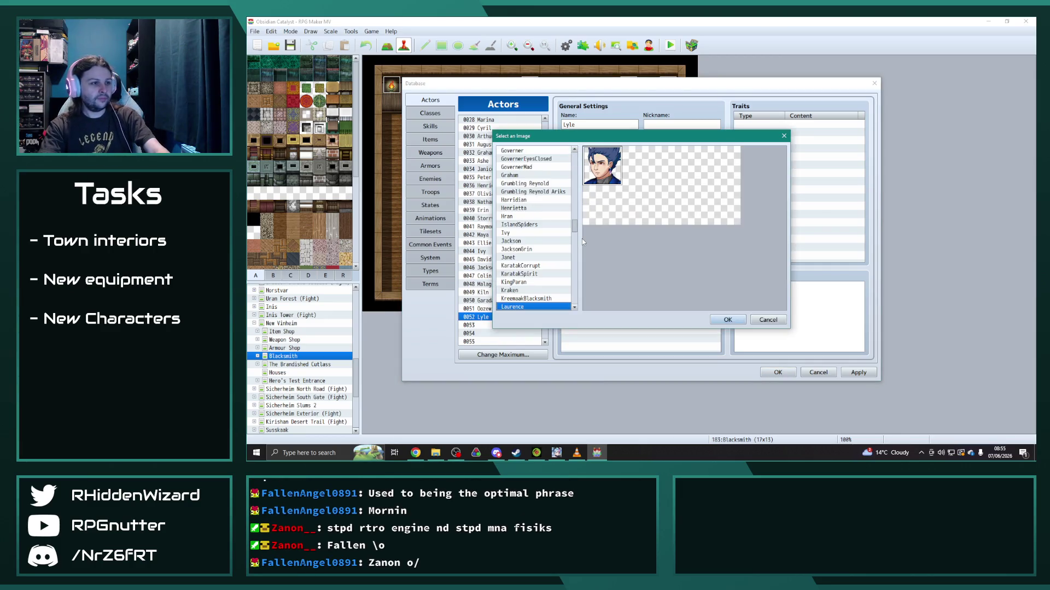
type("la")
scroll(532, 290, "down", 2)
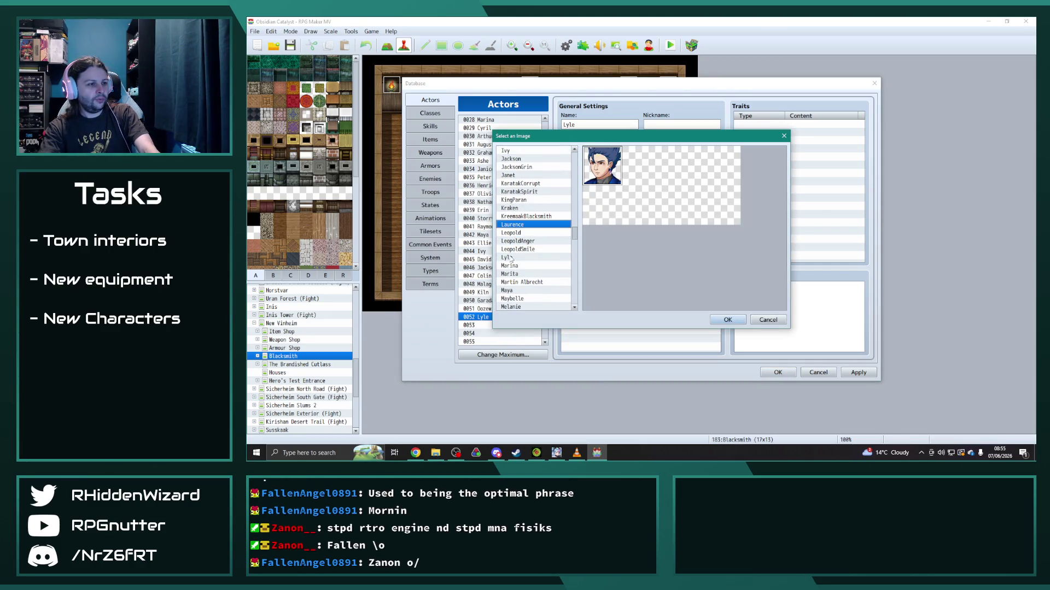
left_click(511, 257)
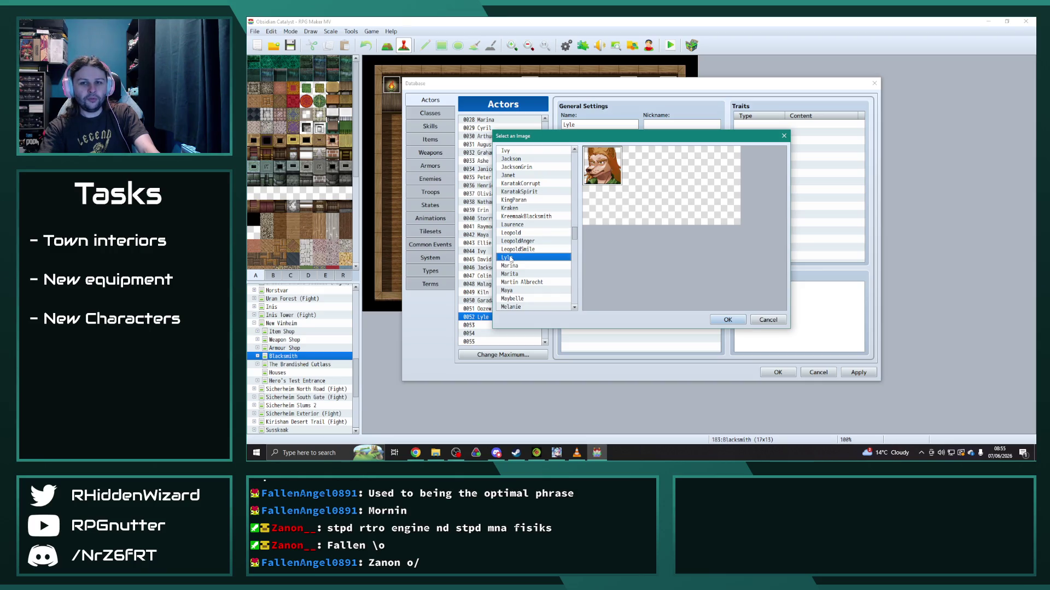
double_click(552, 267)
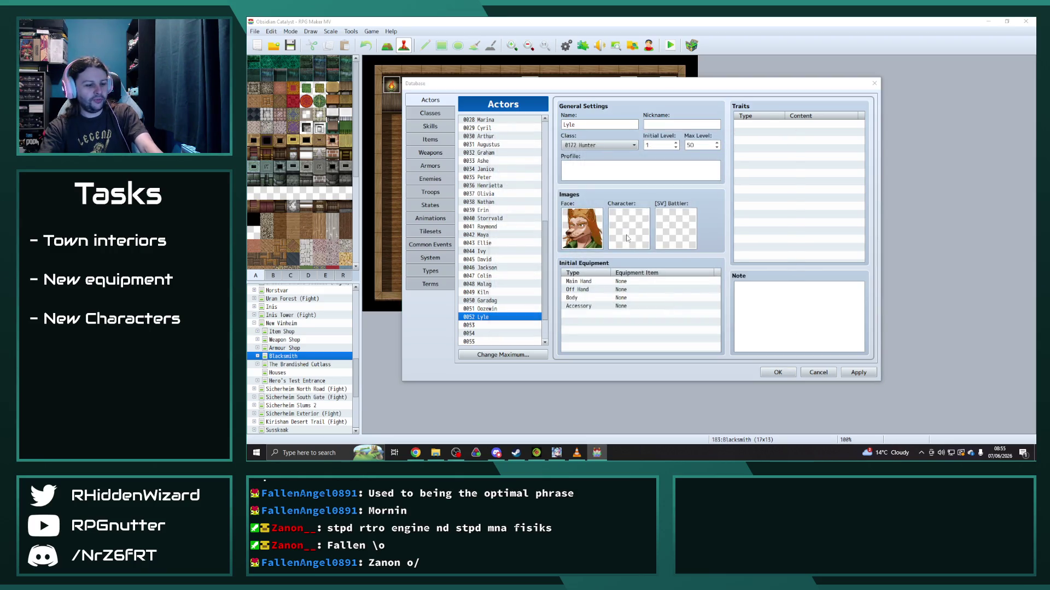
double_click(582, 250)
scroll(521, 271, "down", 1)
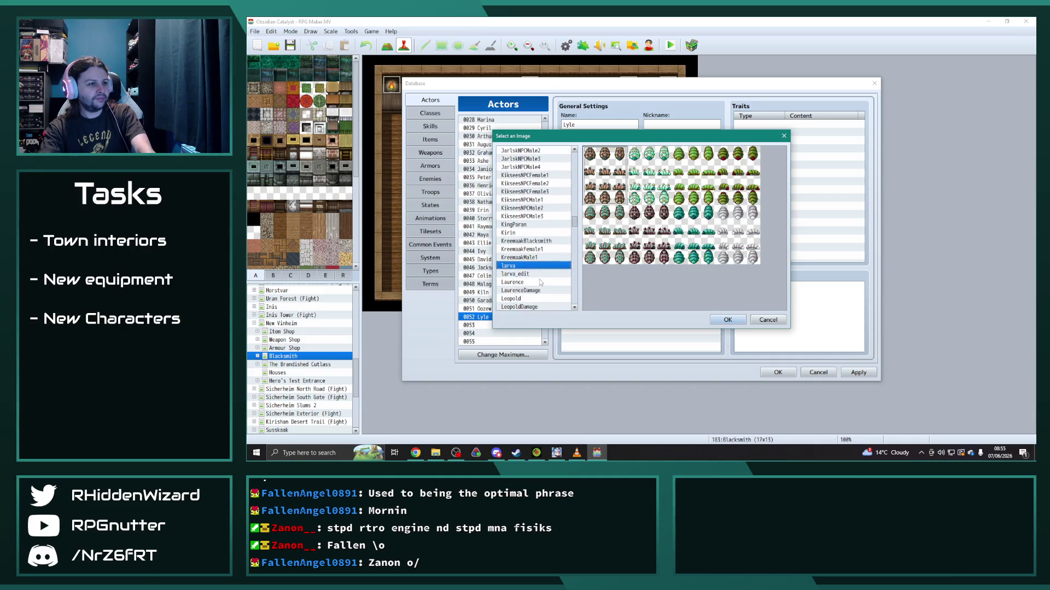
scroll(539, 281, "down", 1)
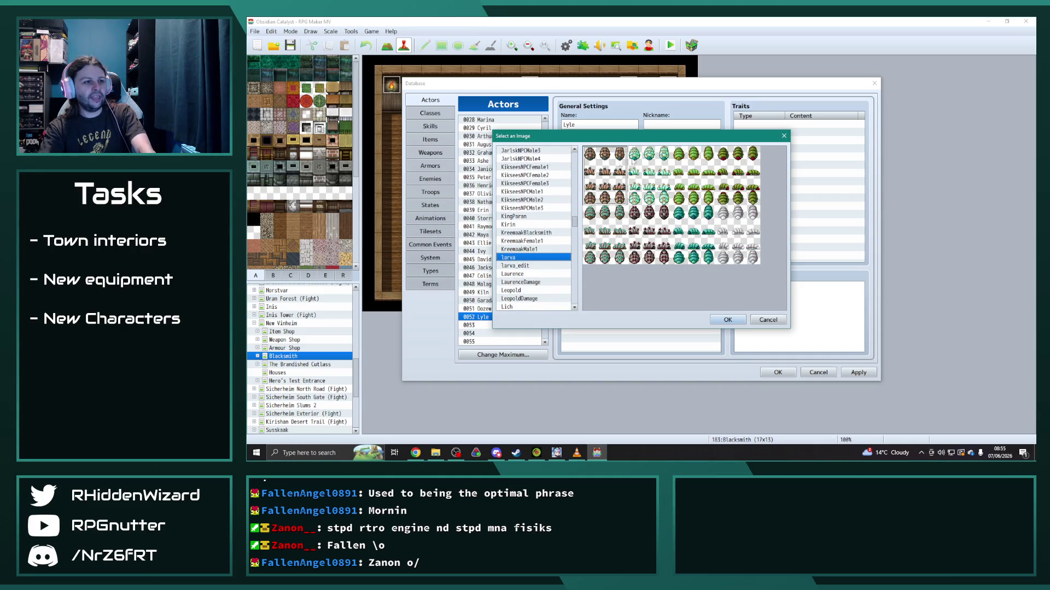
left_click(519, 267)
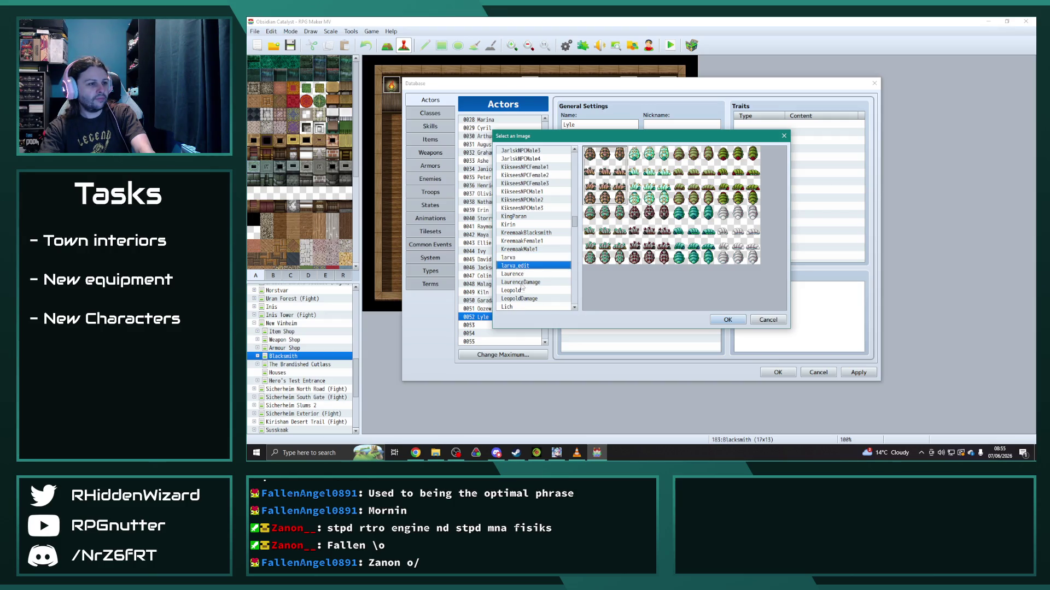
key("Down")
key("Down")
key("Down")
key("Down")
key("Down")
key("Down")
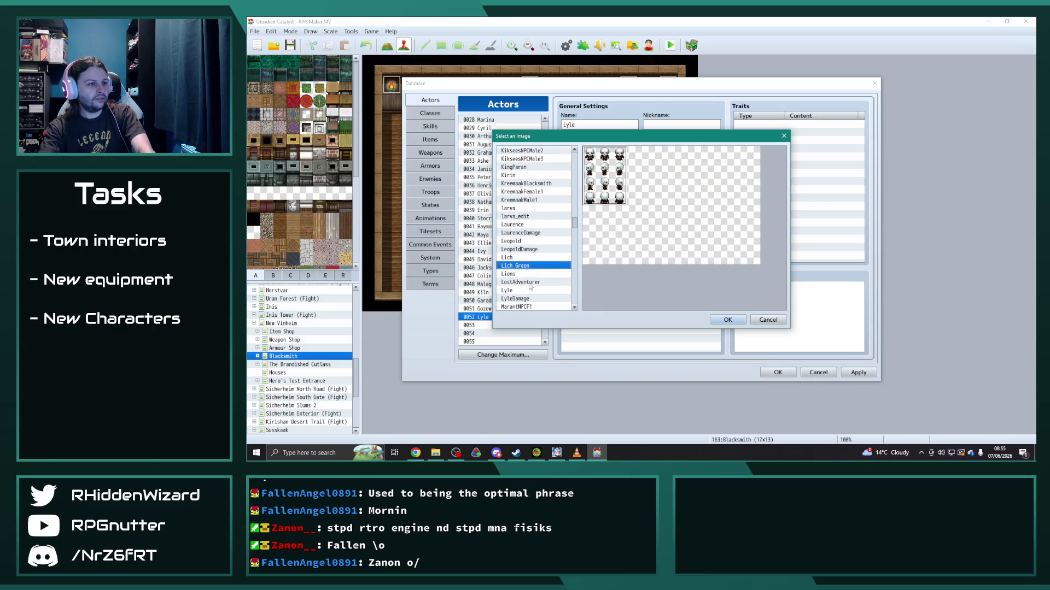
left_click(518, 291)
left_click(727, 320)
double_click(675, 228)
left_click(516, 276)
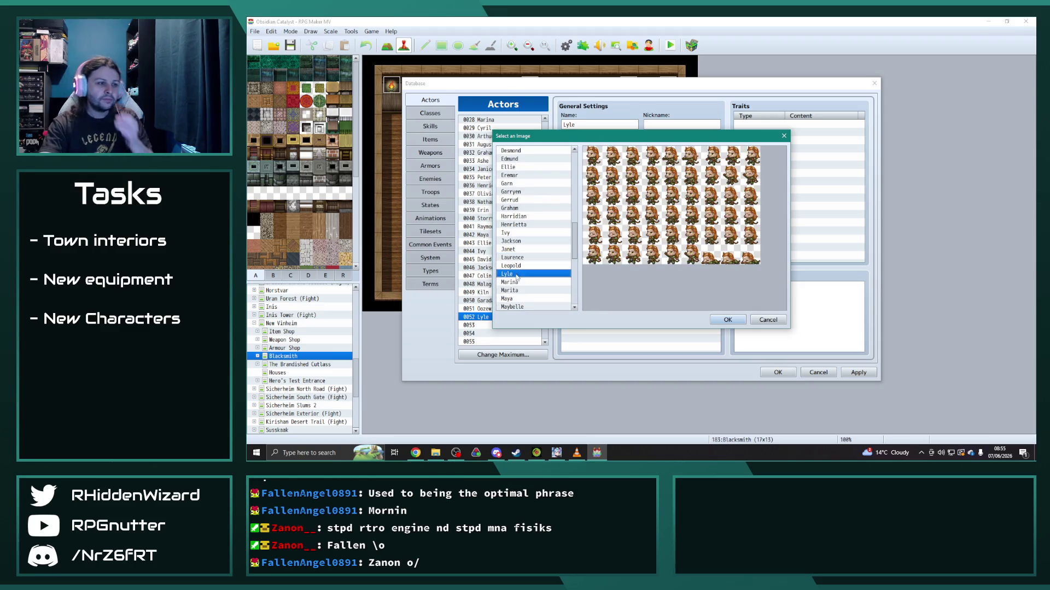
left_click(728, 320)
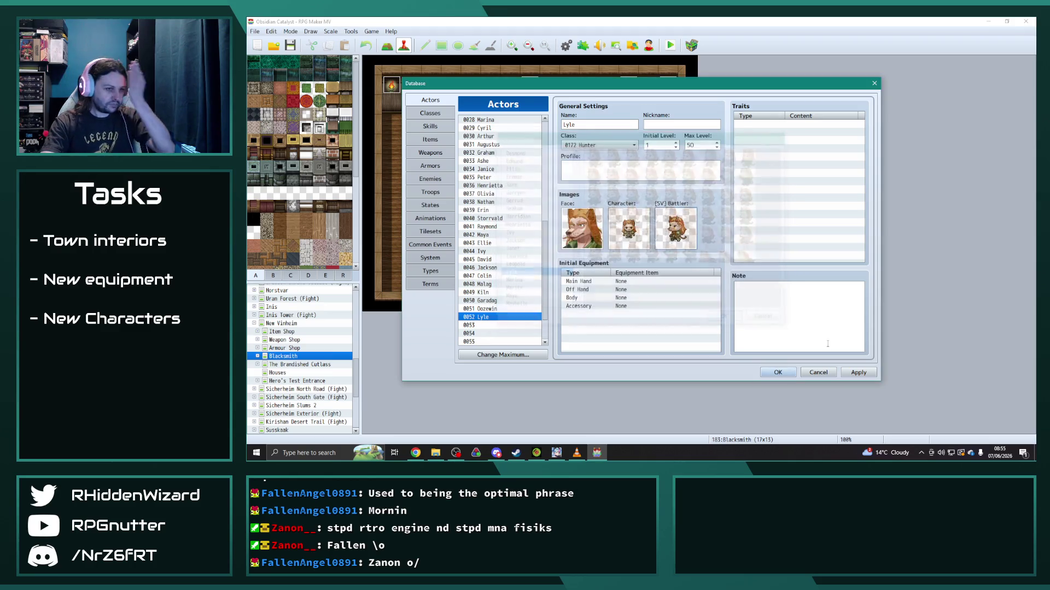
Step: Keep the actor changes, close the database and save the project
left_click(778, 373)
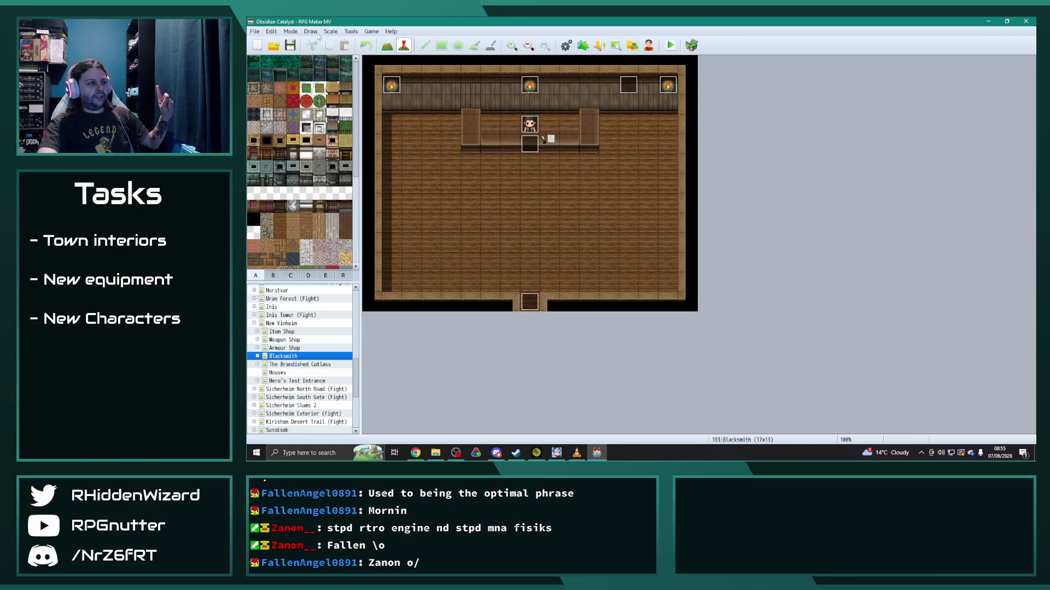
key("ctrl+s")
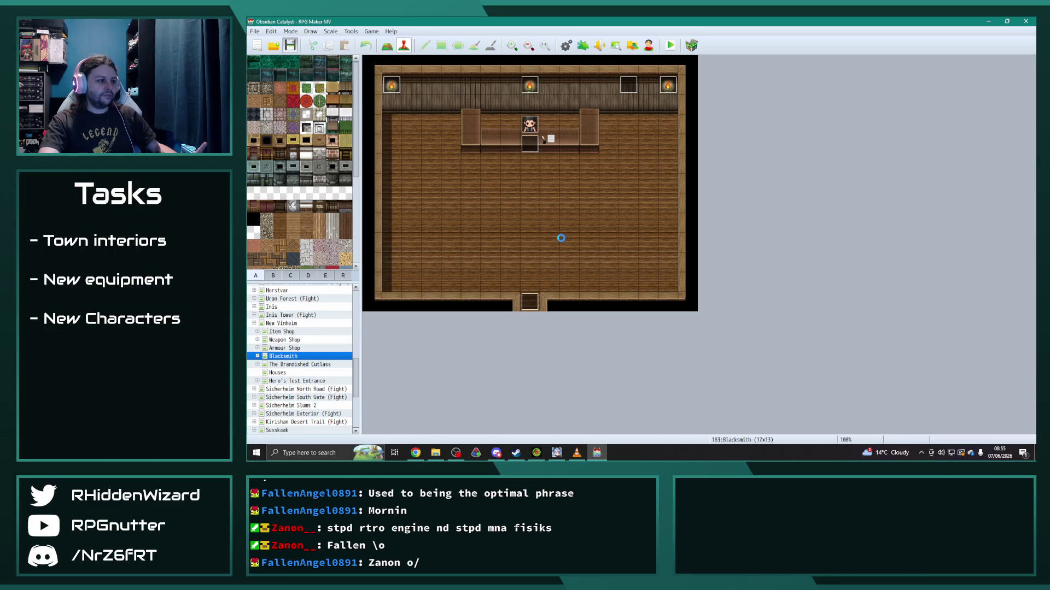
Step: Reopen the actors database on actor 0052 Lyle
key("alt+Tab")
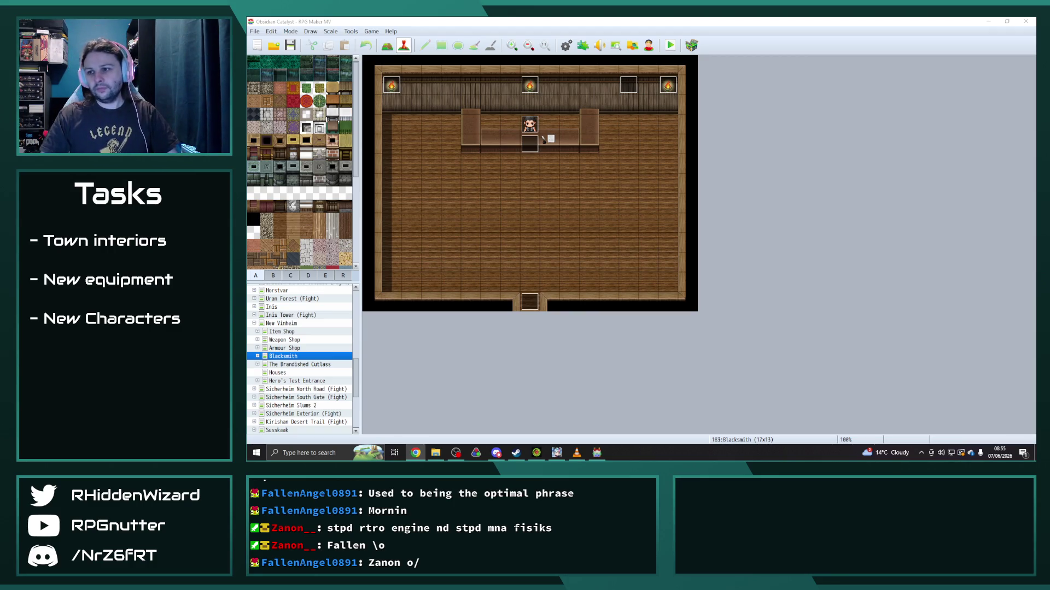
left_click(566, 45)
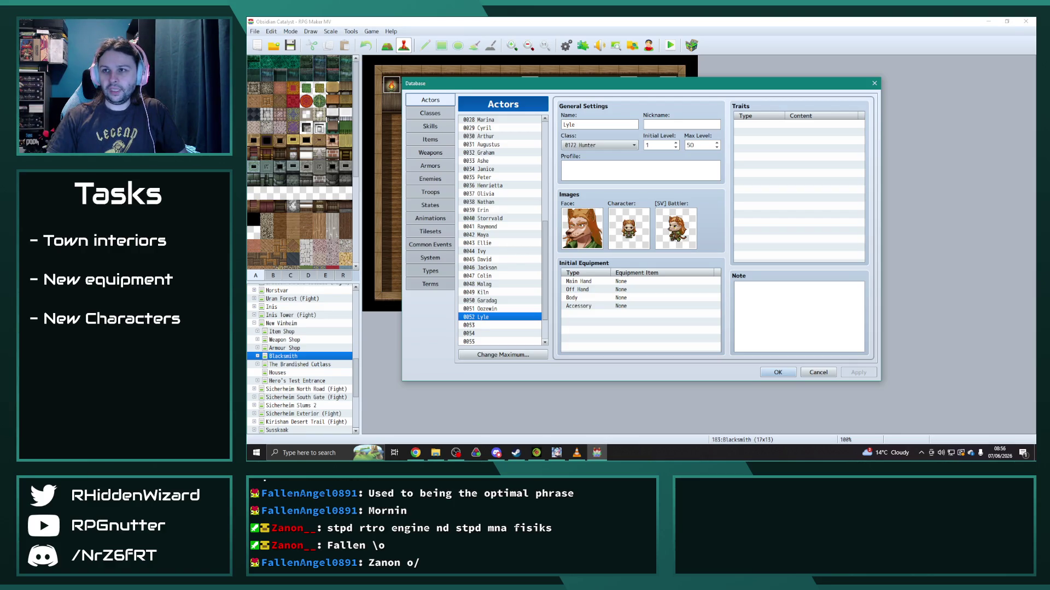
Step: Maximize the Obsidian Catalyst Classes spreadsheet, close the OC Kanban tab and show the Lancer (Laurence) sheet
left_click_drag(1033, 49, 607, 47)
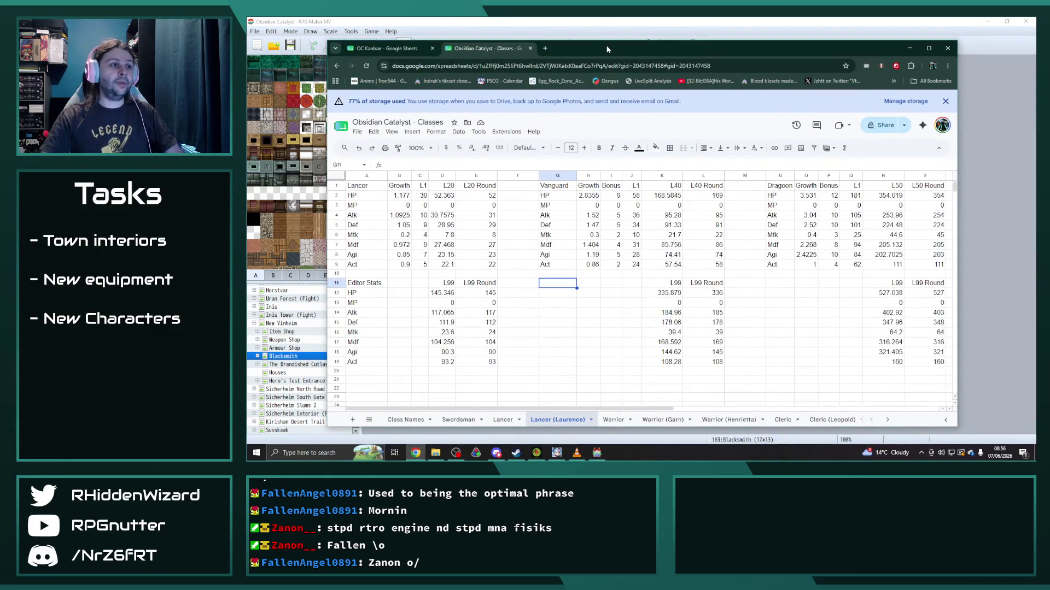
double_click(607, 48)
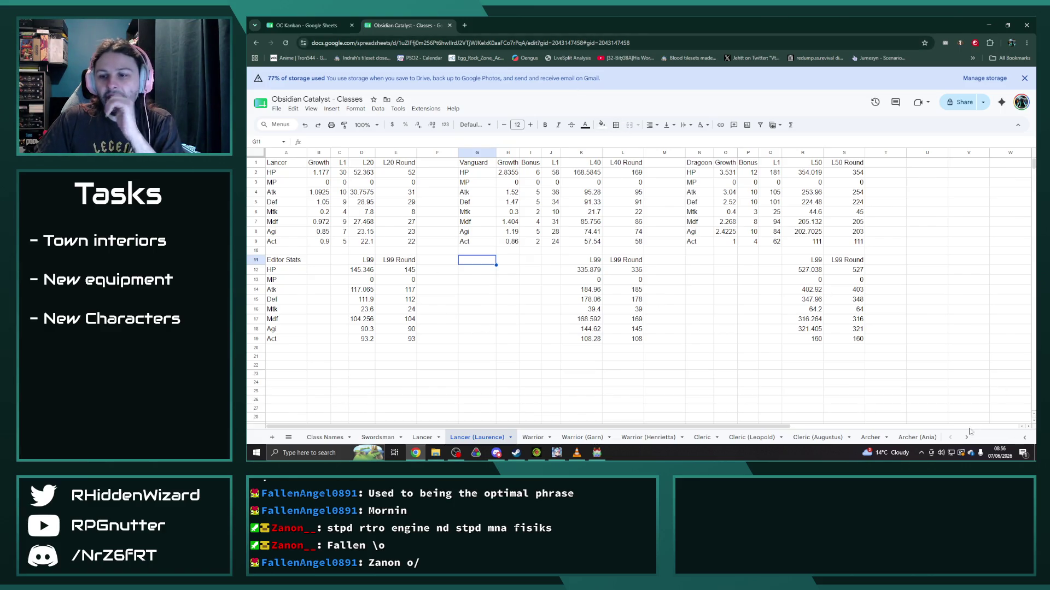
left_click(301, 26)
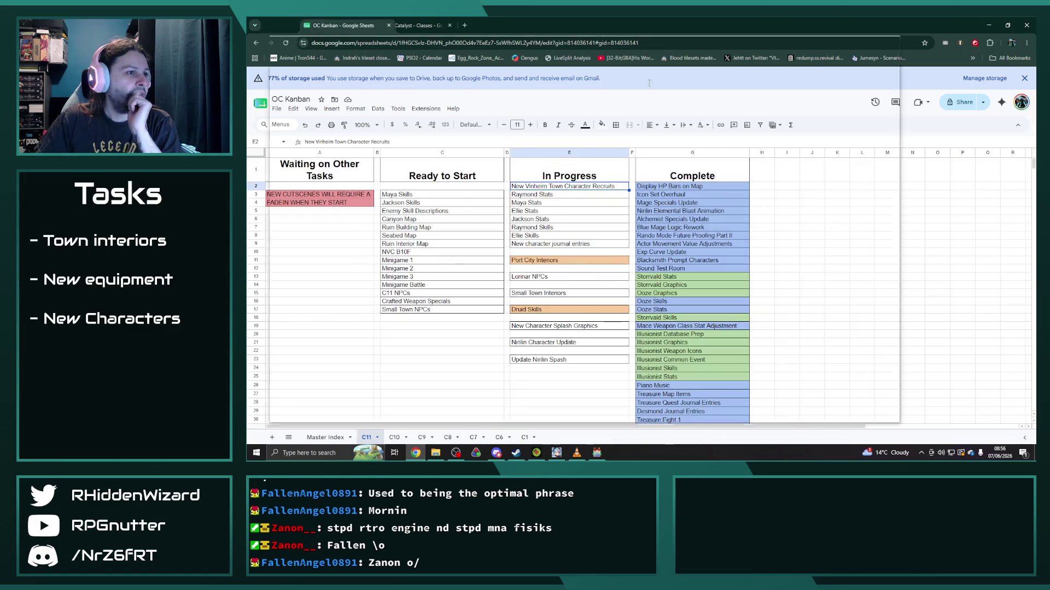
key("ctrl+w")
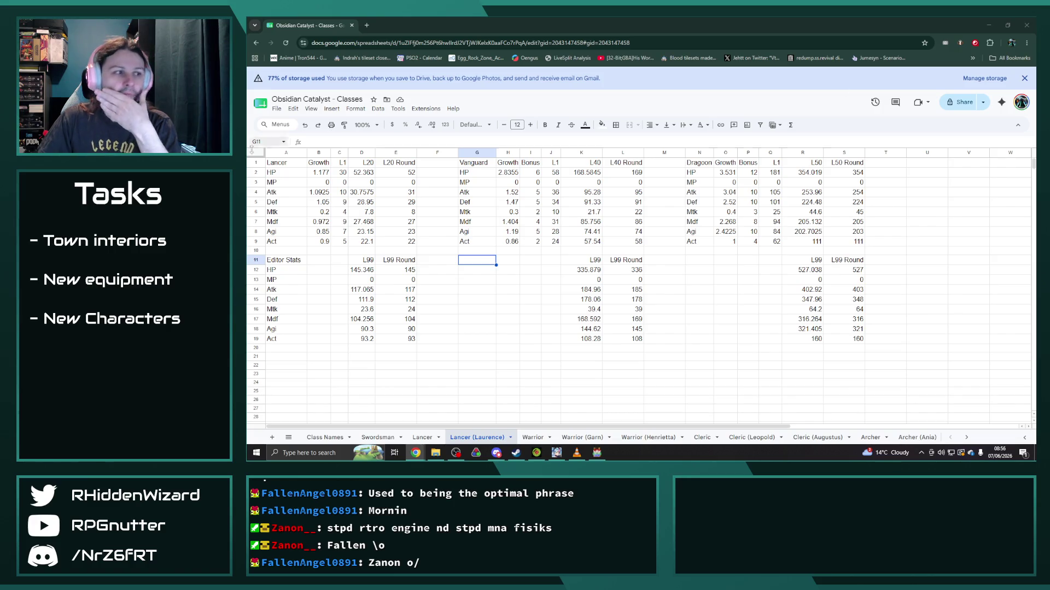
left_click(422, 438)
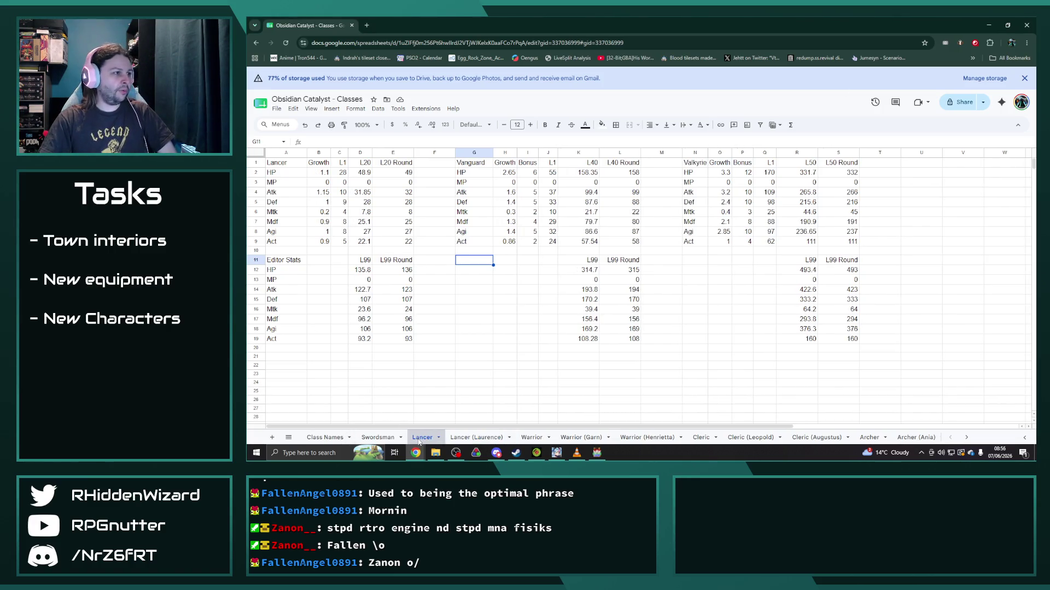
left_click(476, 438)
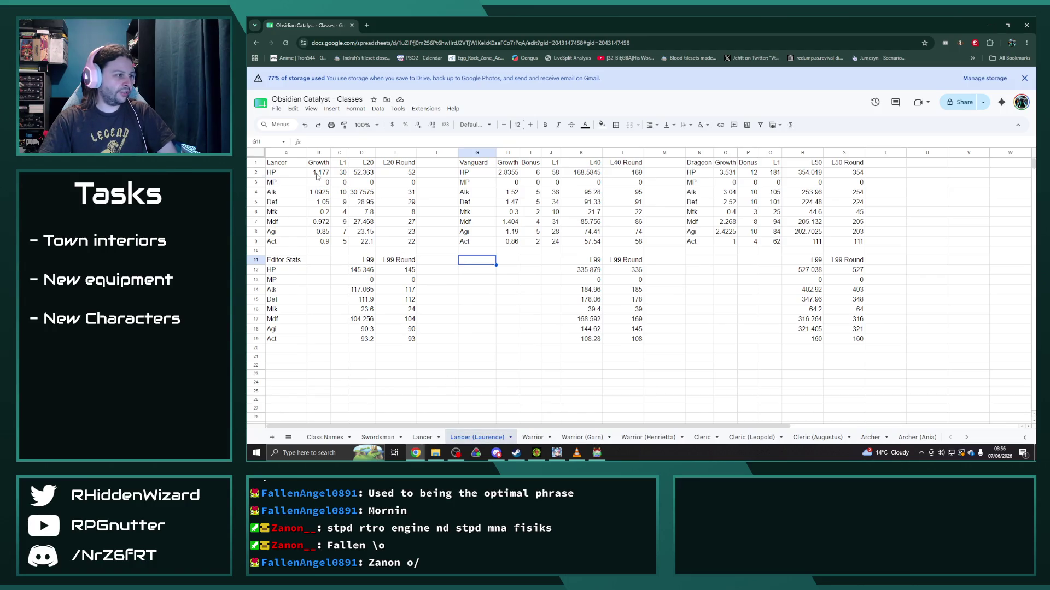
Step: Copy the HP, Atk, Def, Mdf and Agi growth formulas (B2, B4, B5, B7, B8) into Notepad
left_click(317, 174)
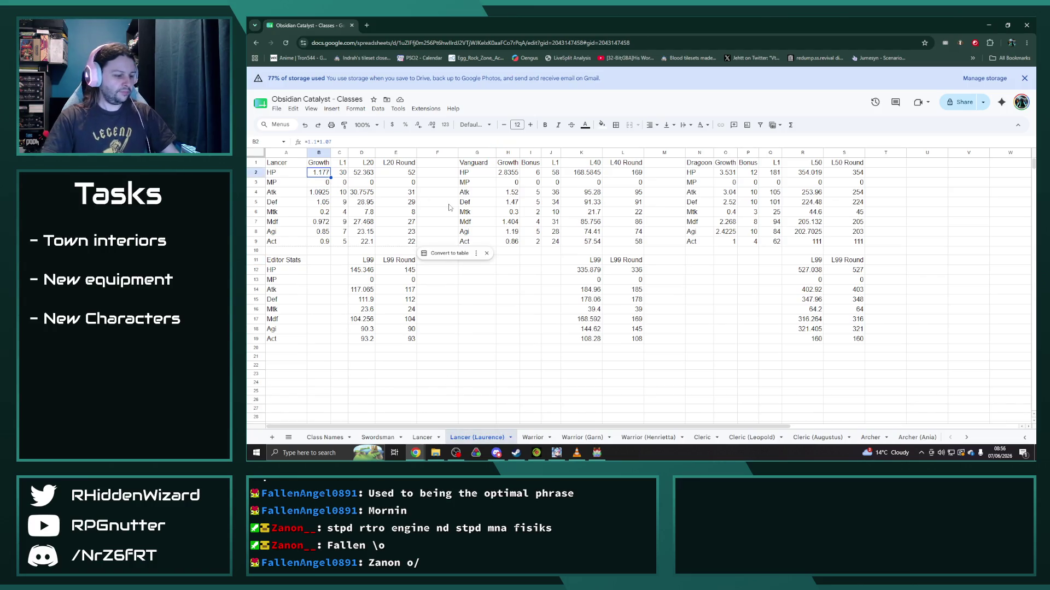
key("super")
type("notepad")
left_click(336, 237)
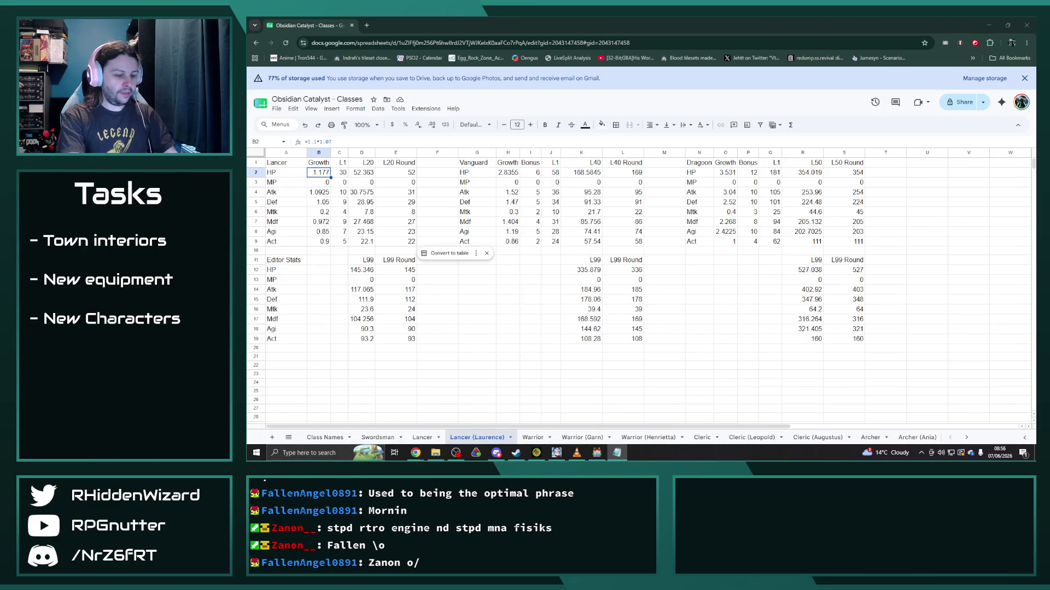
left_click(319, 192)
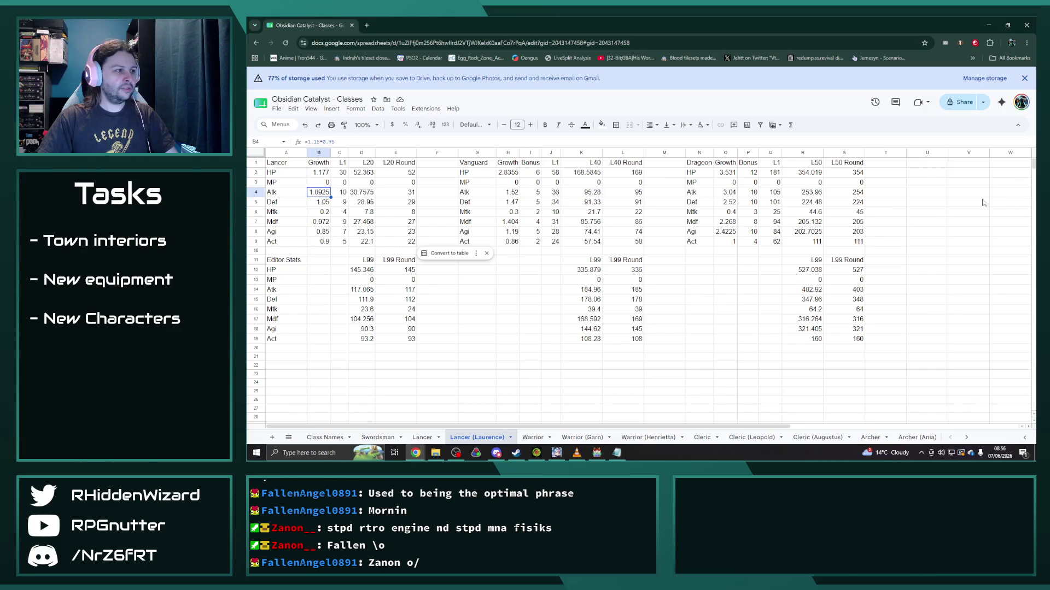
key("alt+Tab")
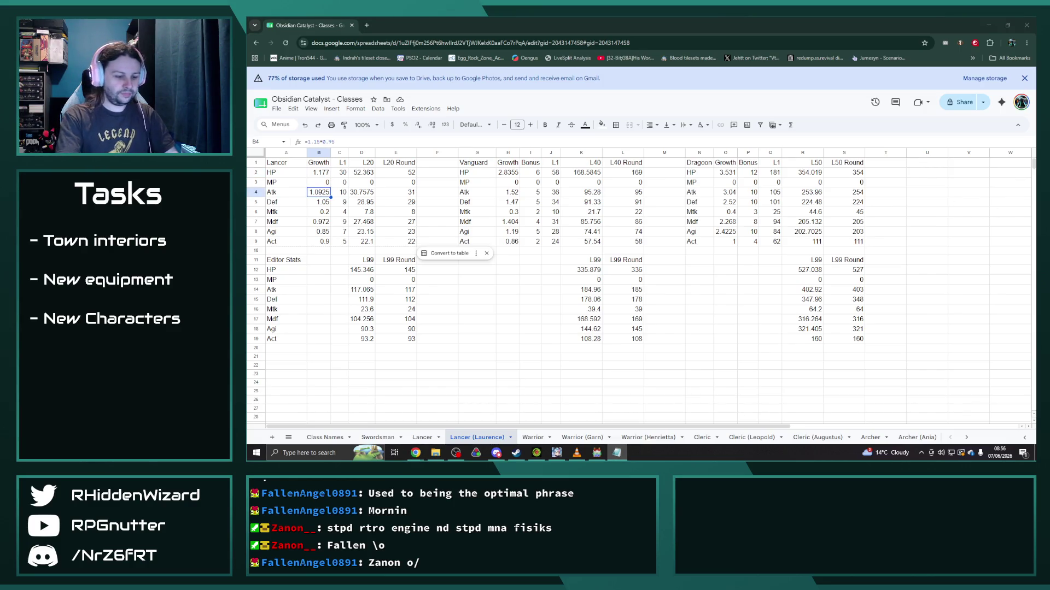
left_click(320, 201)
key("alt+Tab")
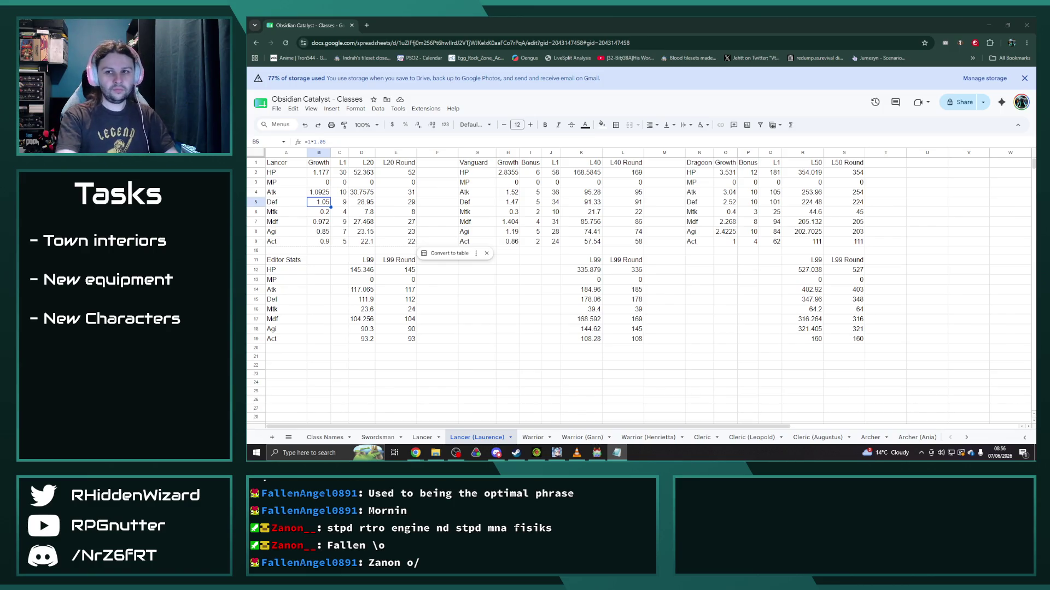
left_click(321, 212)
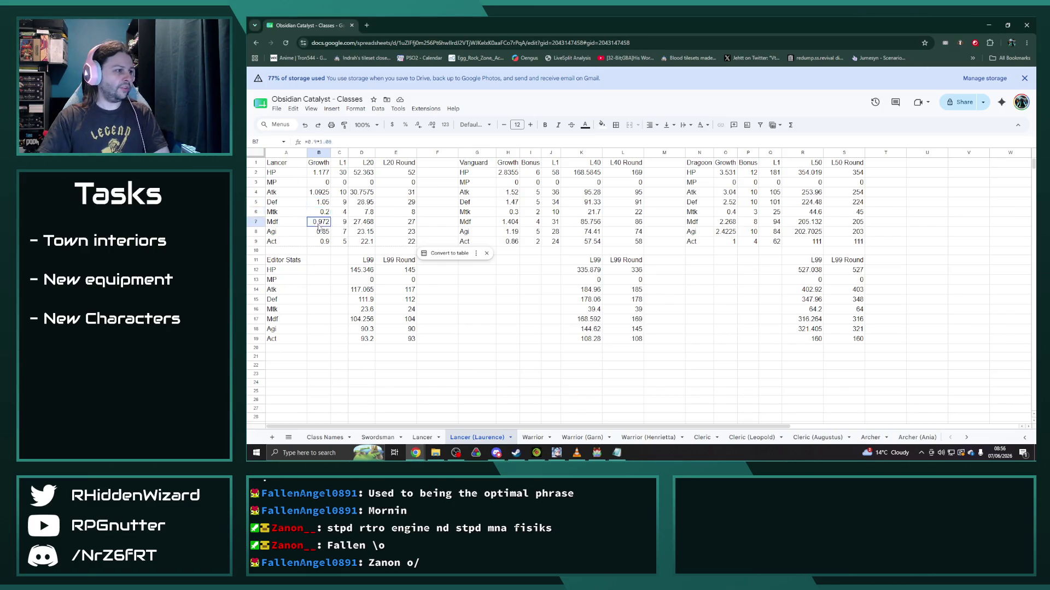
key("alt+Tab")
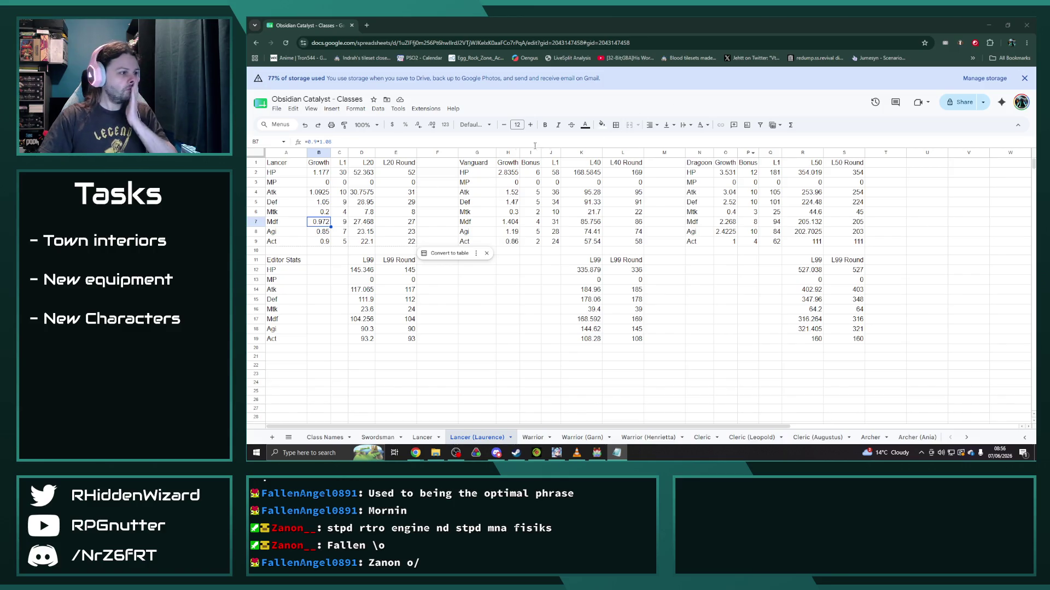
left_click(322, 233)
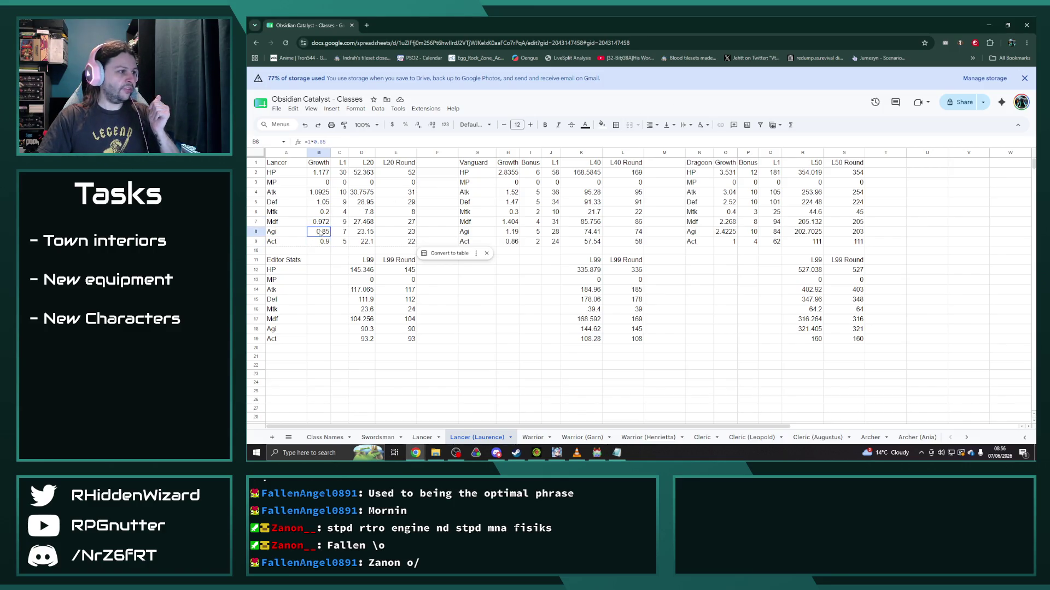
key("alt+Tab")
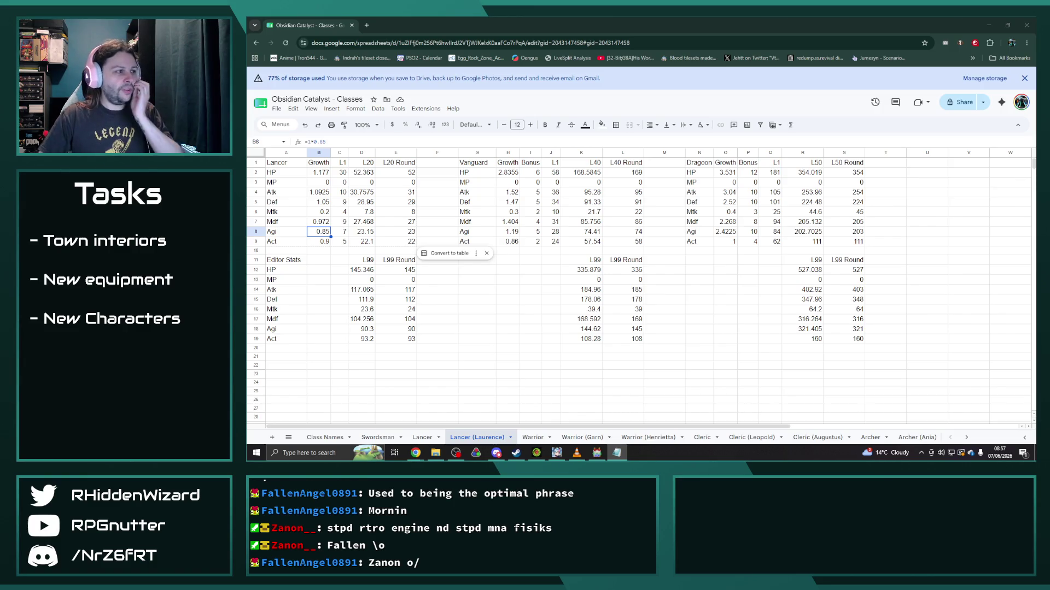
left_click(422, 437)
Step: Duplicate the Lancer sheet as Lancer (Raymond), placed after Lancer (Laurence)
right_click(423, 437)
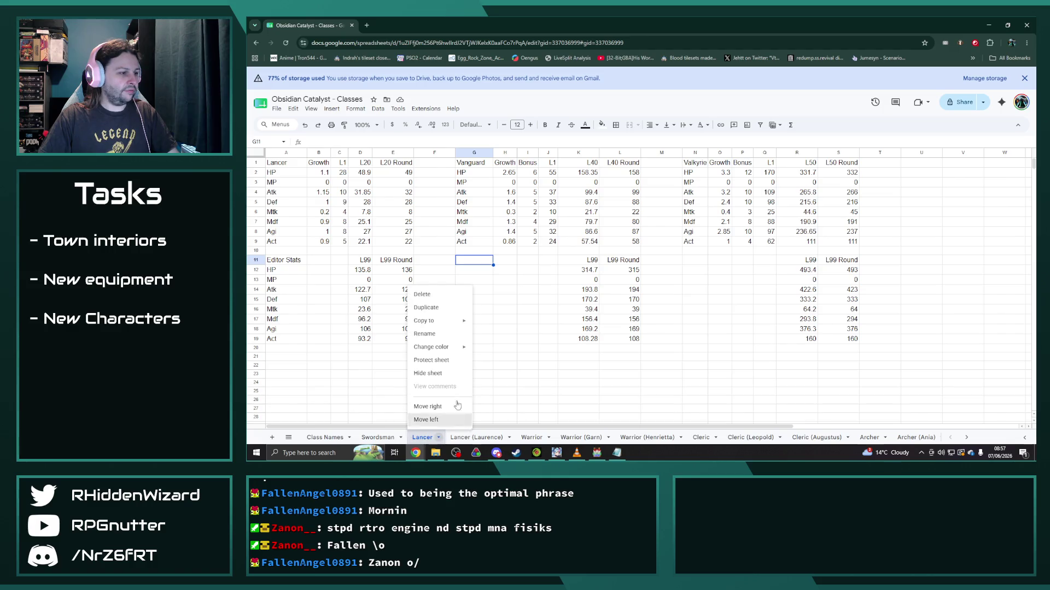
left_click(440, 316)
left_click_drag(473, 437, 543, 438)
right_click(543, 437)
left_click(533, 334)
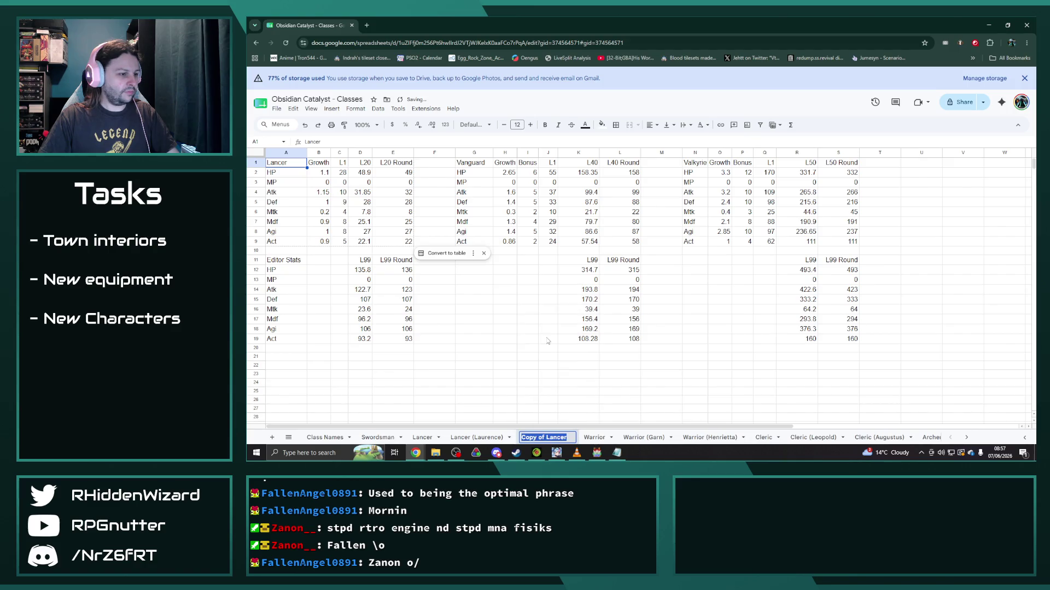
type("Lancer (R")
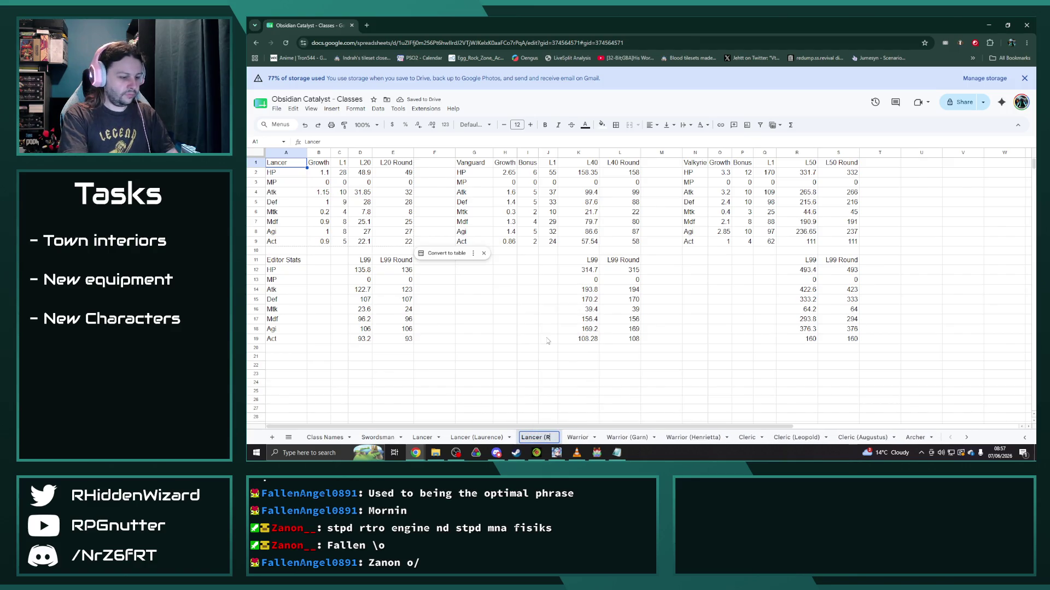
type("aymond)")
left_click(548, 340)
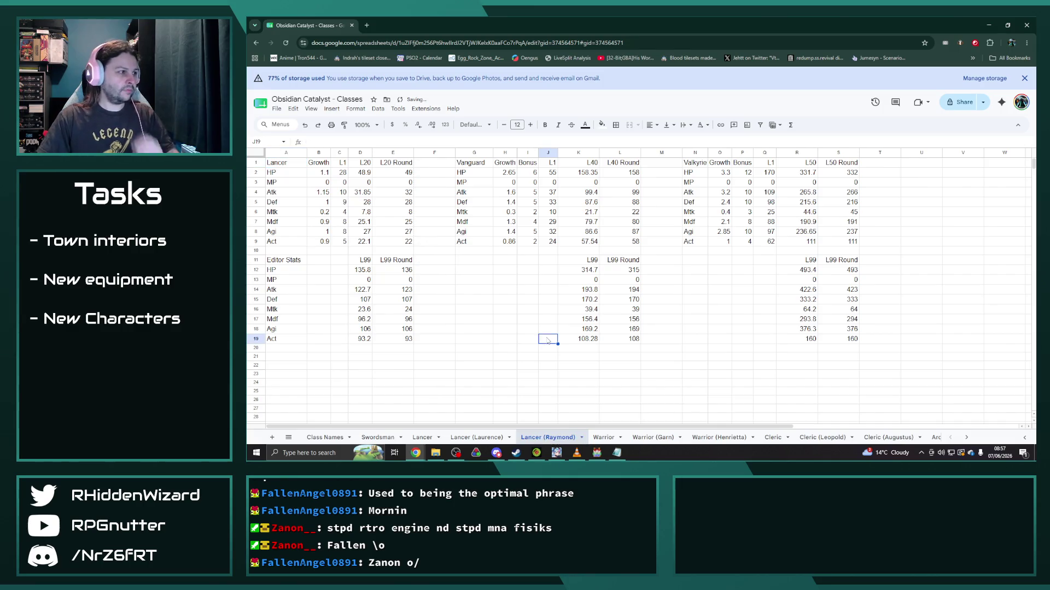
Step: Rename the Valkyrie heading in N1 to Dragoon and fit column N
left_click(424, 437)
left_click(481, 437)
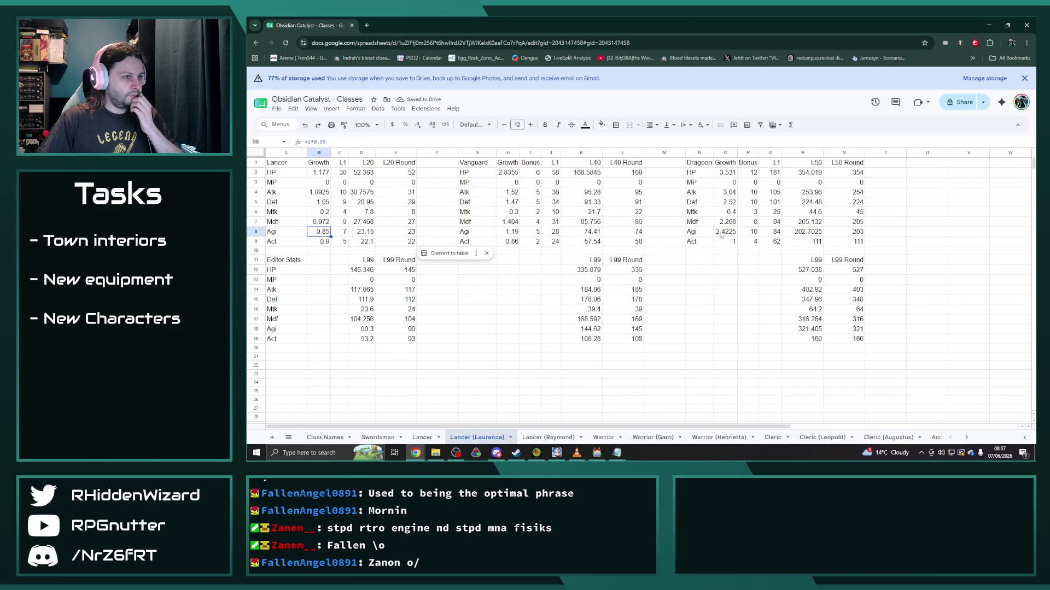
left_click(547, 437)
left_click(695, 162)
type("Dragoon")
key("Return")
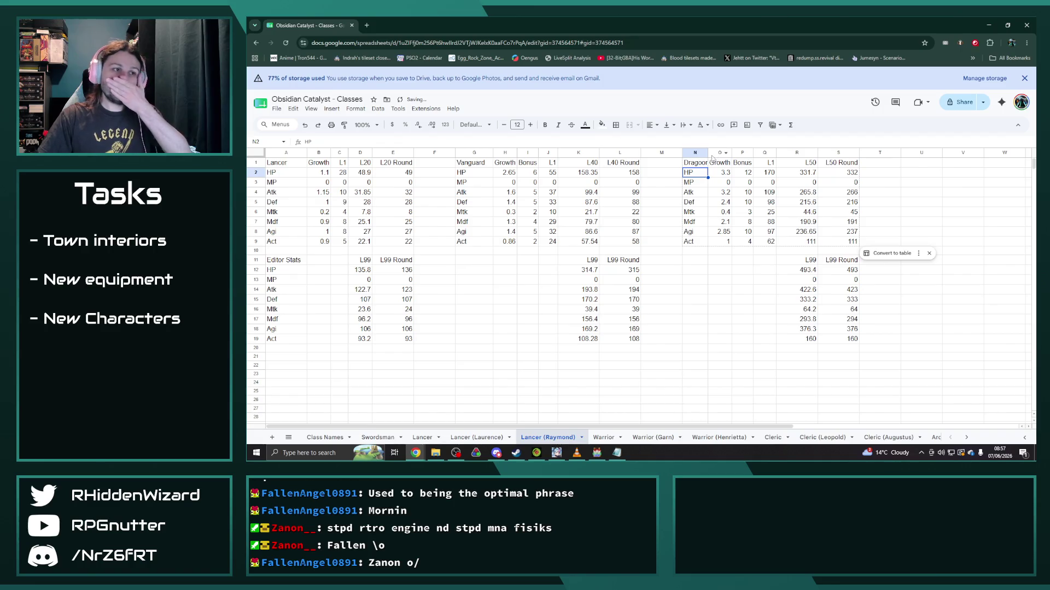
double_click(707, 152)
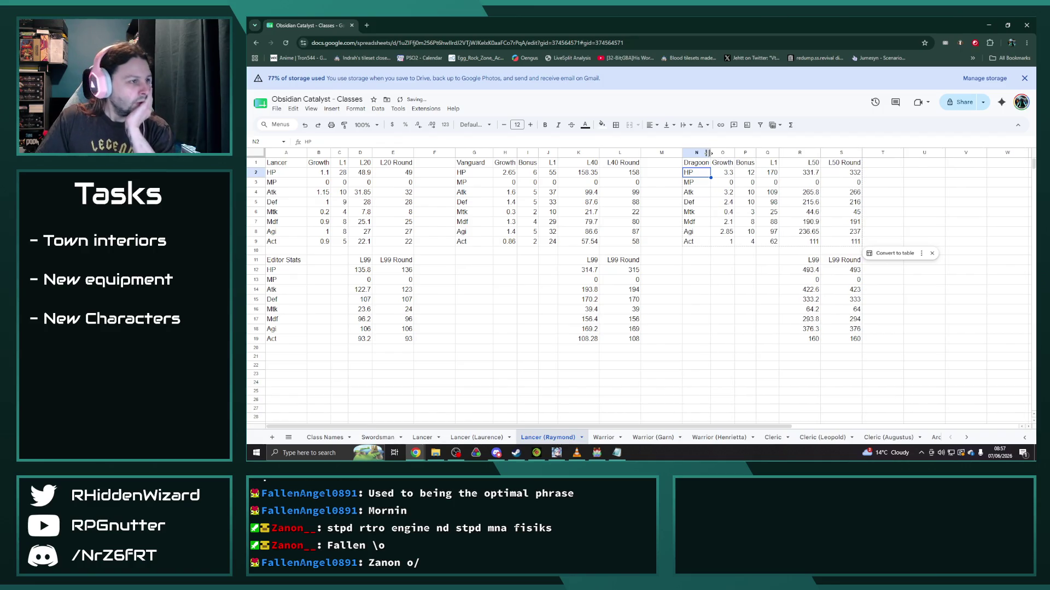
Step: Check the HP, Atk, Mdf and Act growth values in B2, B4, B7 and B9
left_click(321, 173)
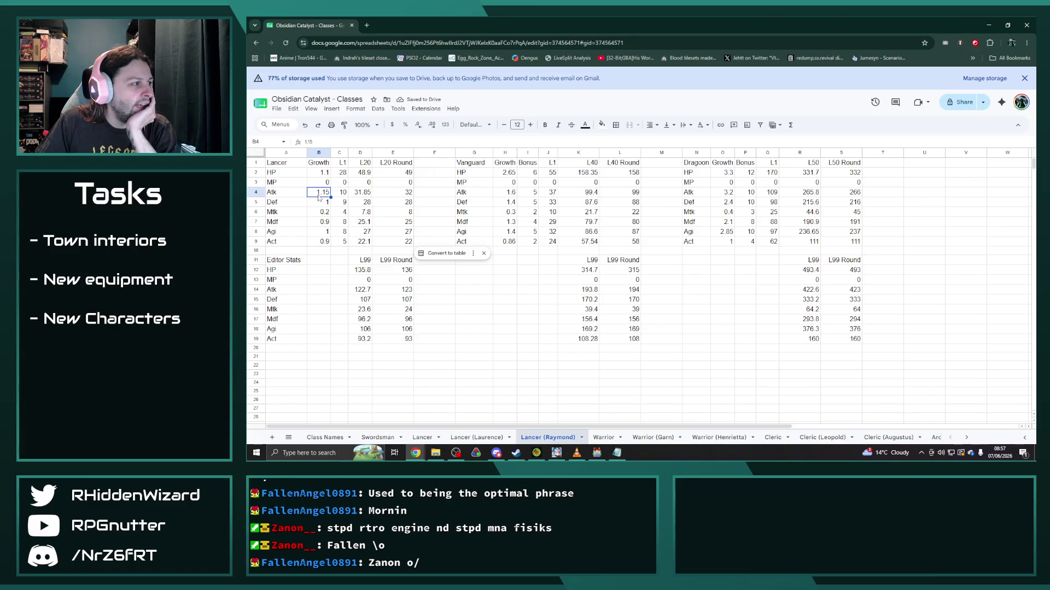
left_click(321, 197)
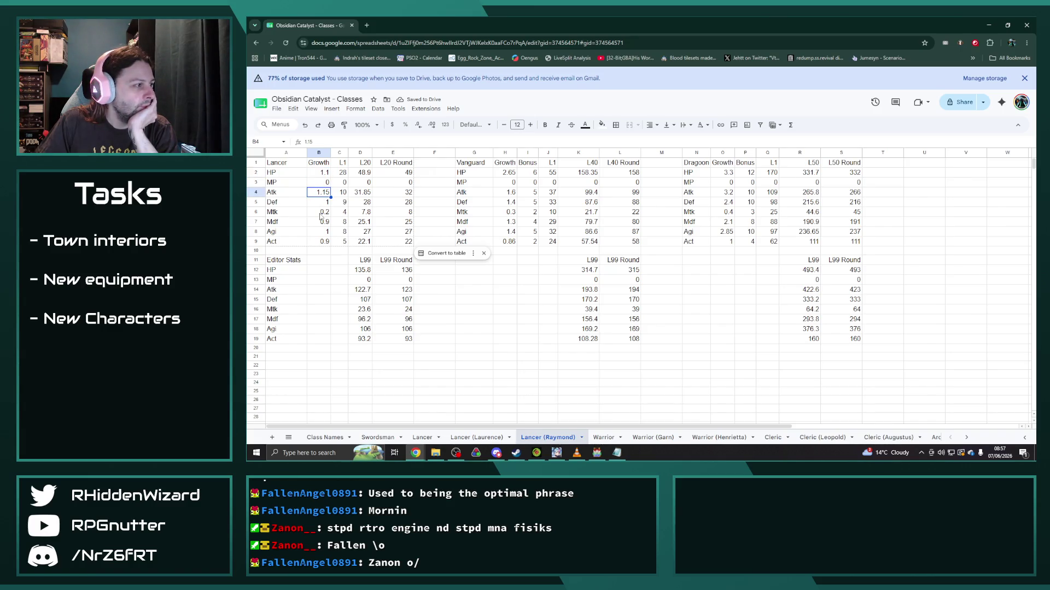
left_click(319, 223)
left_click(322, 242)
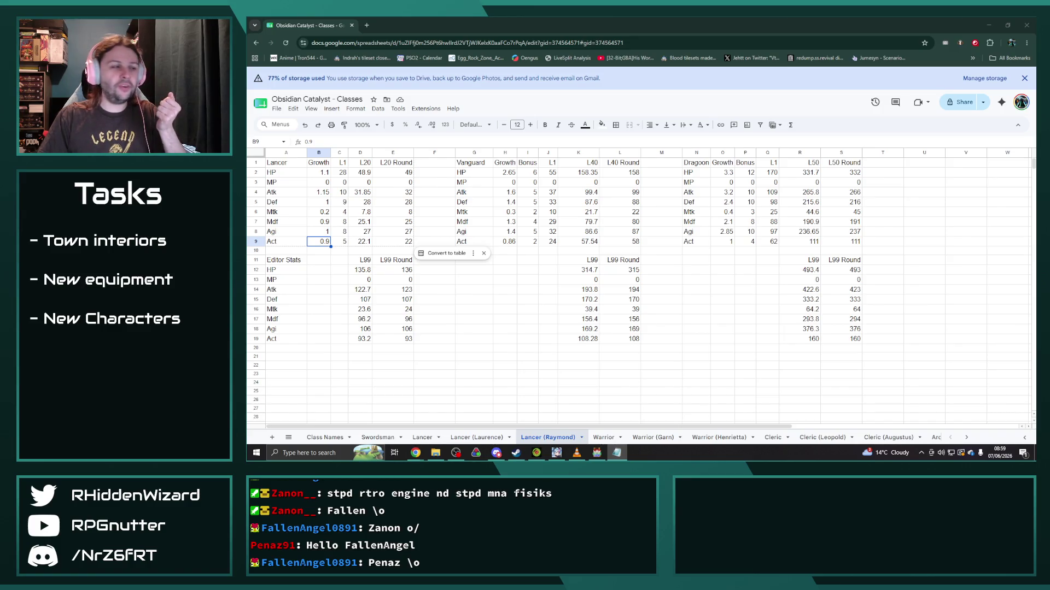
key("Up")
key("Up")
key("Up")
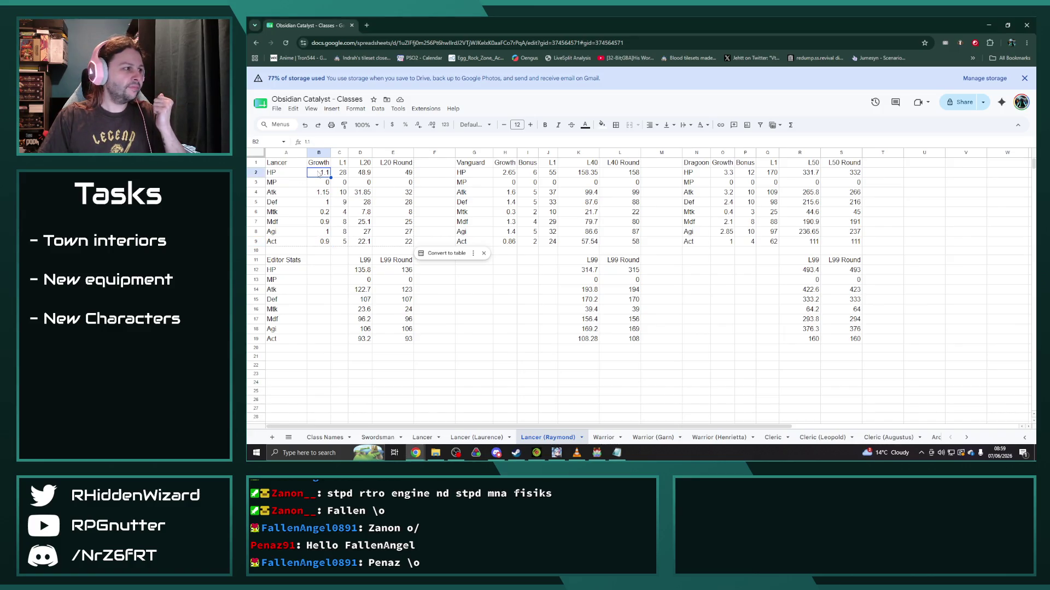
Step: Scale the Lancer HP growth to 0.99 and set L1 HP to =28*0.9, giving 25.2
double_click(318, 173)
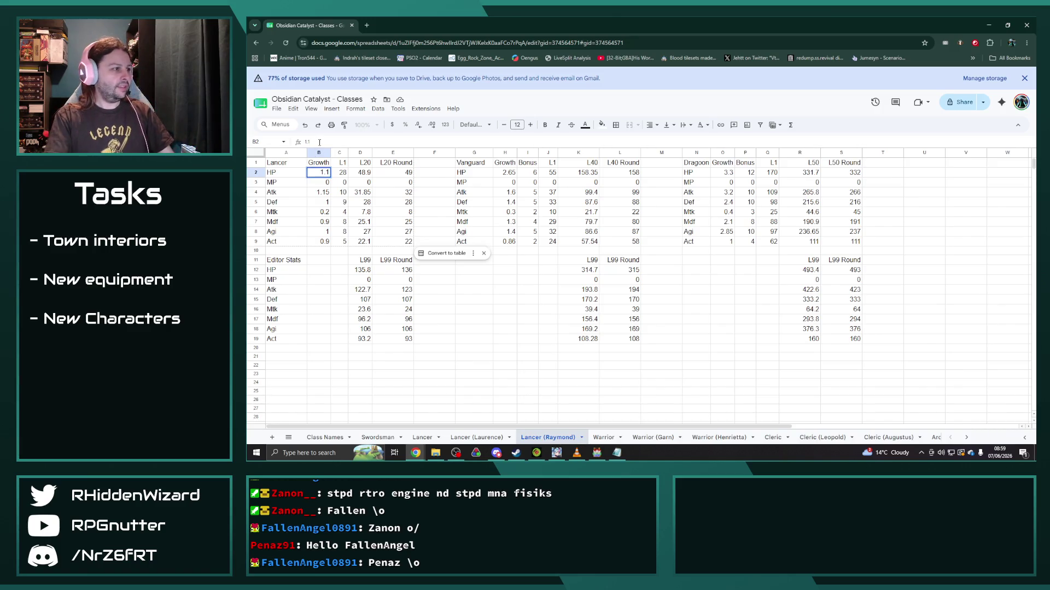
type("=")
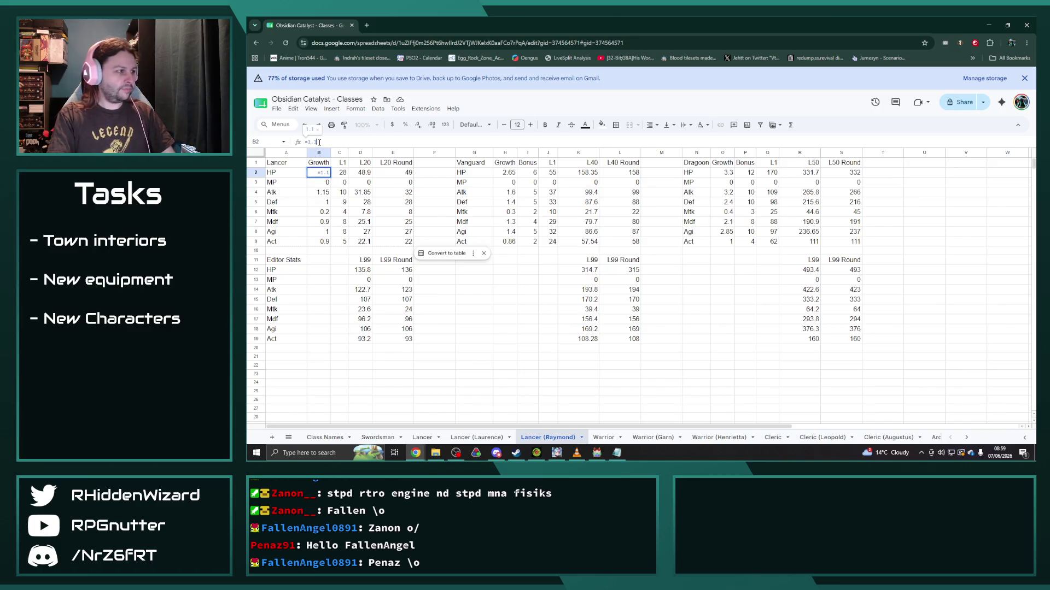
type("*")
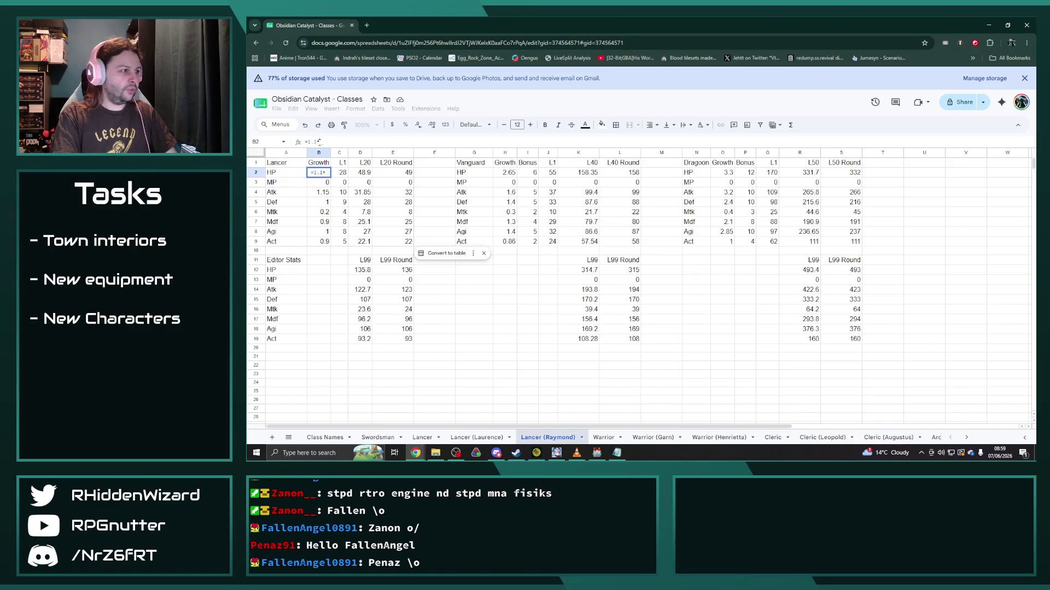
type("0.9")
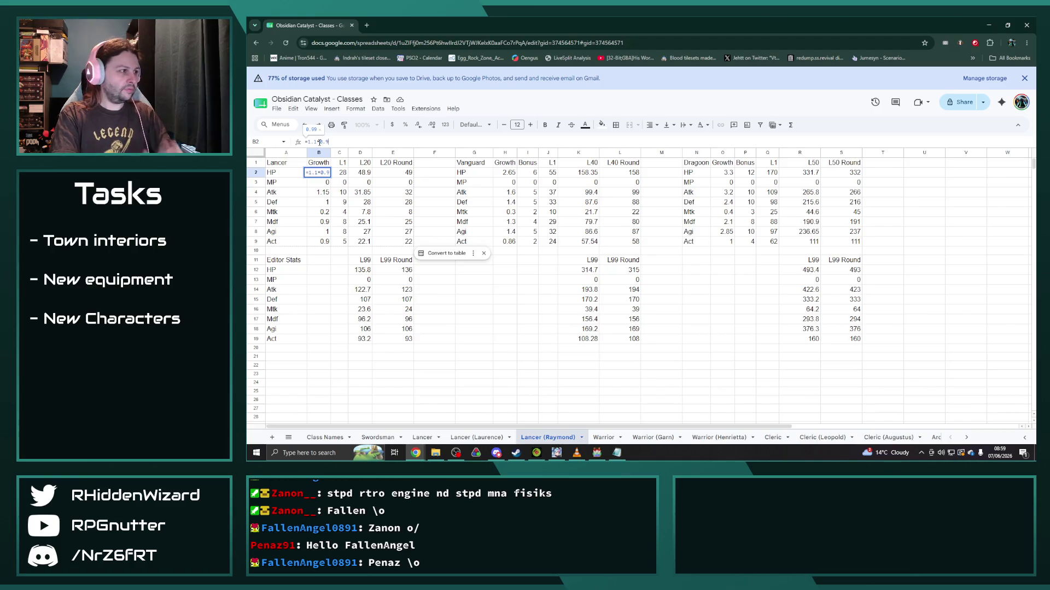
key("Return")
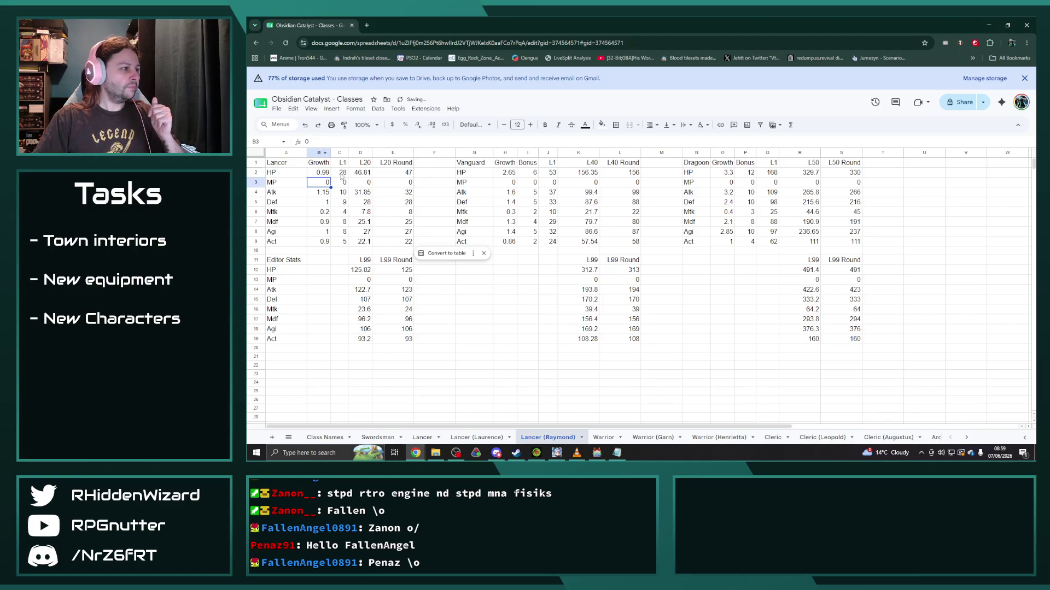
left_click(343, 175)
left_click(327, 141)
type("=")
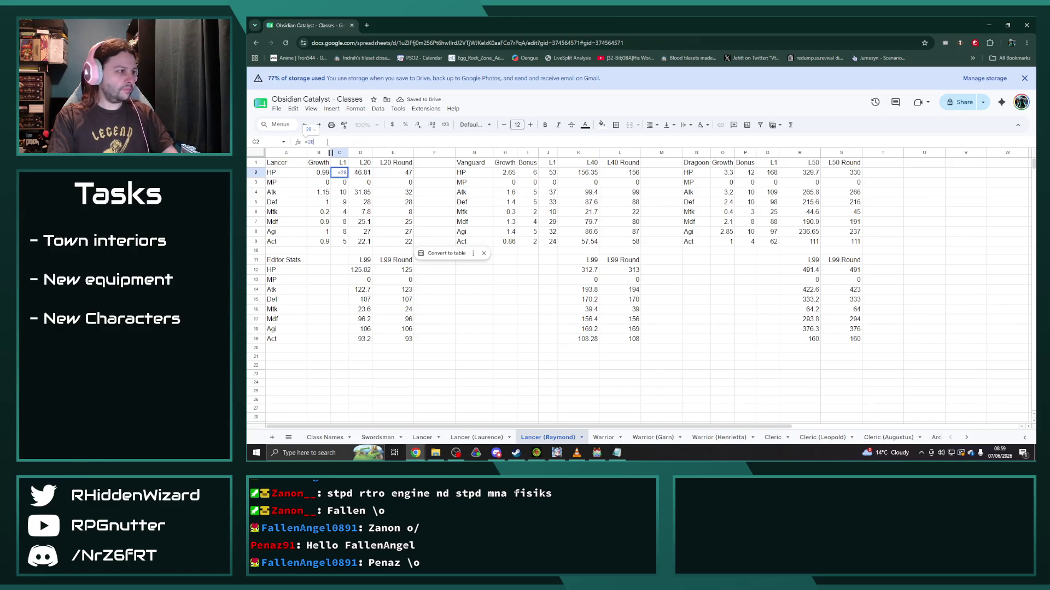
type("*0.9")
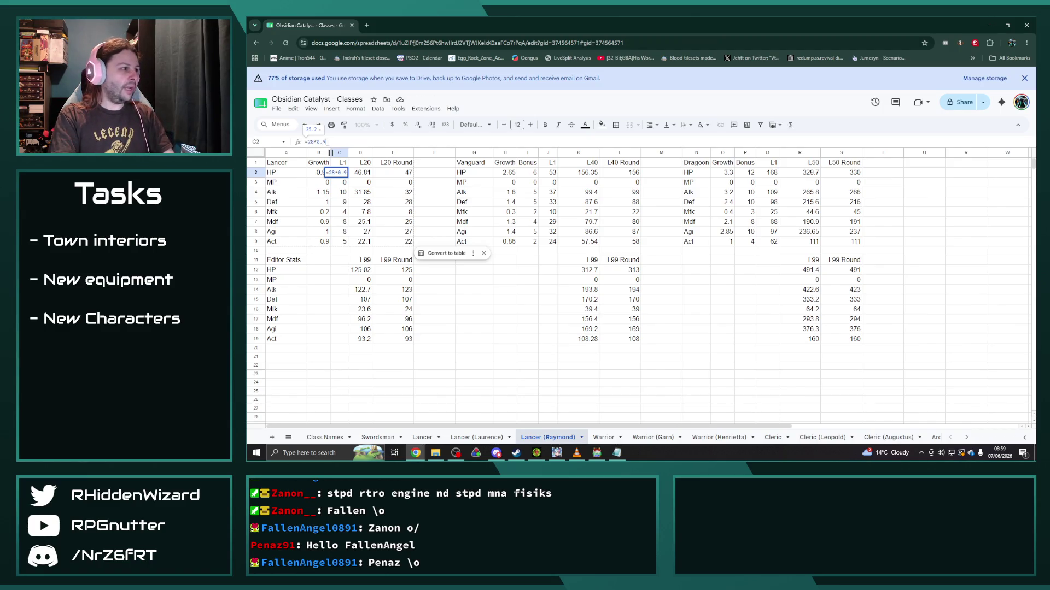
key("Return")
key("Up")
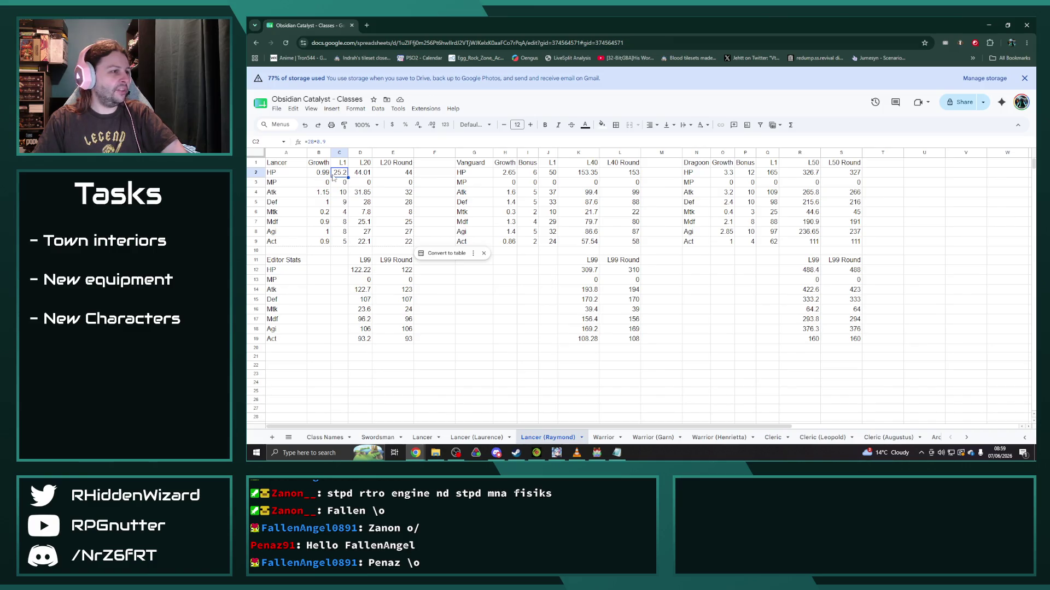
Step: Set Vanguard HP growth to =2.65*0.9 (2.385) and move on to the Dragoon HP growth
left_click(506, 172)
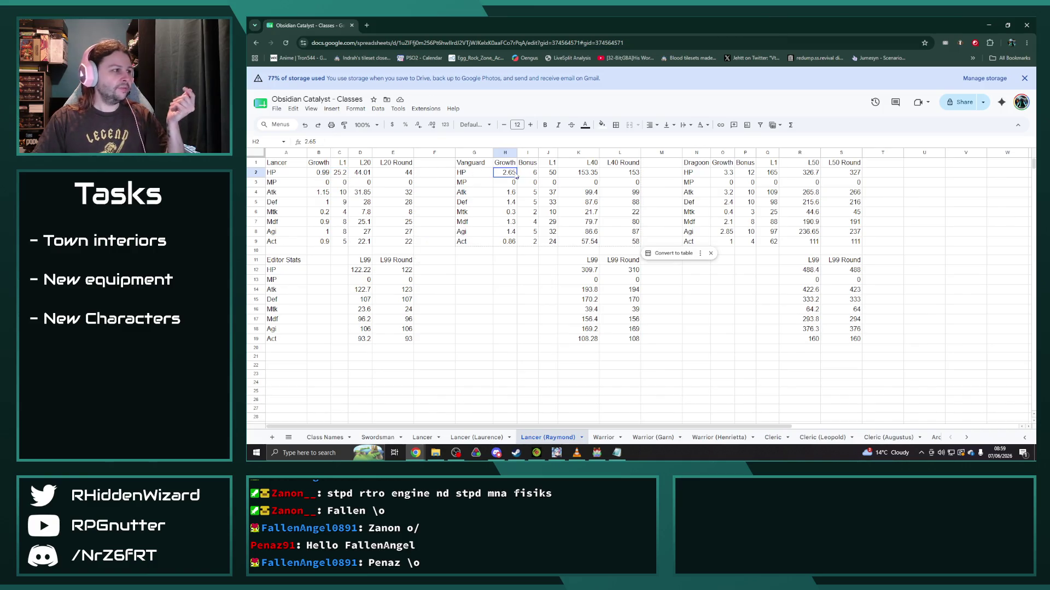
type("=")
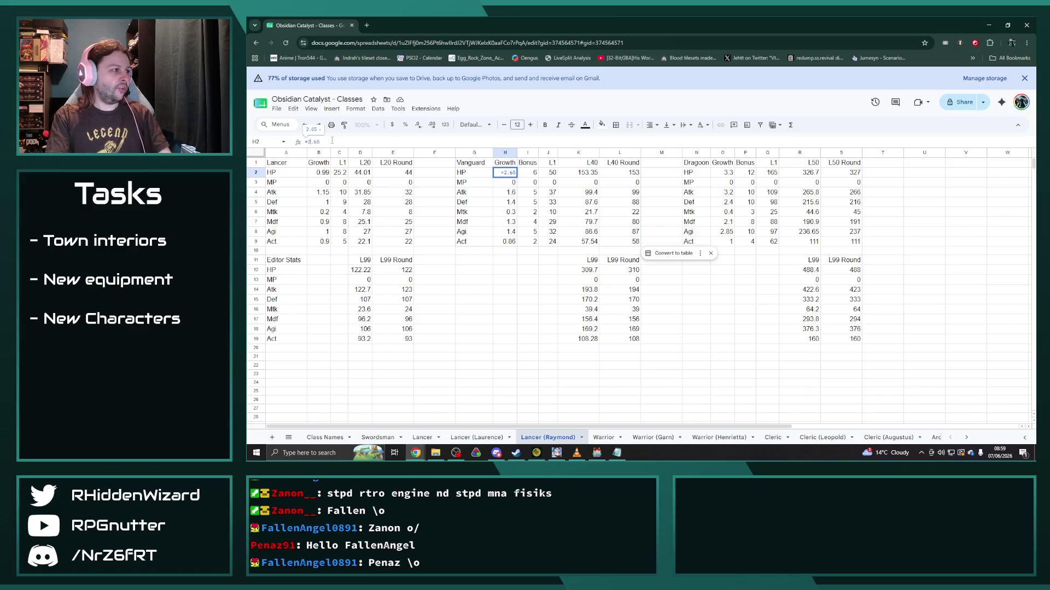
type("+0.")
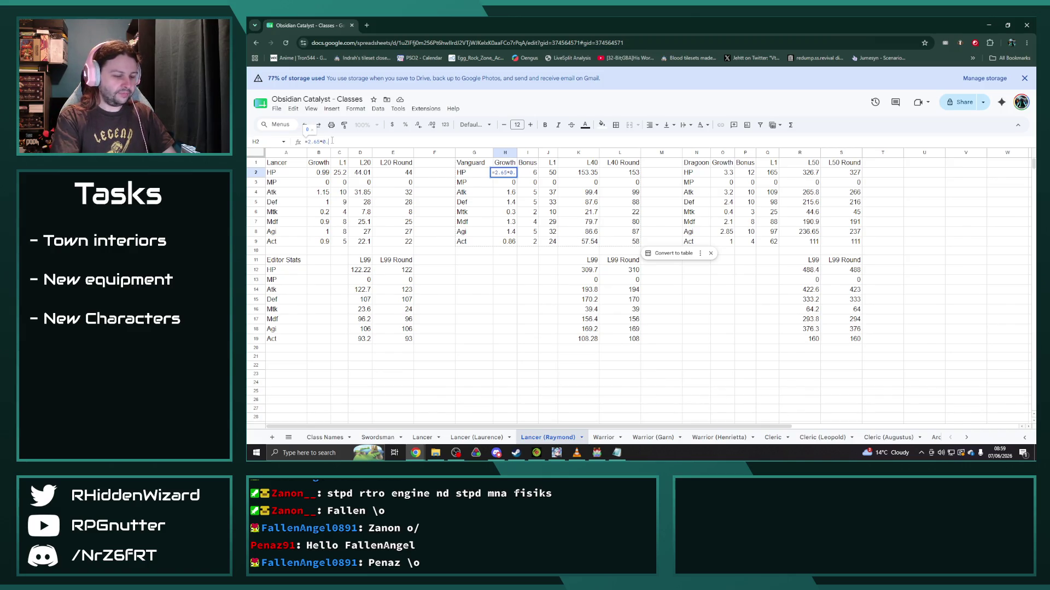
key("Return")
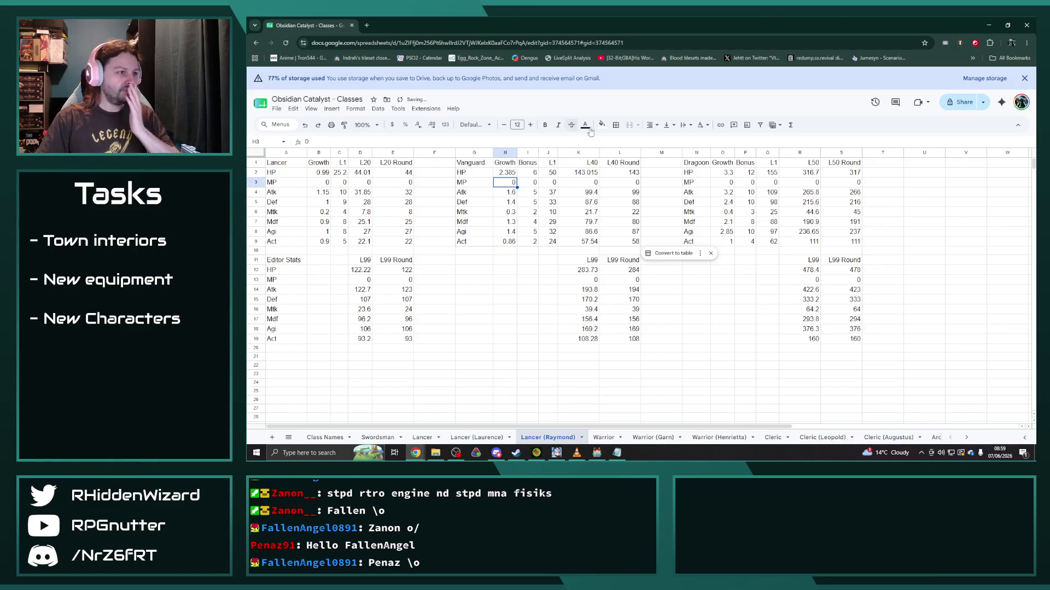
left_click(505, 172)
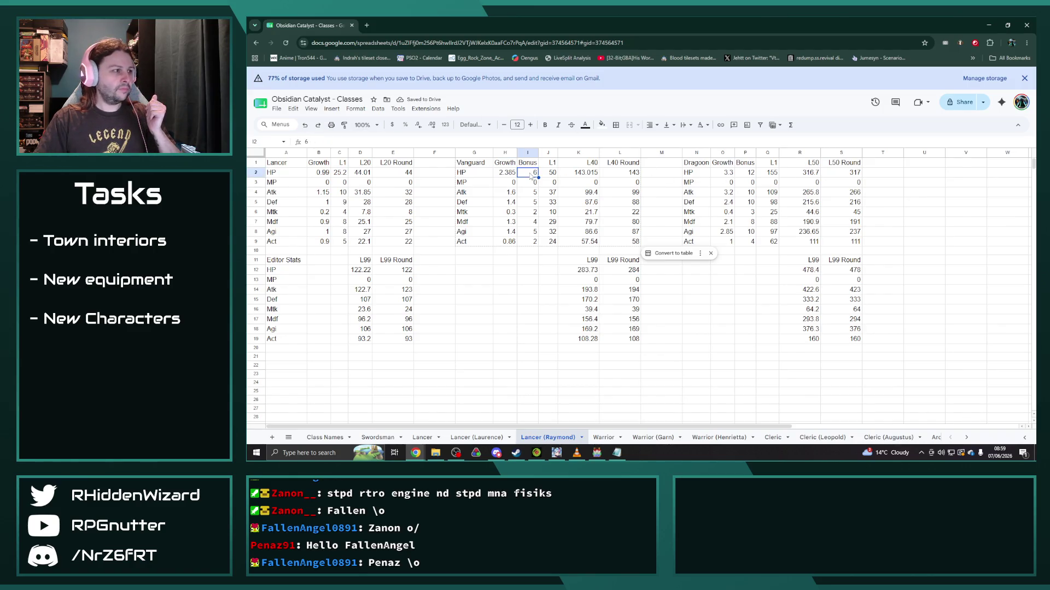
left_click(723, 172)
left_click(322, 144)
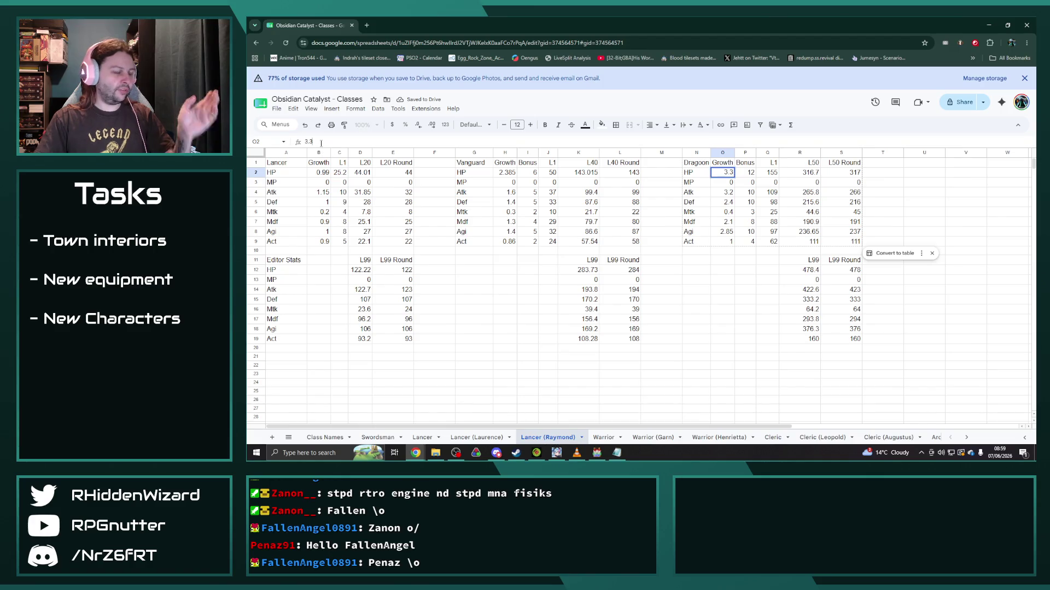
type("=*1")
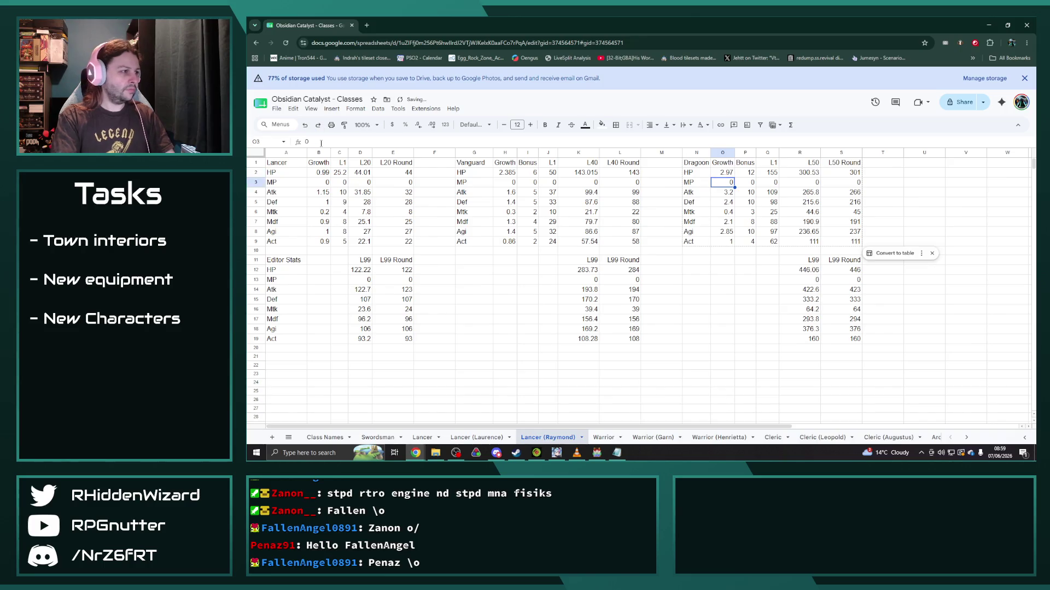
Step: Compare the Lancer (Laurence) and base Lancer sheets, returning to Lancer (Raymond)
left_click(477, 437)
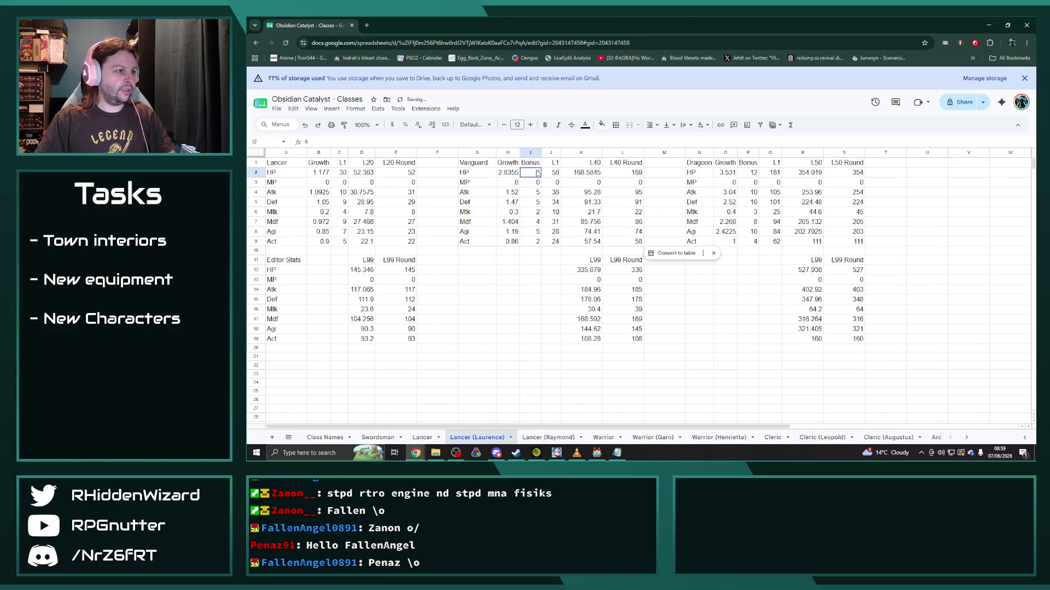
left_click(548, 436)
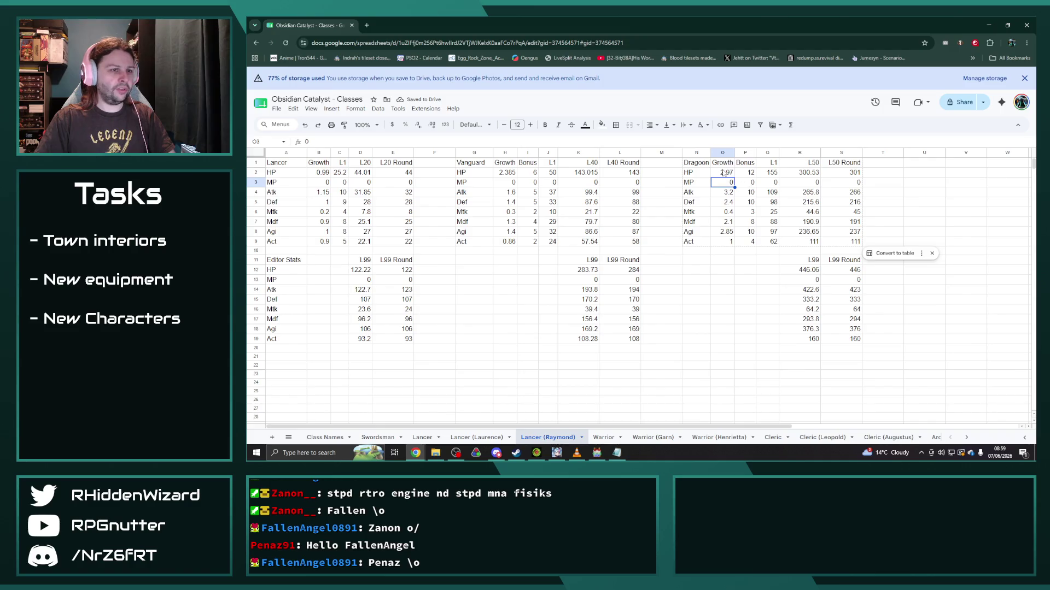
left_click(422, 436)
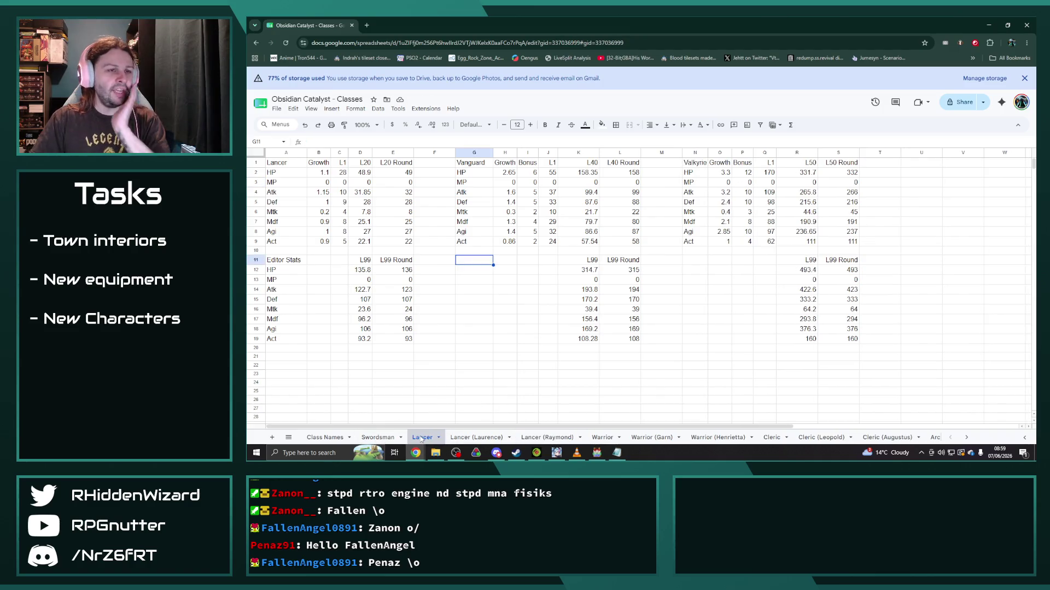
left_click(476, 436)
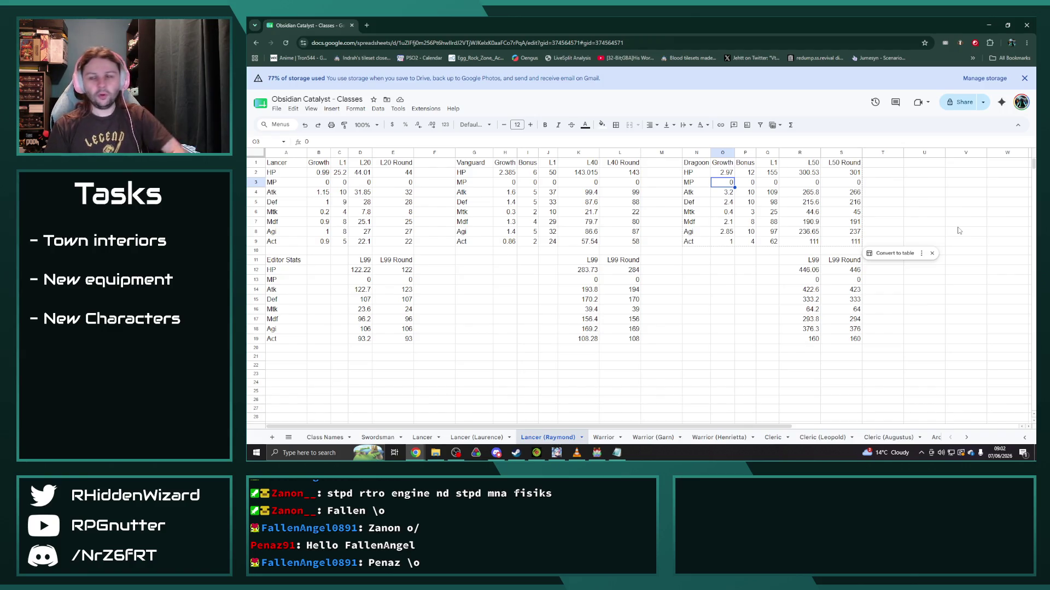
Step: Set Lancer Atk growth in B4 to =1.15*1.05 (1.2075) and widen column C slightly
key("Left")
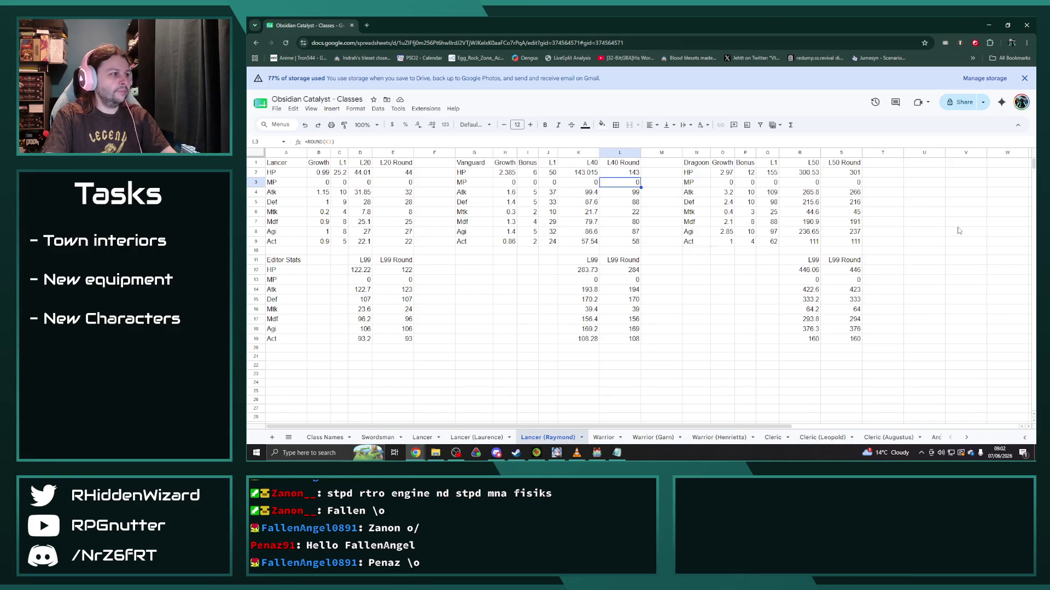
left_click(319, 192)
left_click(359, 140)
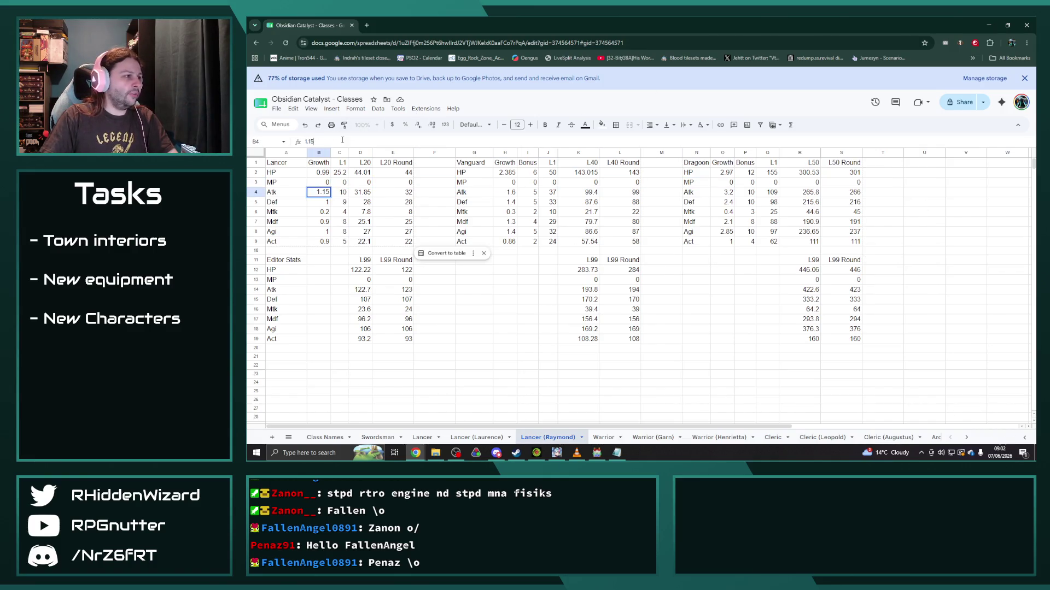
type("=")
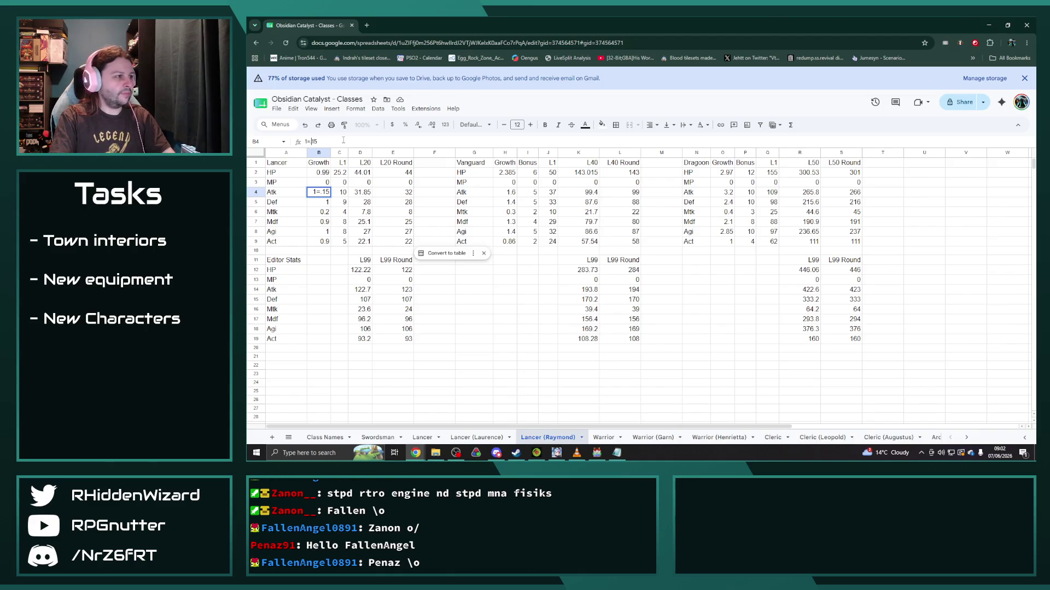
key("BackSpace")
type("=1.15")
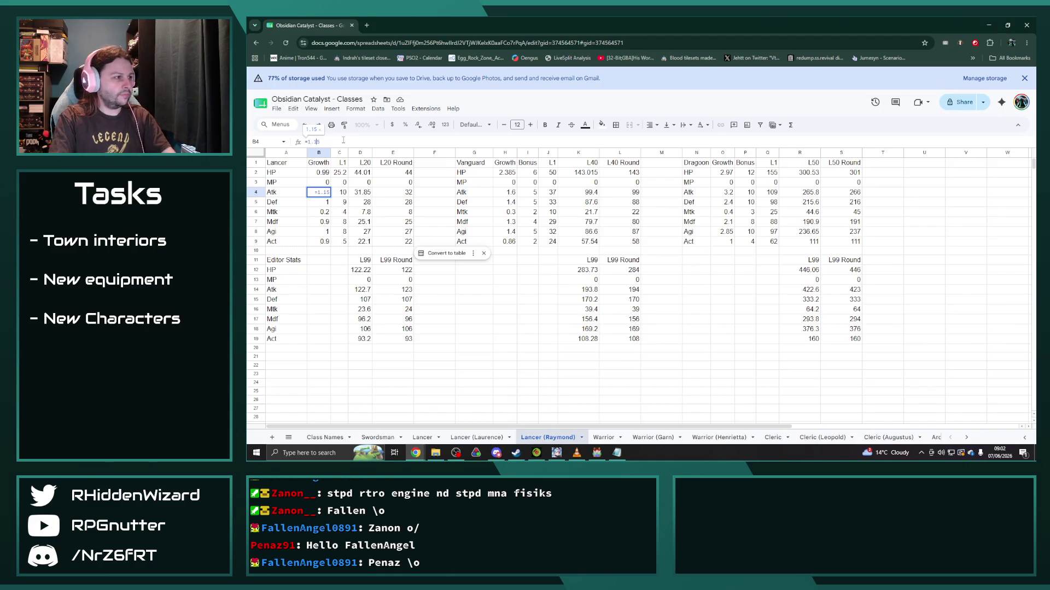
type("*1/05")
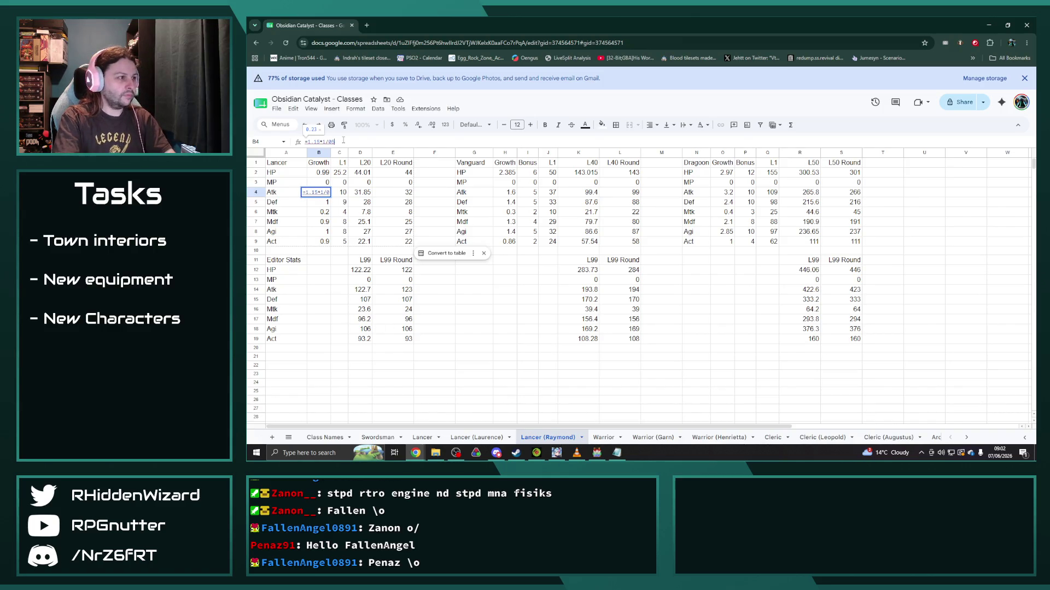
key("Return")
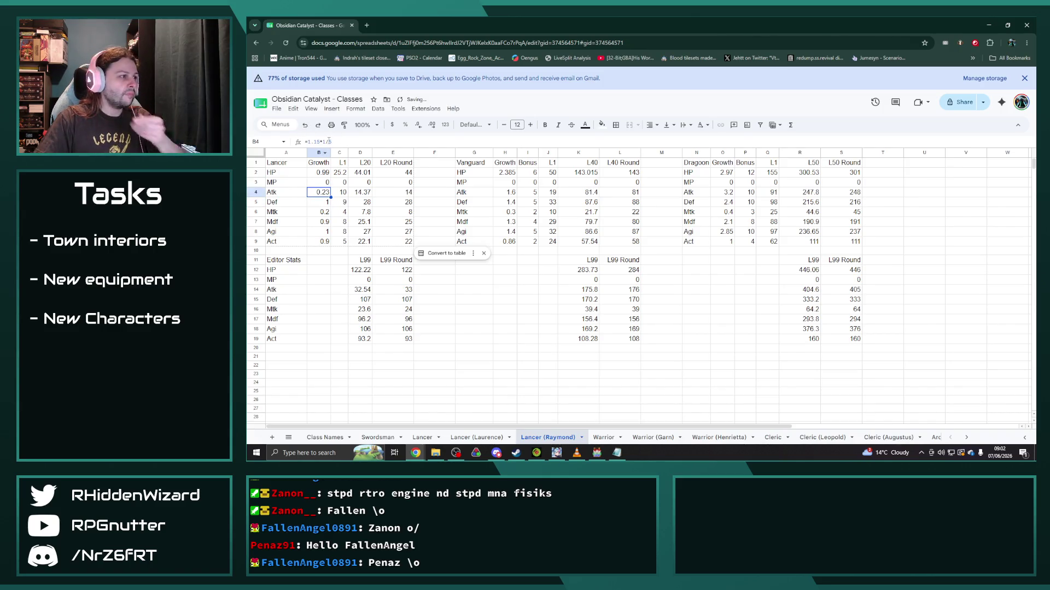
double_click(320, 192)
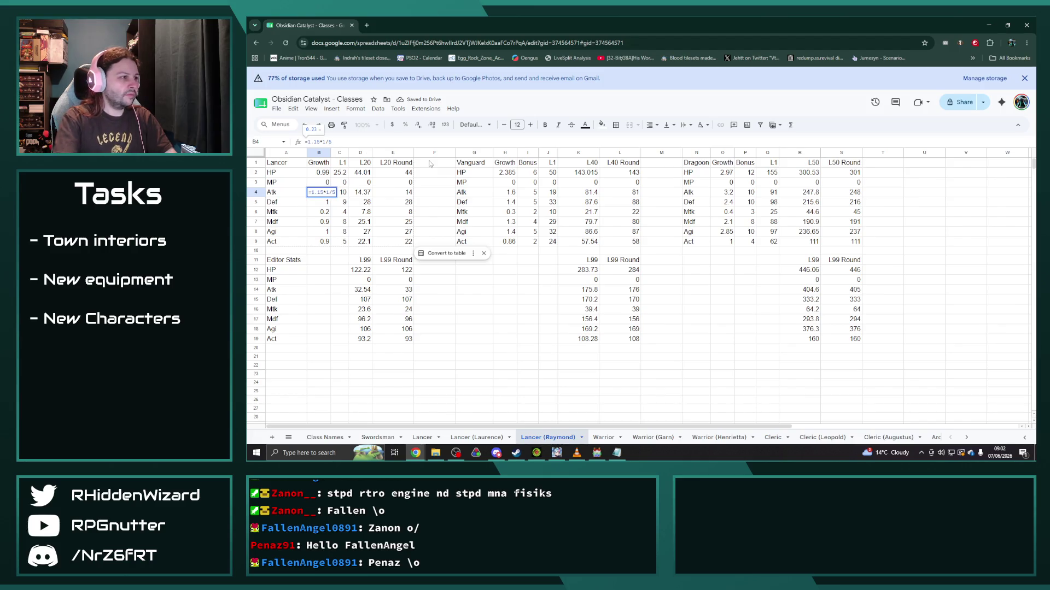
type("05")
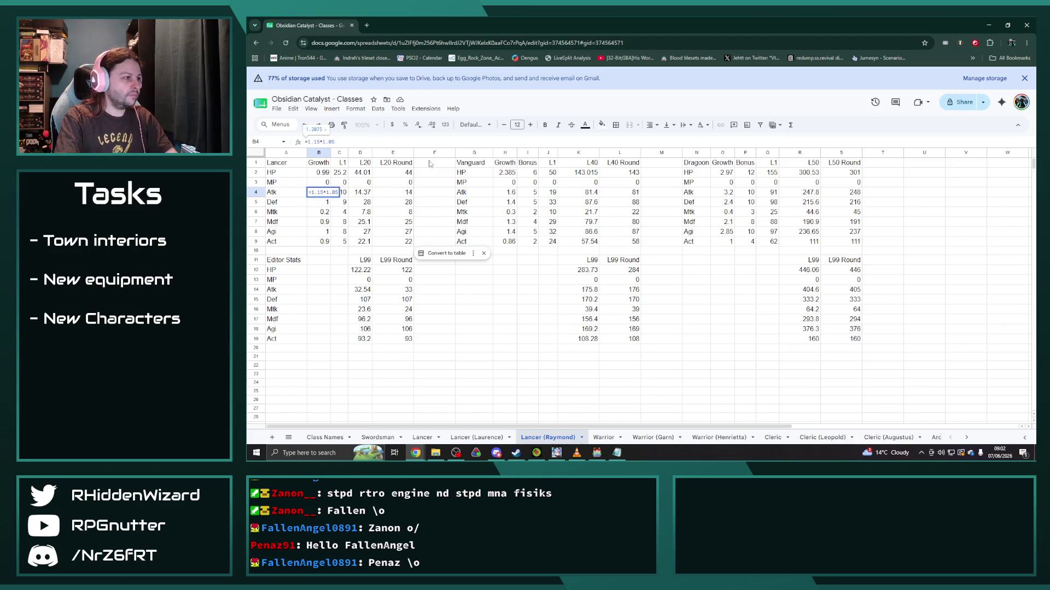
key("Return")
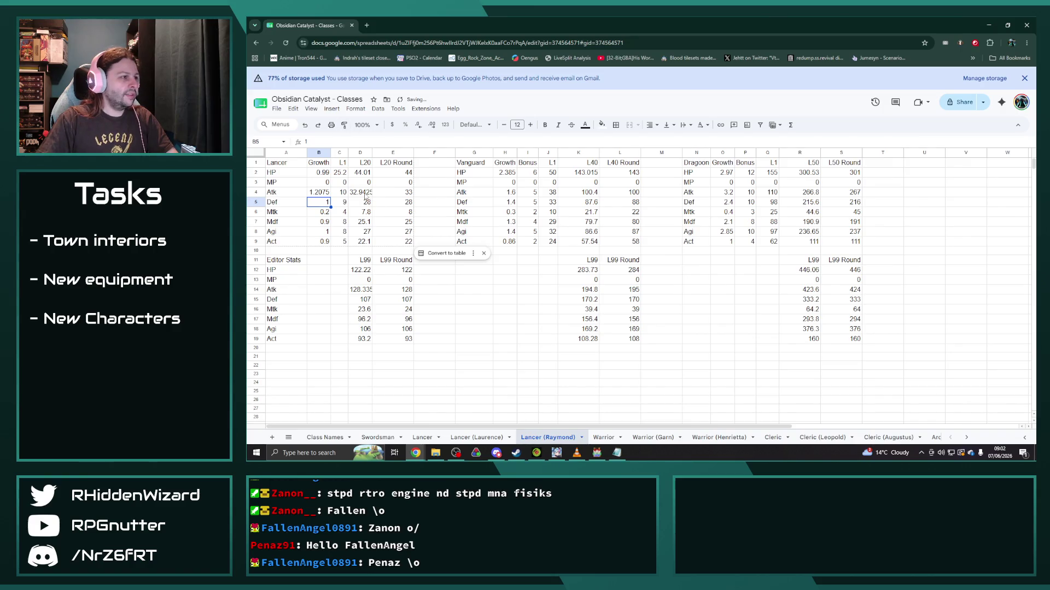
left_click_drag(350, 154, 352, 154)
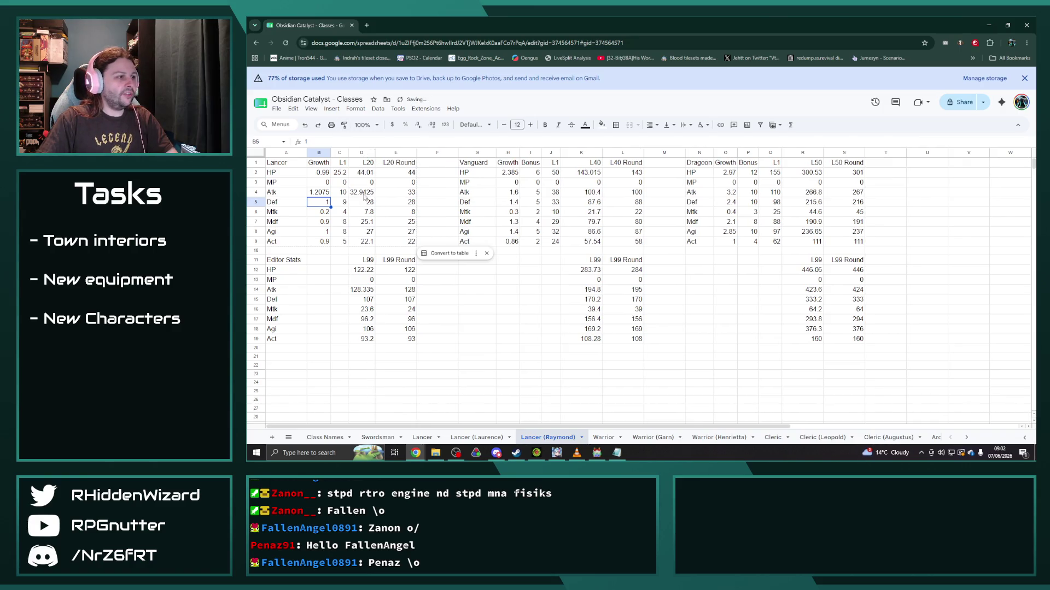
left_click(343, 195)
type("=10")
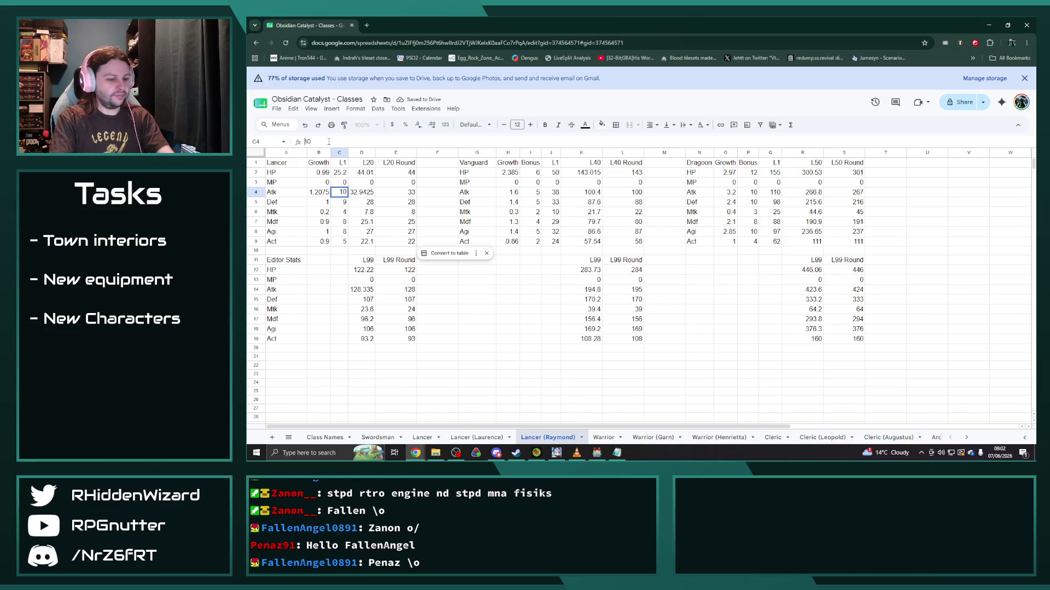
type(".5")
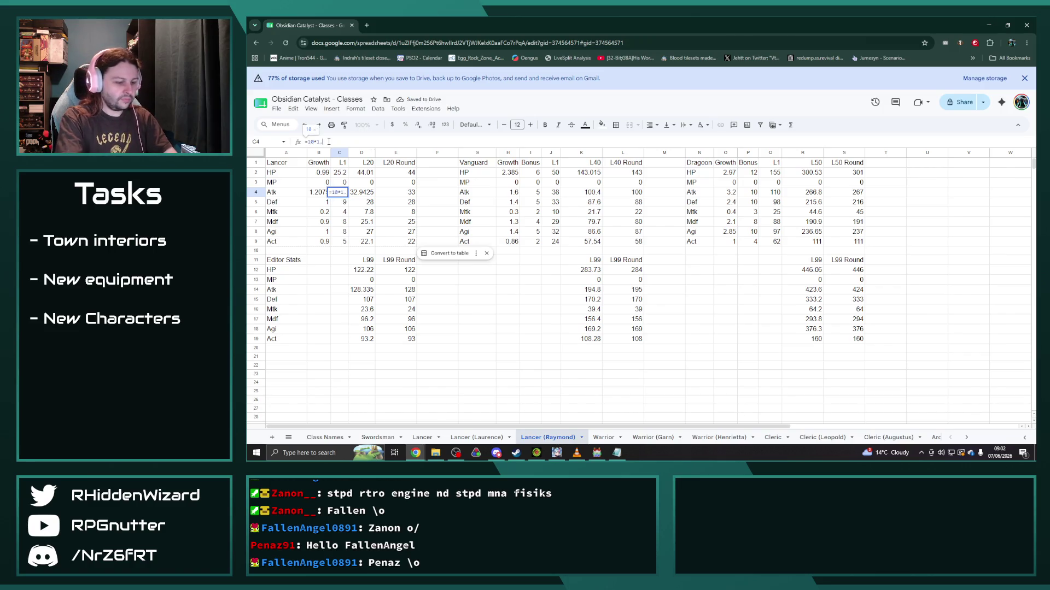
Step: Enter L1 Atk 10.5, Vanguard Atk growth =1.6*1.05 (1.68) and Dragoon =3.2*1.05 (3.36)
key("Return")
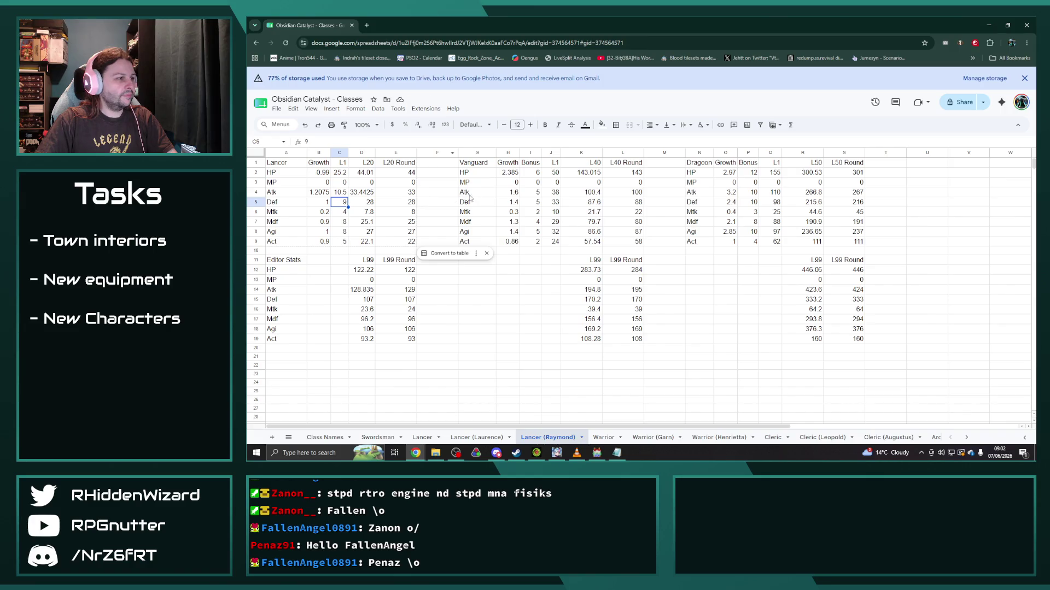
left_click(514, 193)
key("Return")
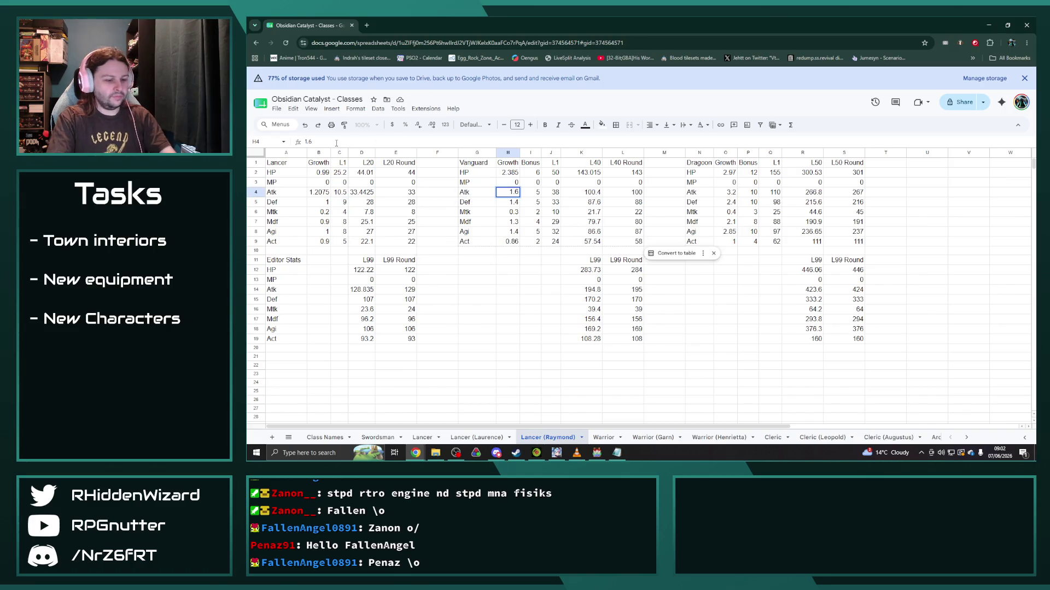
type("*1/")
type("1.05")
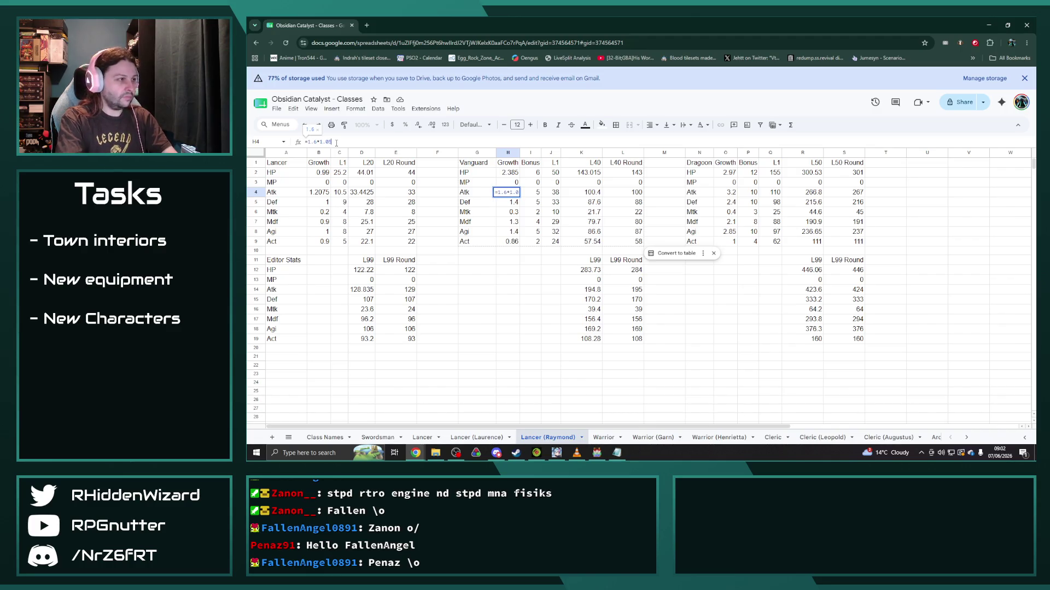
key("Return")
left_click(725, 192)
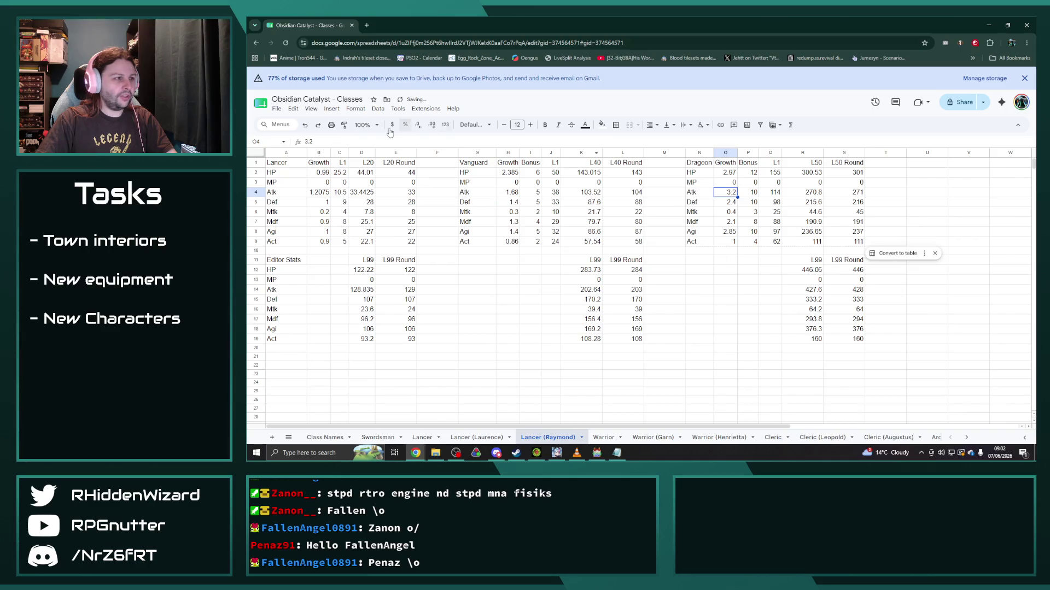
type("=")
left_click(321, 141)
type("=3.2*1.05")
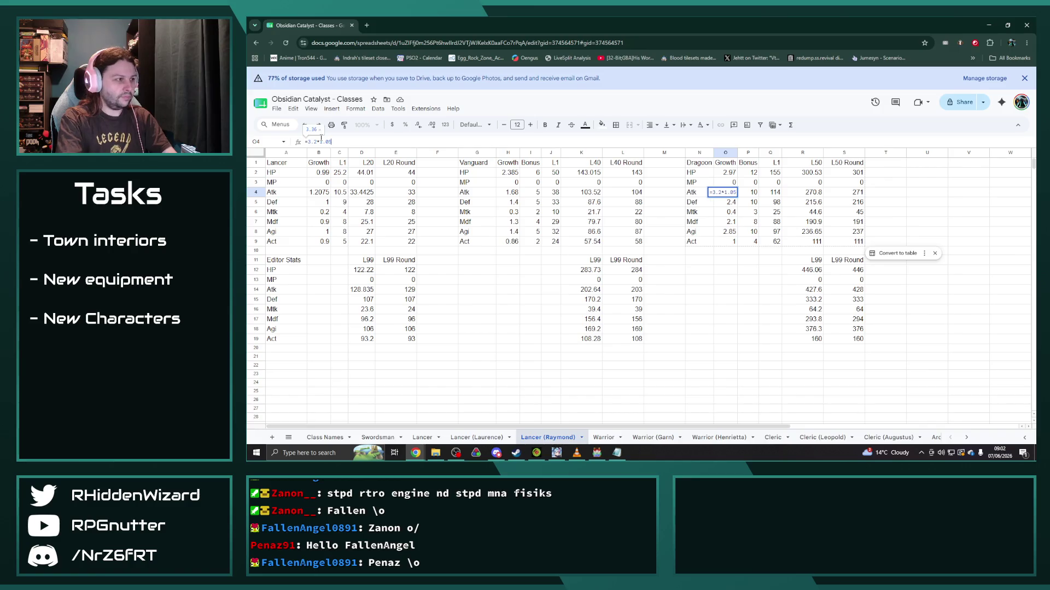
key("Return")
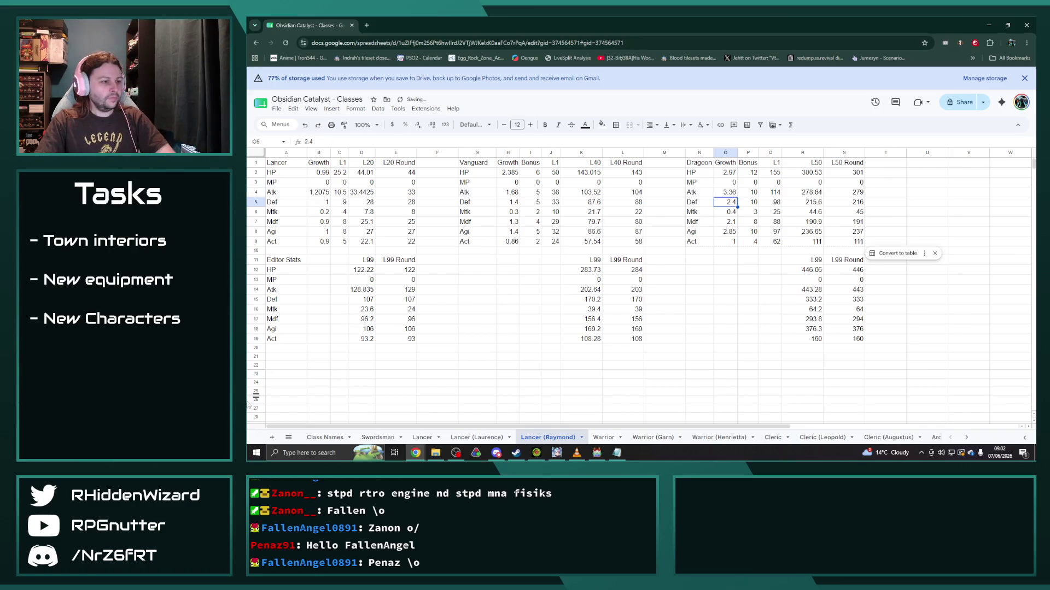
left_click(450, 437)
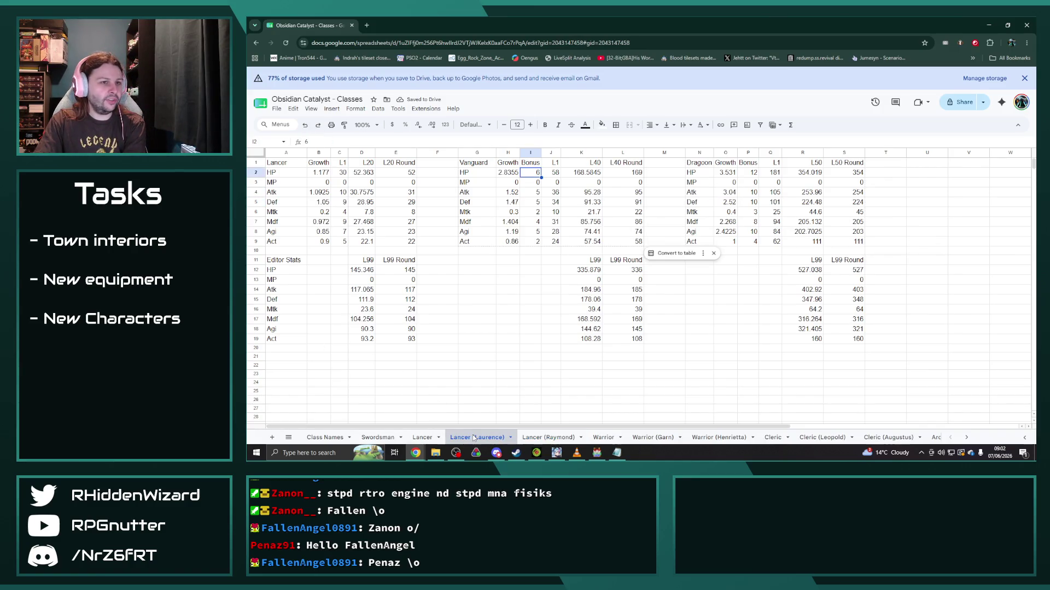
Step: Set Lancer Def growth in B5 to =1*0.97 and level-1 Def in C5 to 8.73
left_click(427, 437)
left_click(546, 438)
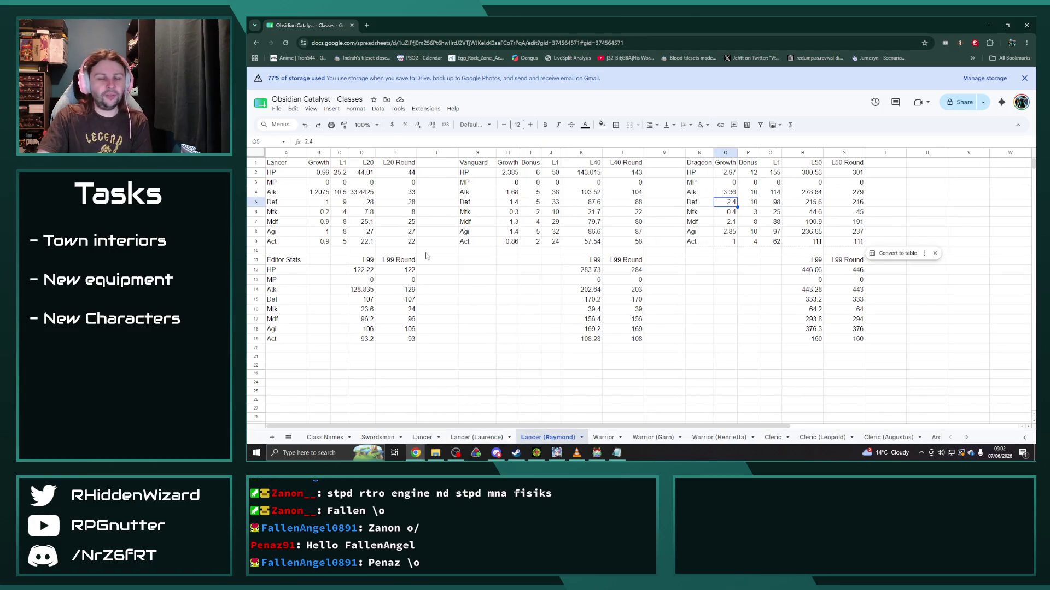
left_click(320, 202)
type("-1+0.9")
key("Tab")
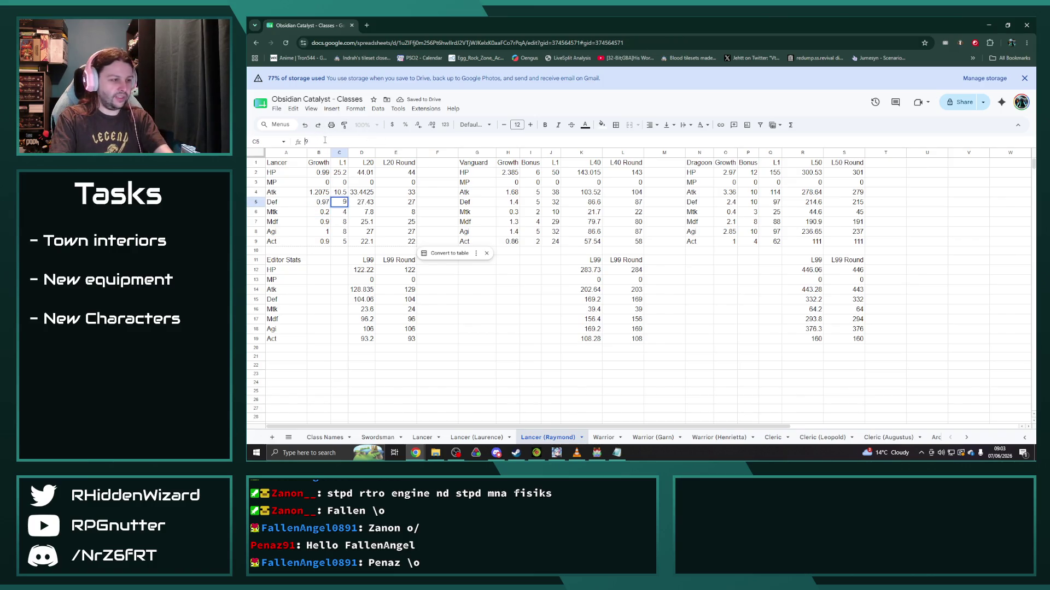
type("=+0.9")
key("Return")
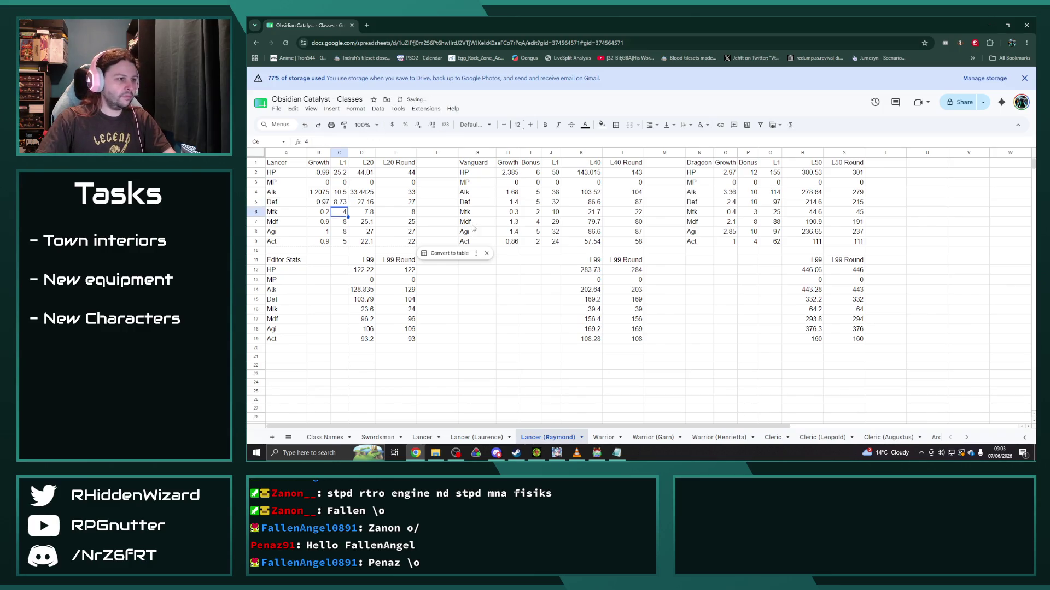
Step: After comparing the other Lancer tabs, set Vanguard Def growth to =1.4*0.97 (1.358) and Dragoon to =2.4*0.97
left_click(477, 437)
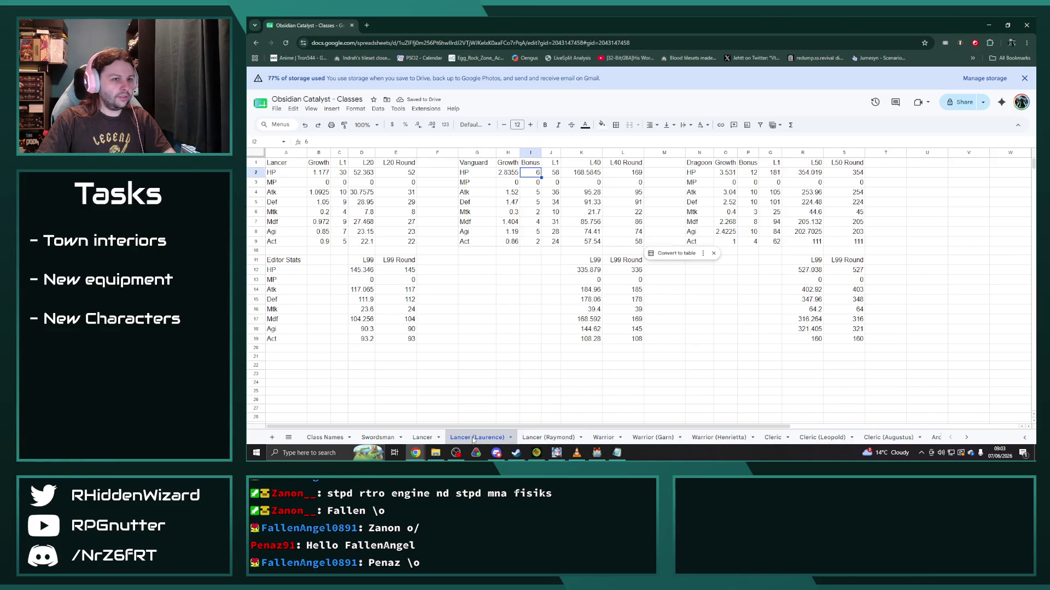
left_click(421, 437)
left_click(548, 437)
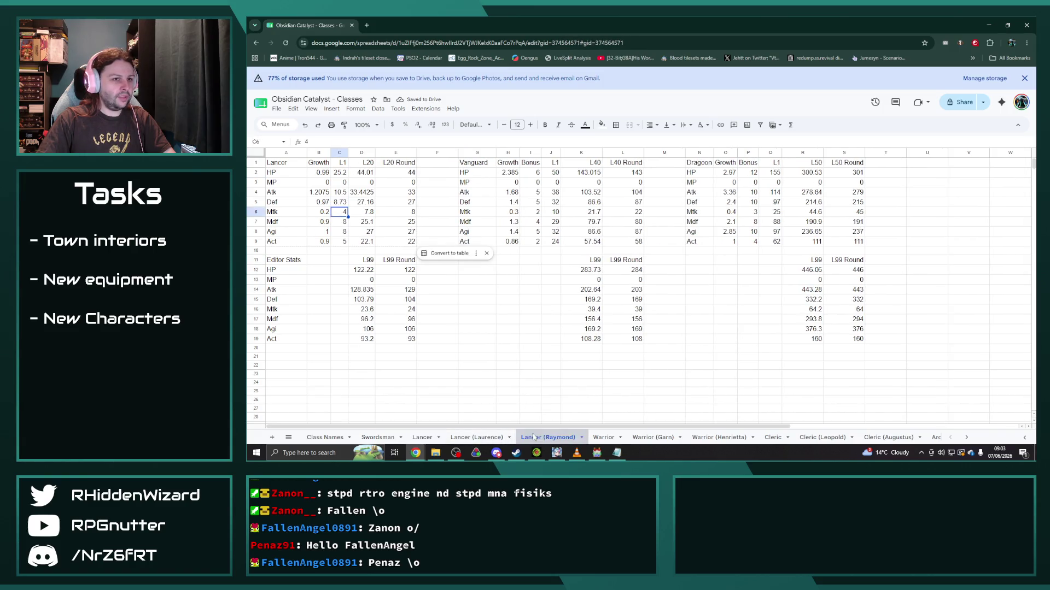
left_click(508, 202)
left_click(320, 142)
type("=1.4")
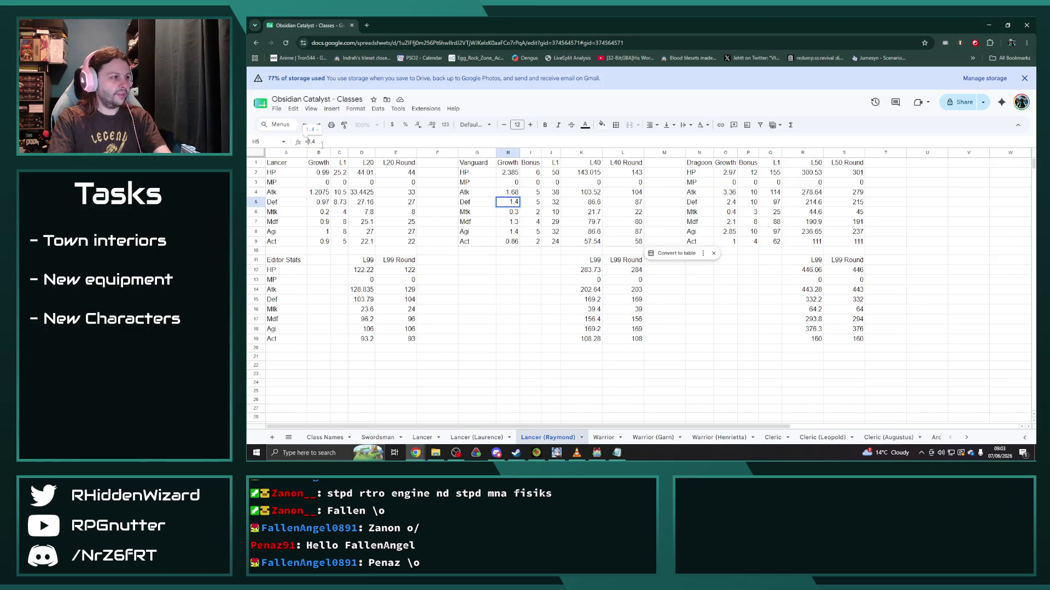
type("*0.97")
key("Return")
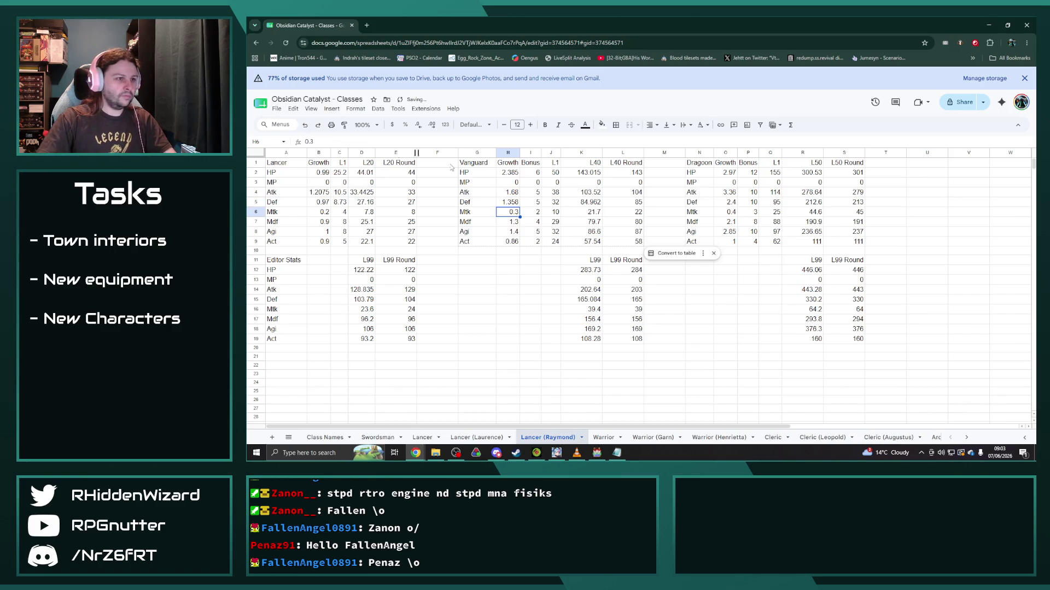
left_click(725, 202)
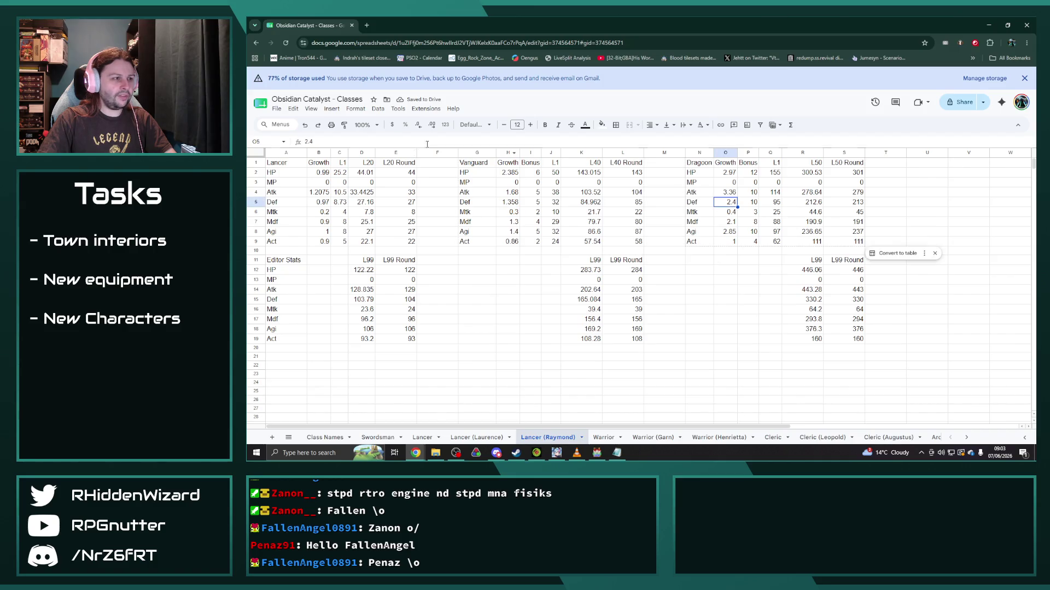
left_click(322, 141)
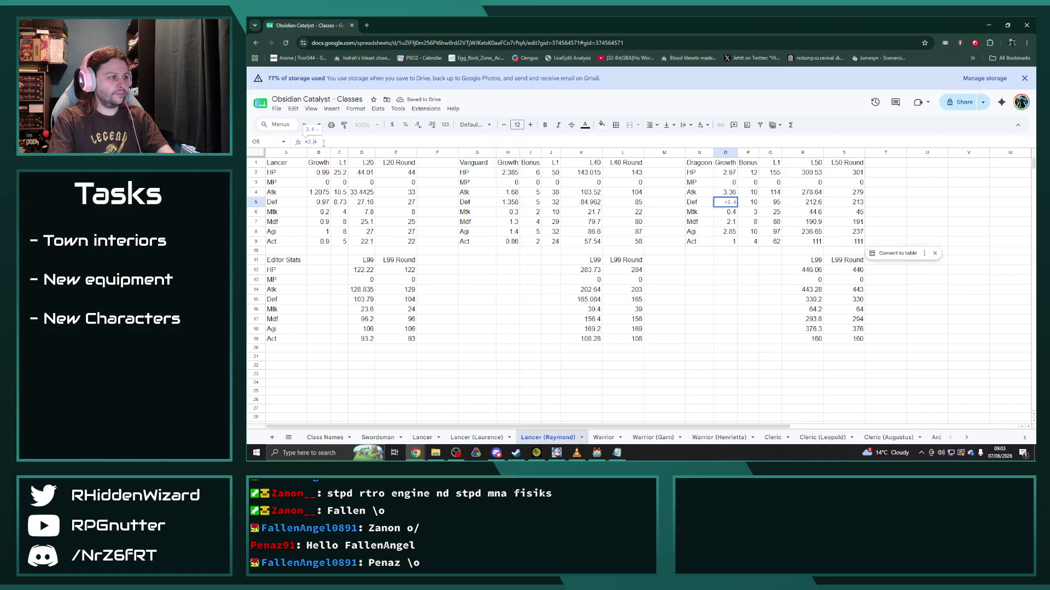
type("=2.4*8")
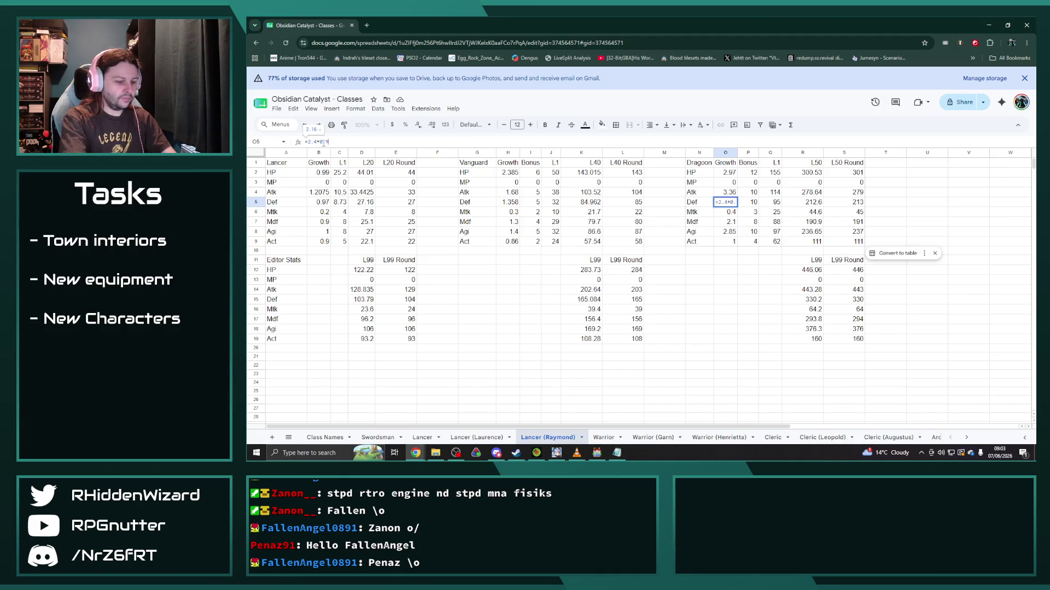
key("Return")
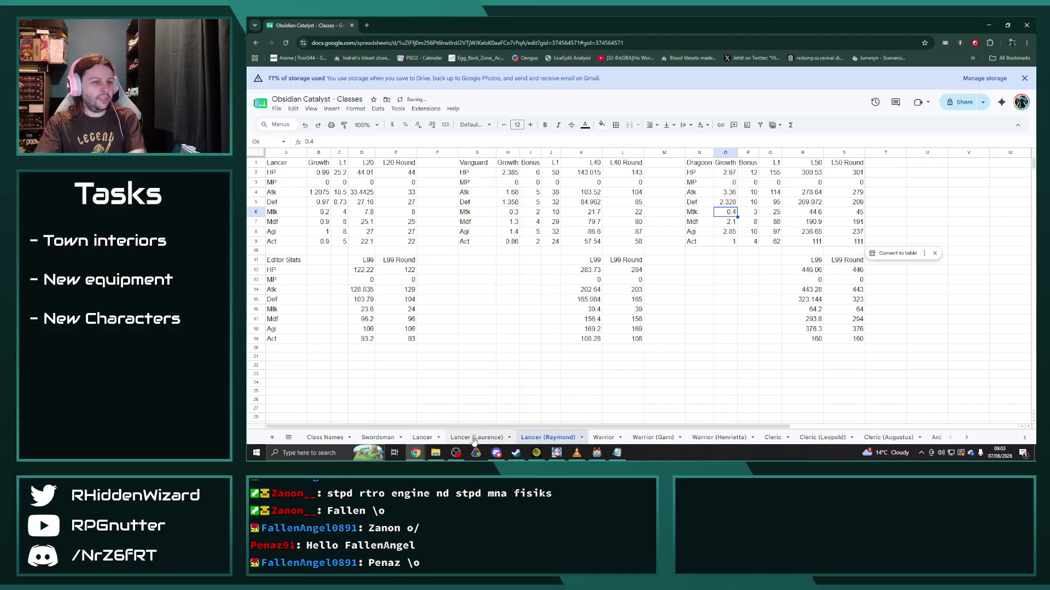
Step: After comparing the other Lancer tabs, set Lancer Mdf growth to =0.9*0.9 (0.81) and level-1 Mdf to 7.2
left_click(478, 436)
left_click(424, 437)
left_click(547, 438)
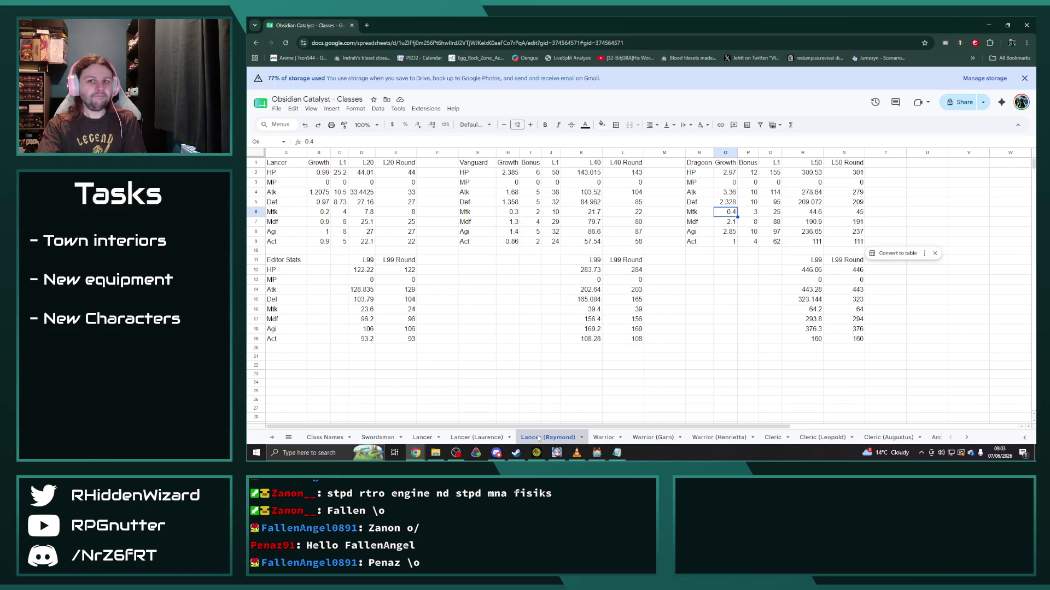
left_click(325, 222)
left_click(320, 142)
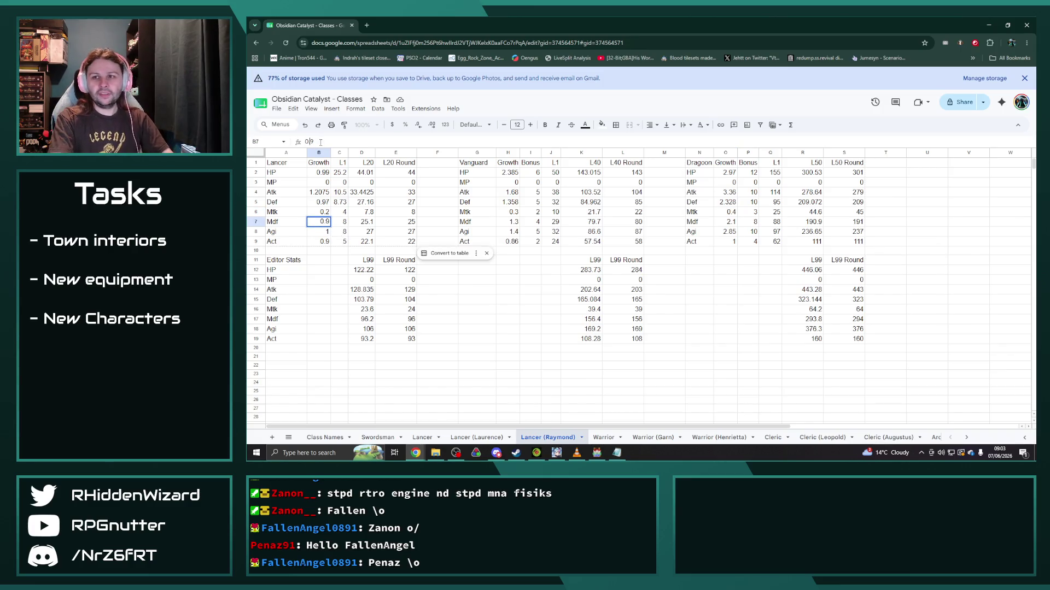
type("=0.9")
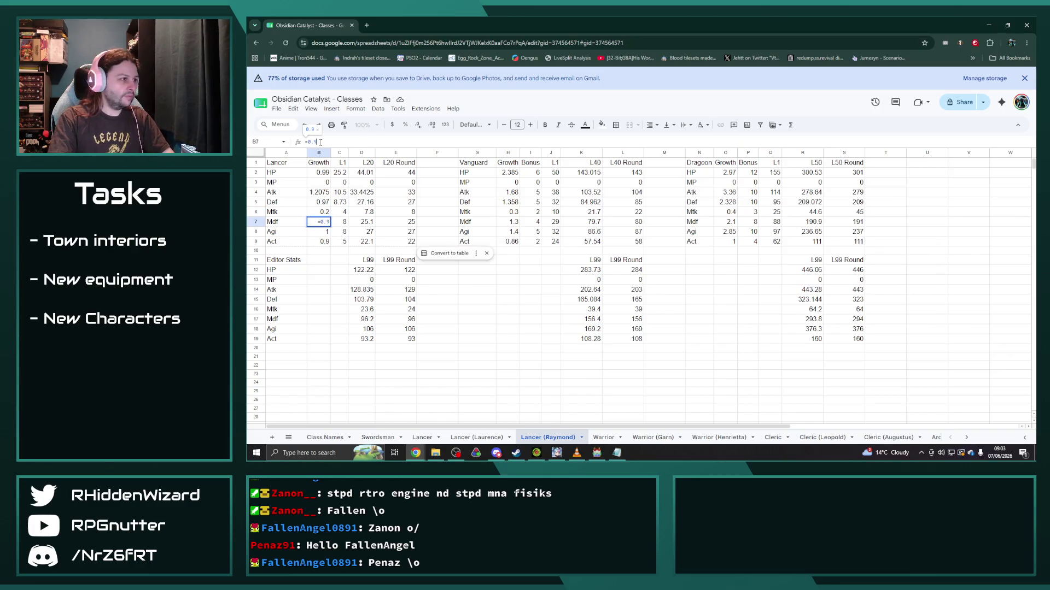
type("+")
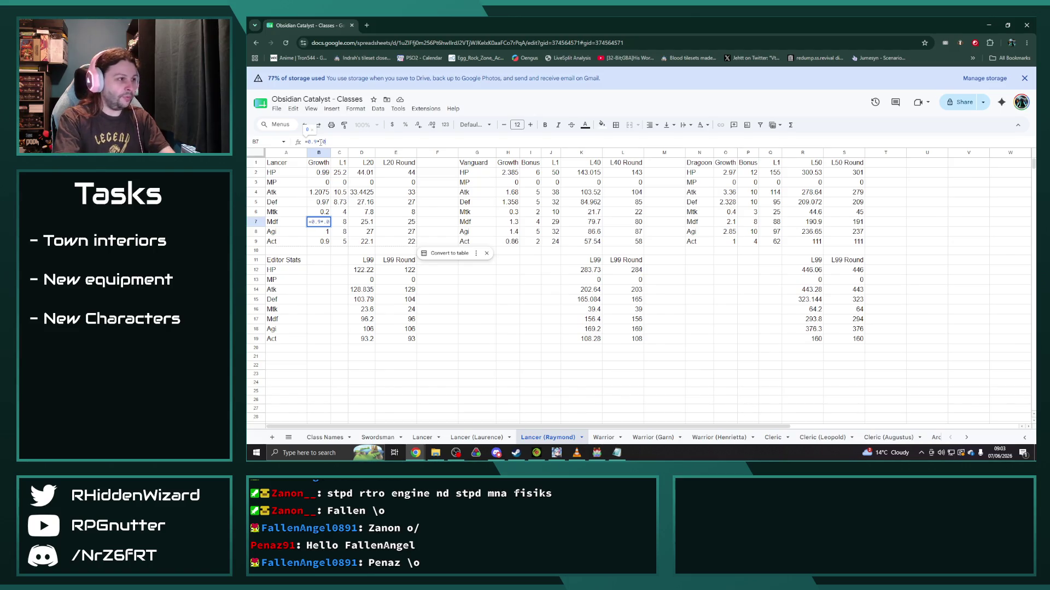
key("Return")
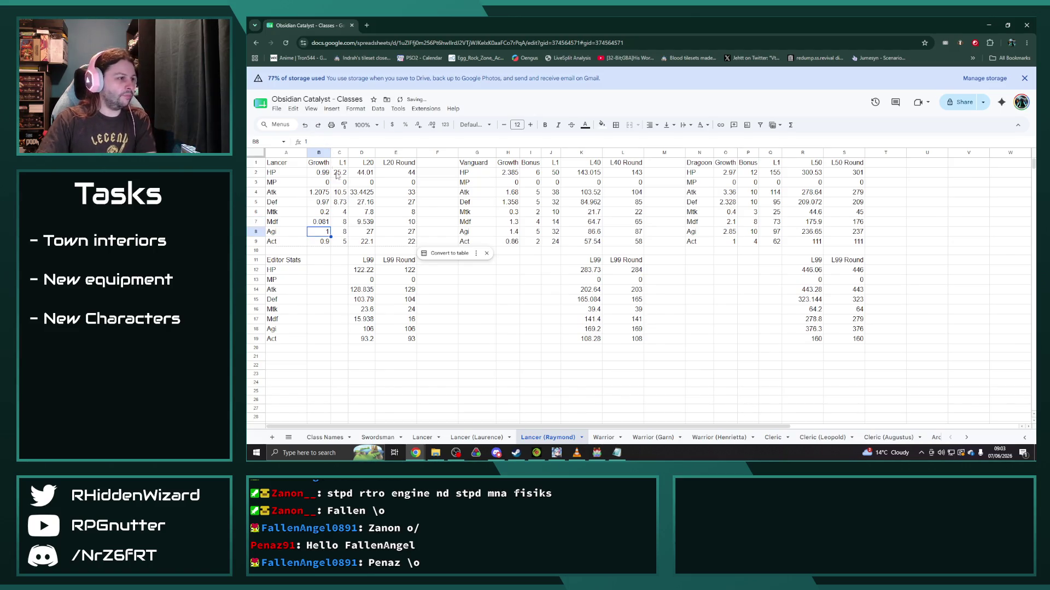
left_click(327, 141)
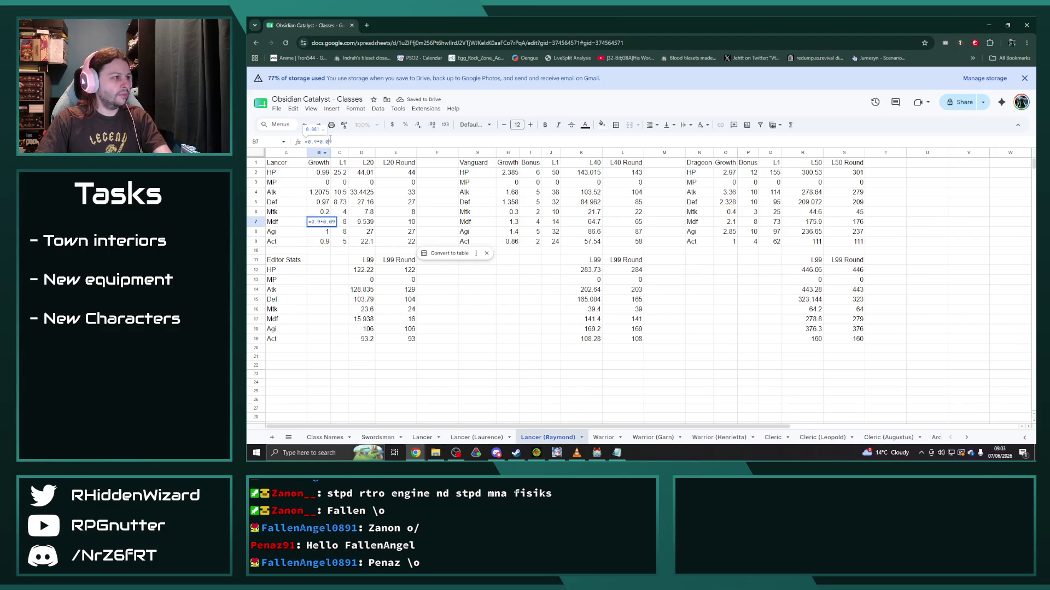
key("BackSpace")
key("BackSpace")
type("9")
key("Return")
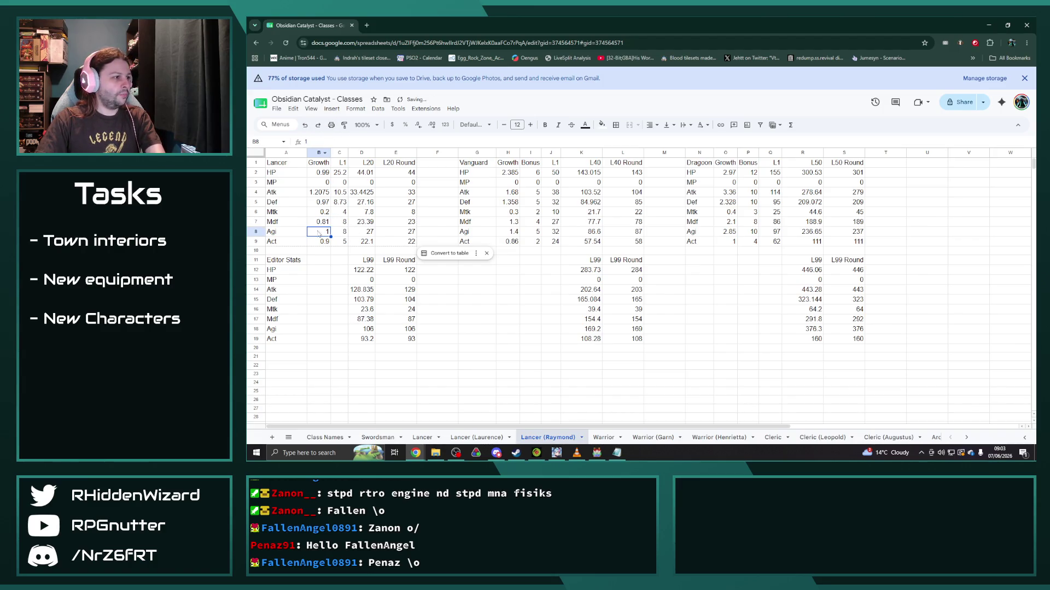
key("Tab")
left_click(332, 141)
type("7.2")
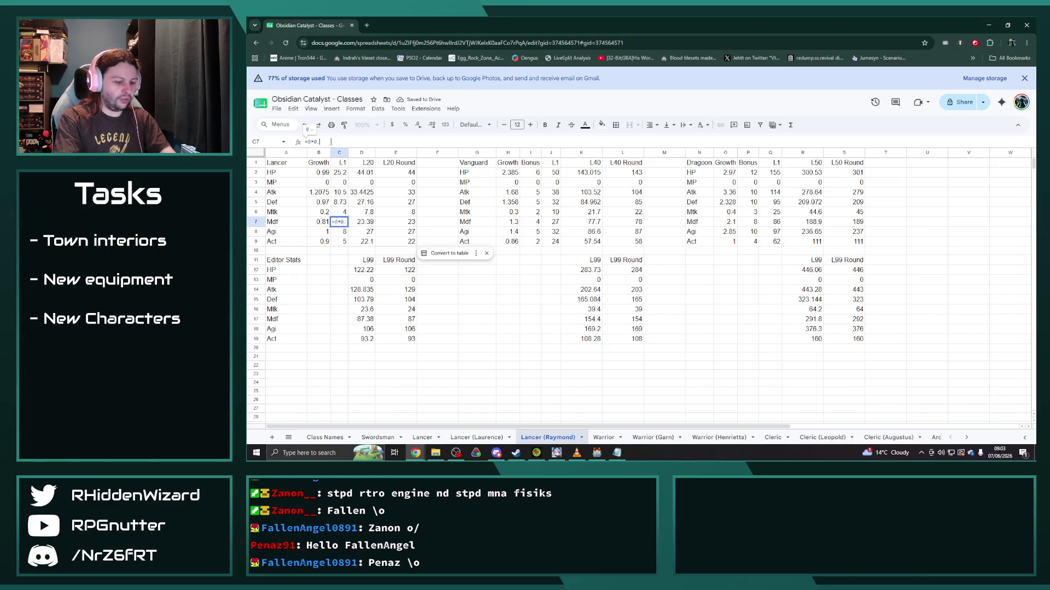
key("Return")
Step: Set Vanguard Mdf growth to 1.17 and Dragoon to =2.1*0.9 (1.89), then compare the other Lancer tabs
left_click(513, 222)
left_click(319, 141)
key("BackSpace")
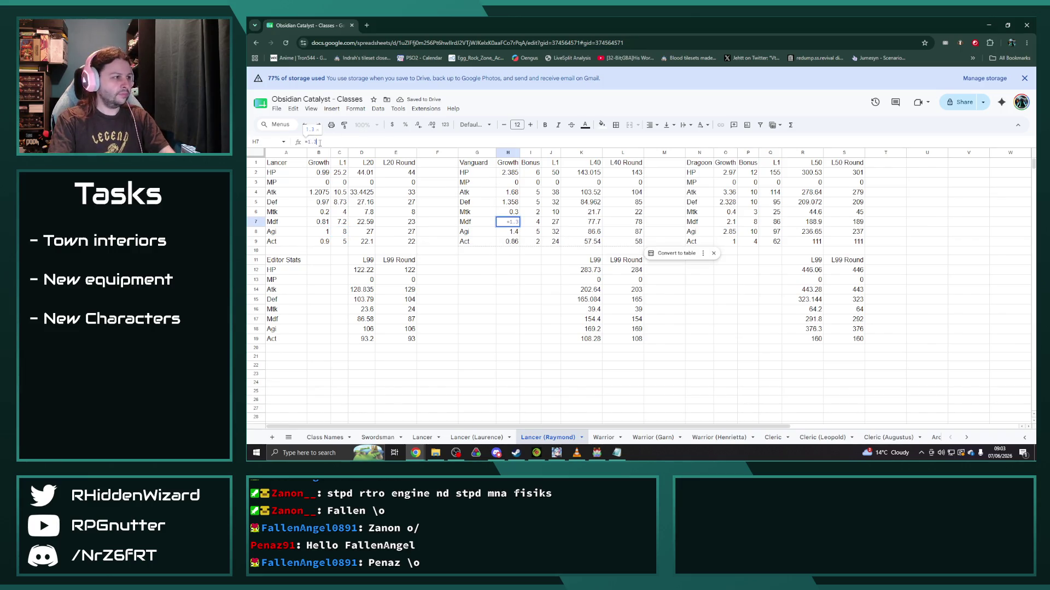
type("17")
key("Return")
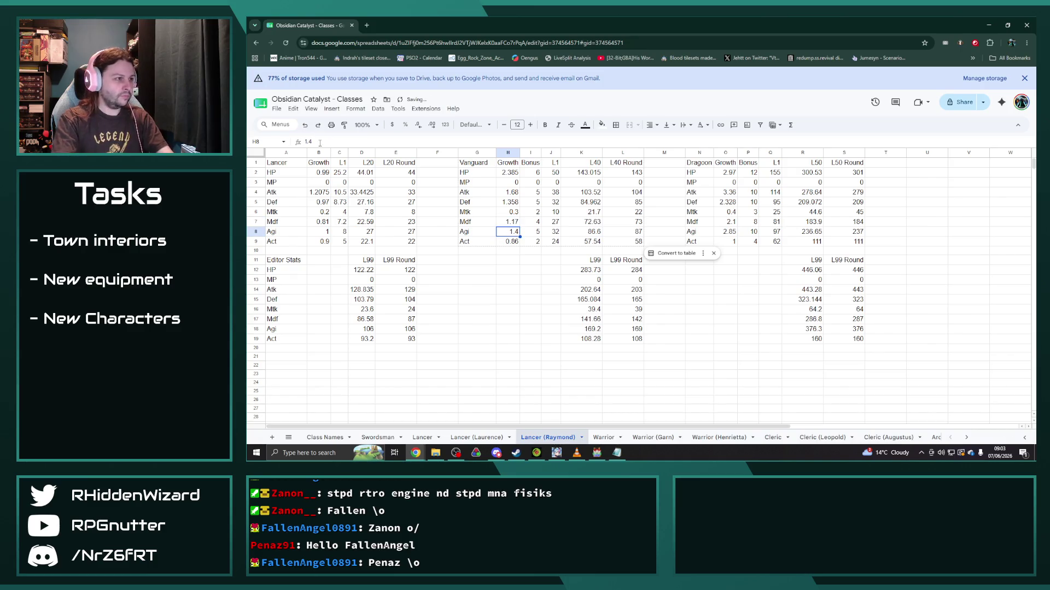
left_click(718, 223)
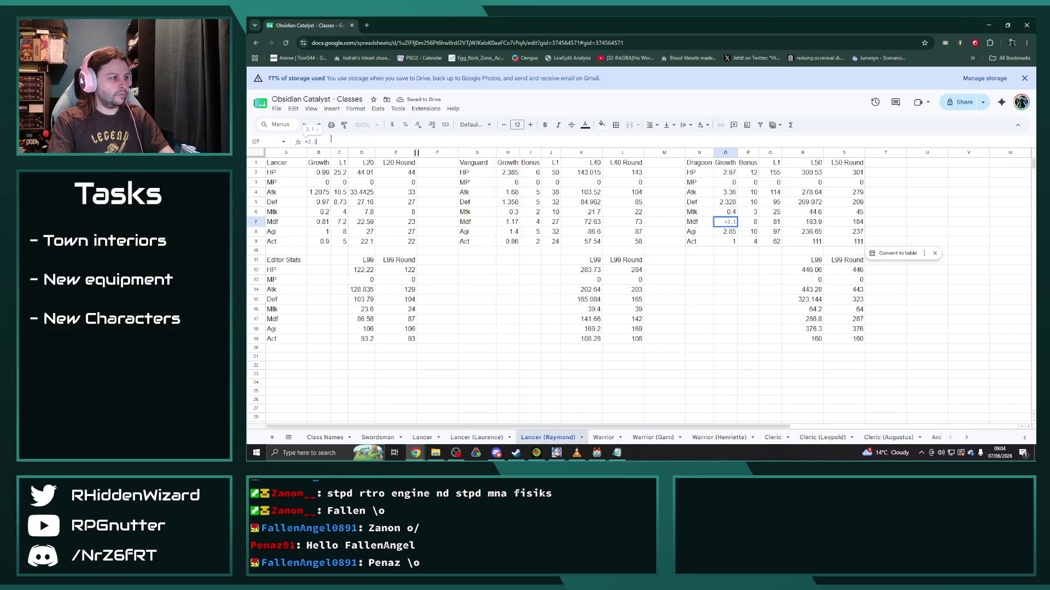
type("*0.9")
key("Return")
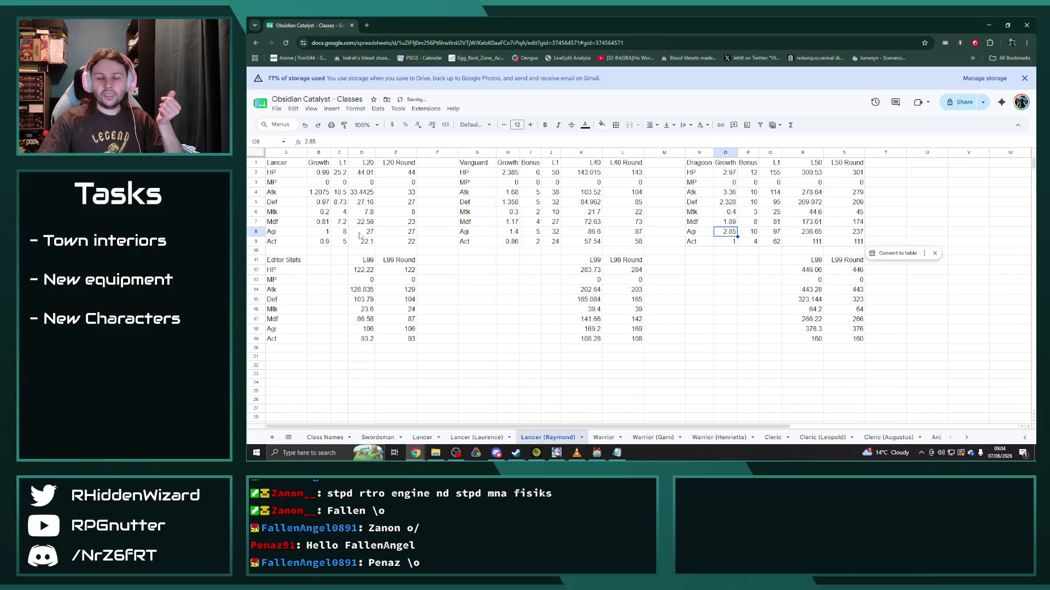
left_click(474, 437)
left_click(423, 438)
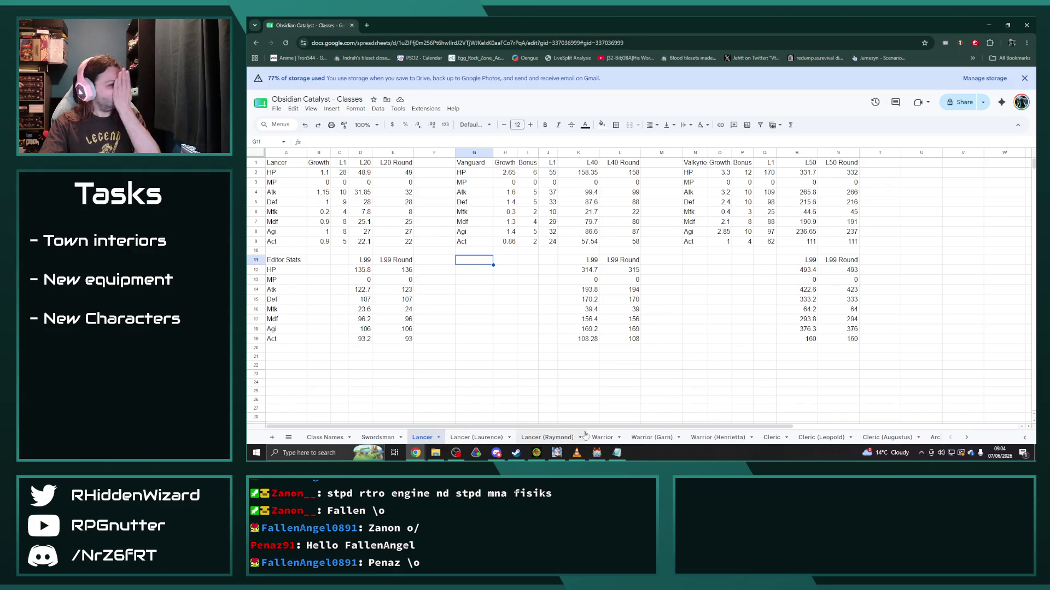
left_click(549, 437)
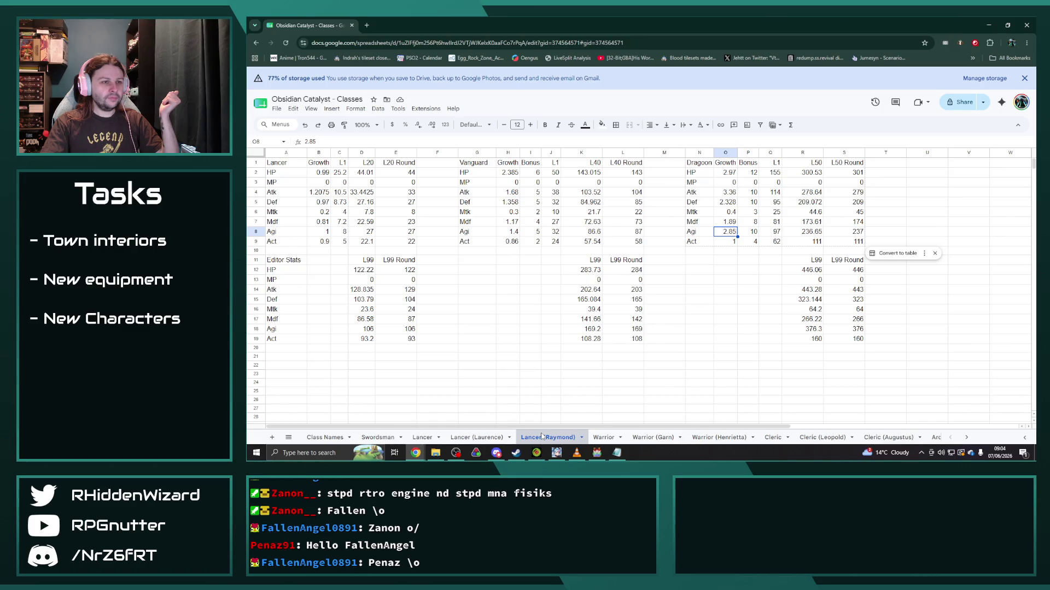
left_click(318, 232)
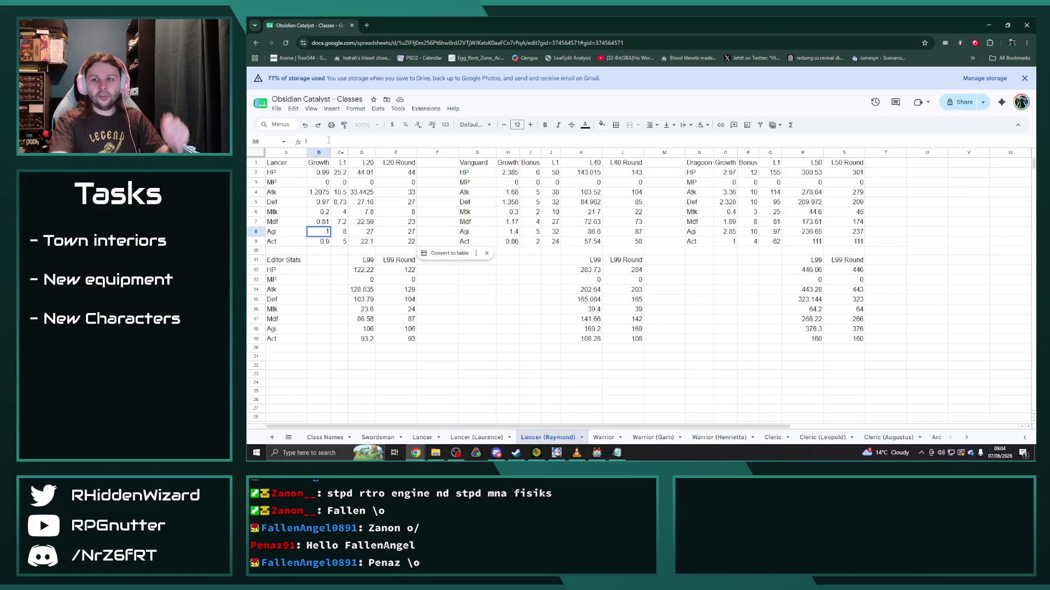
type(".")
type("+1")
Step: Raise Lancer Agi growth to 1.1 with its level-1 value, Vanguard to 1.54 and Dragoon to 3.135
key("Tab")
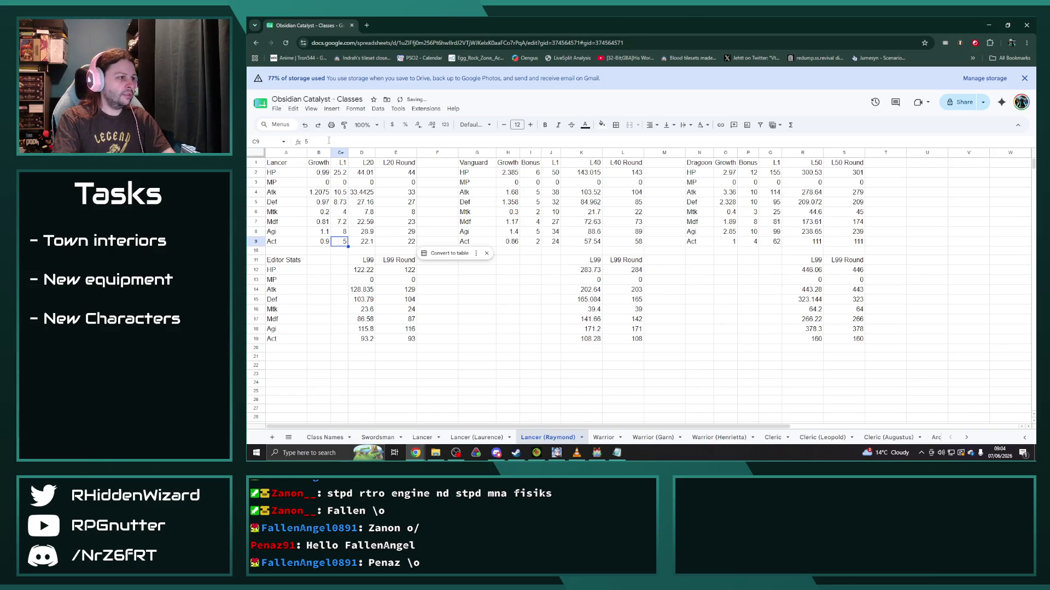
type("=8")
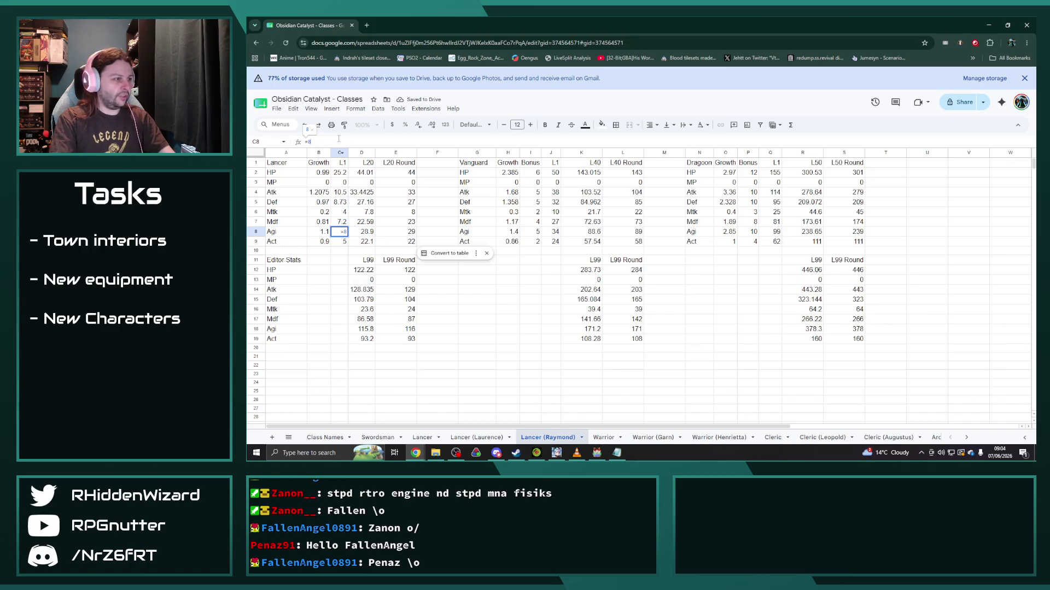
type(".8")
key("Return")
left_click(512, 231)
left_click(332, 143)
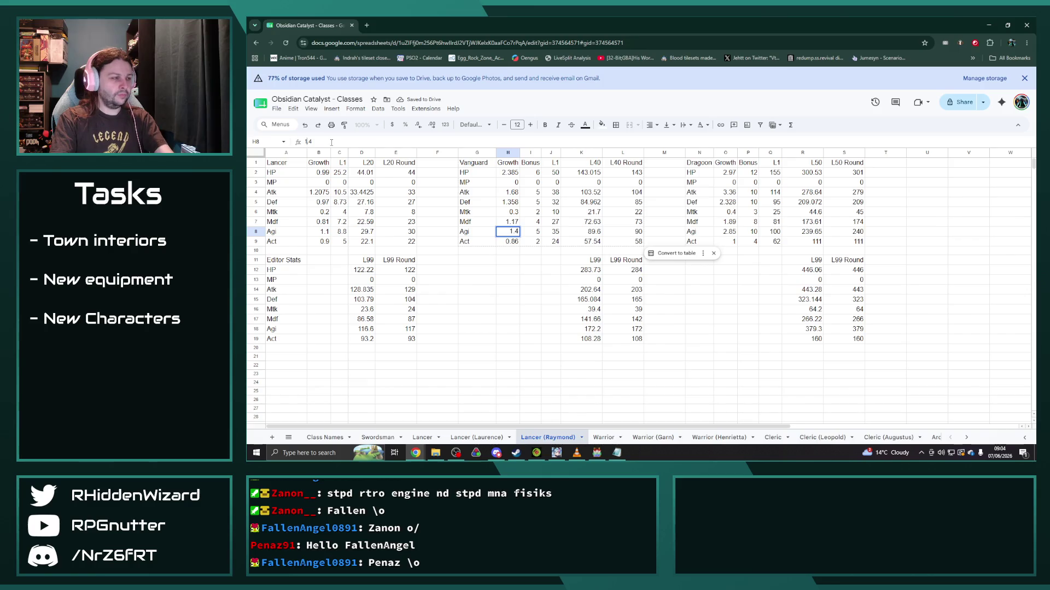
key("BackSpace")
type("54")
key("Return")
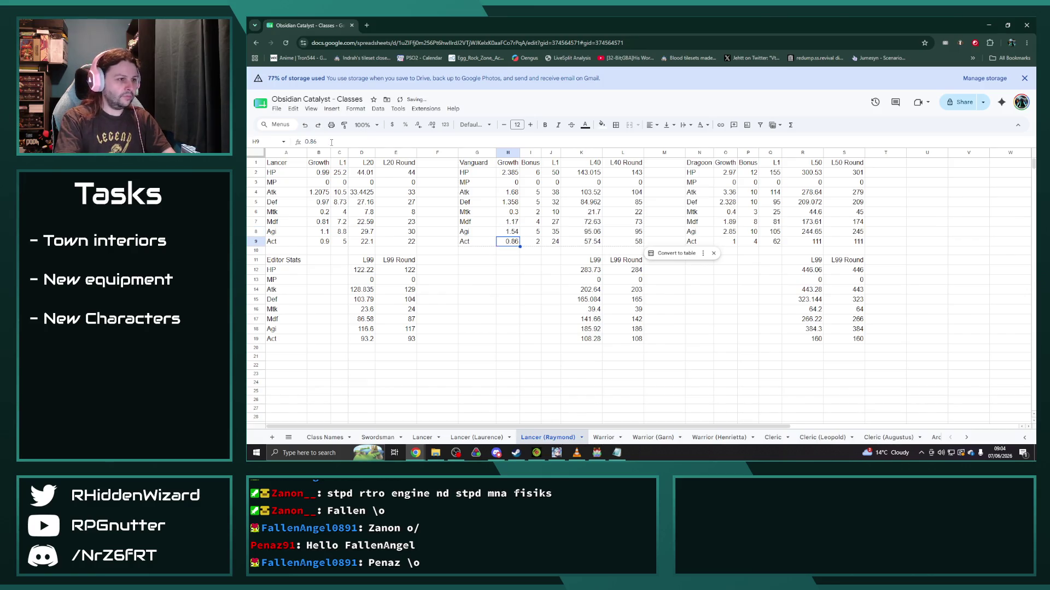
left_click(712, 234)
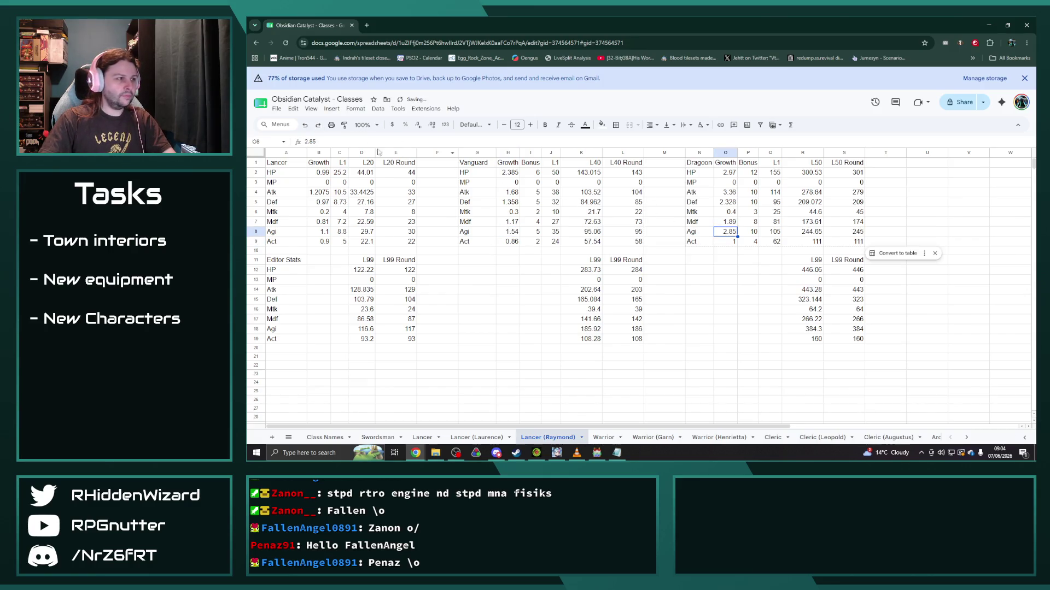
left_click(325, 142)
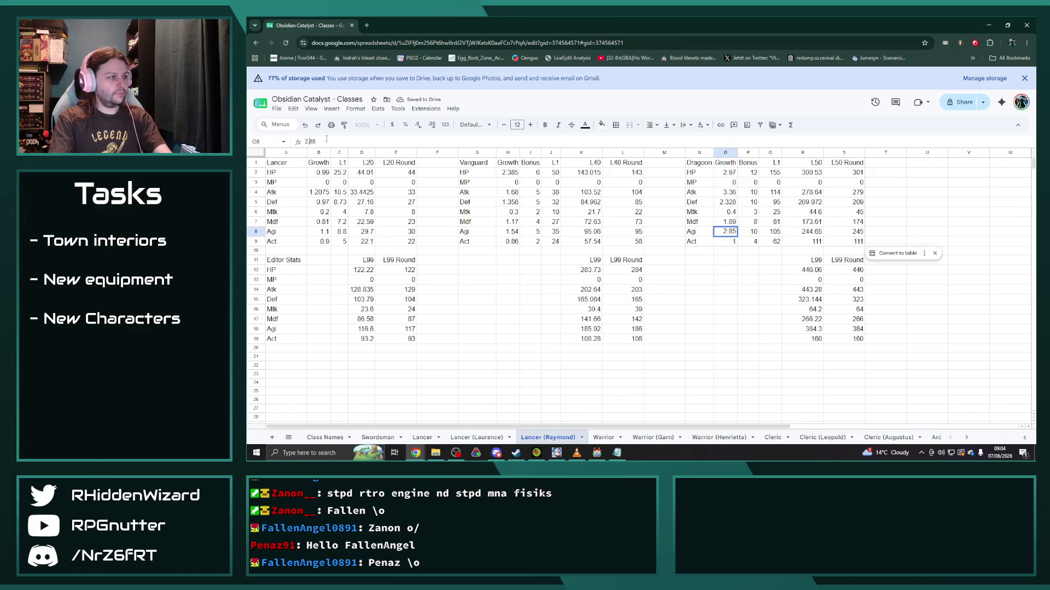
type("=")
key("BackSpace")
type("8")
type("135")
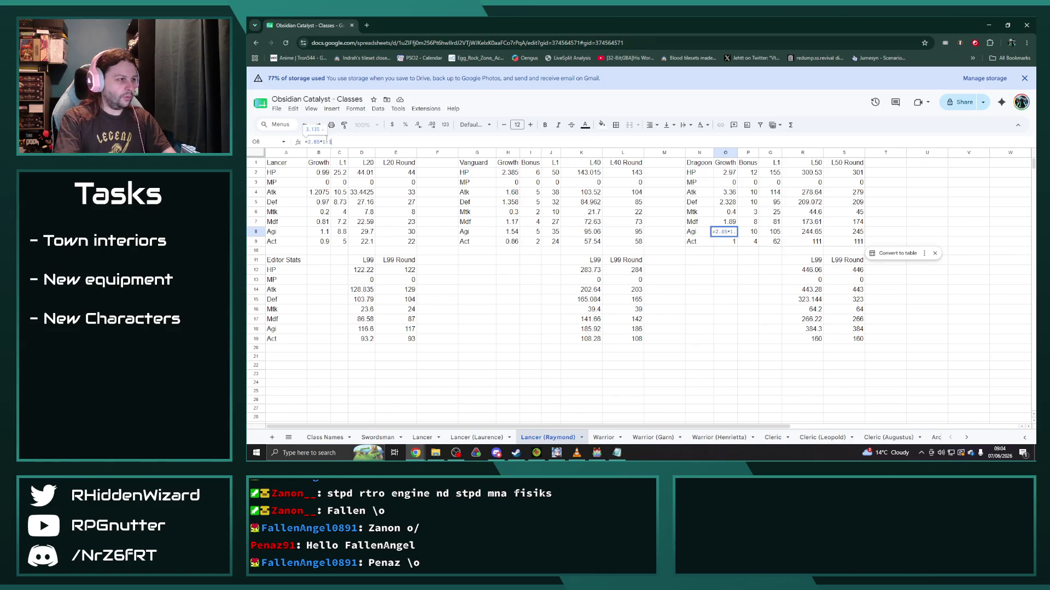
key("Return")
Step: Scale the Act growth of Lancer (=0.9*1.08), Vanguard (=0.86*1.08) and Dragoon by 1.08, adjusting L1 Act
left_click(321, 242)
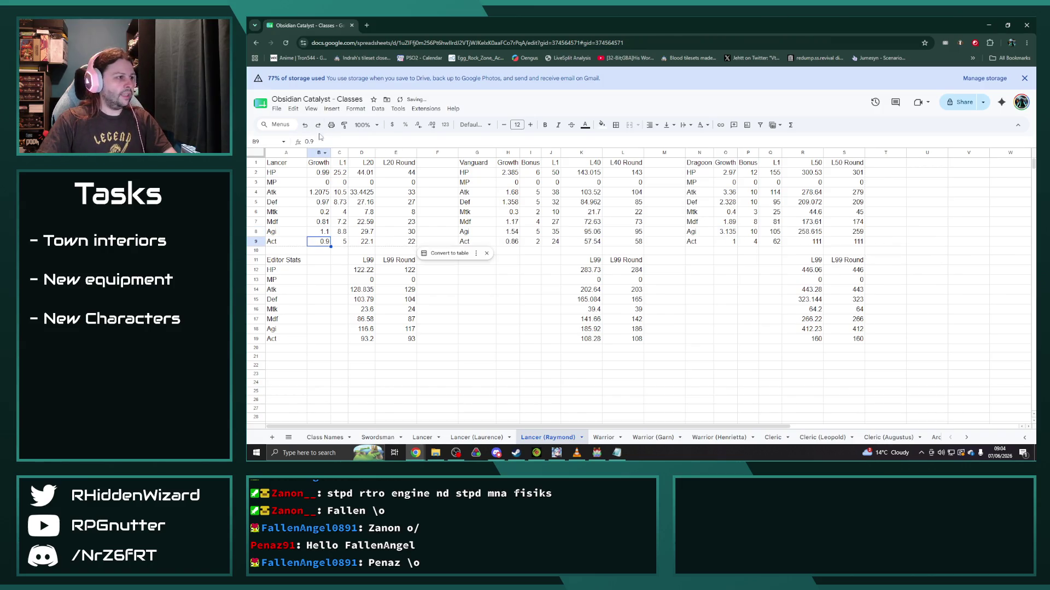
type("=")
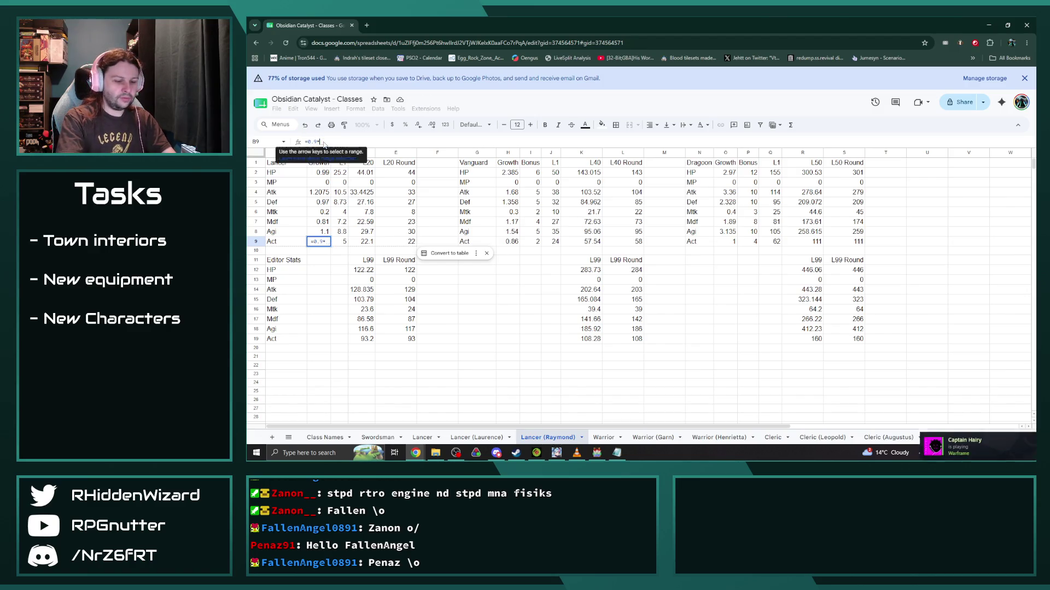
type("*1.06")
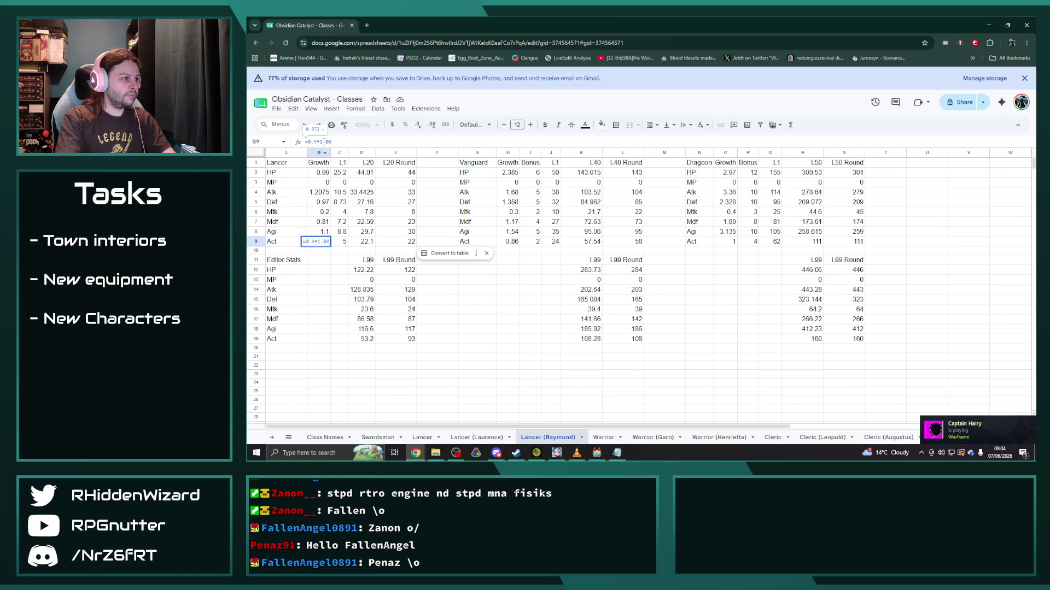
key("Tab")
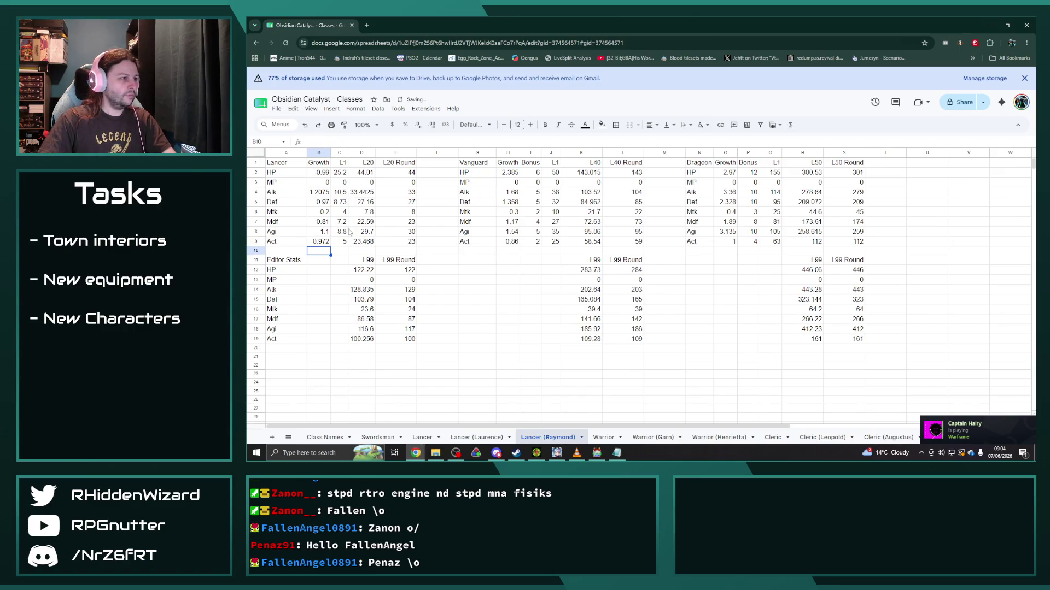
type("5")
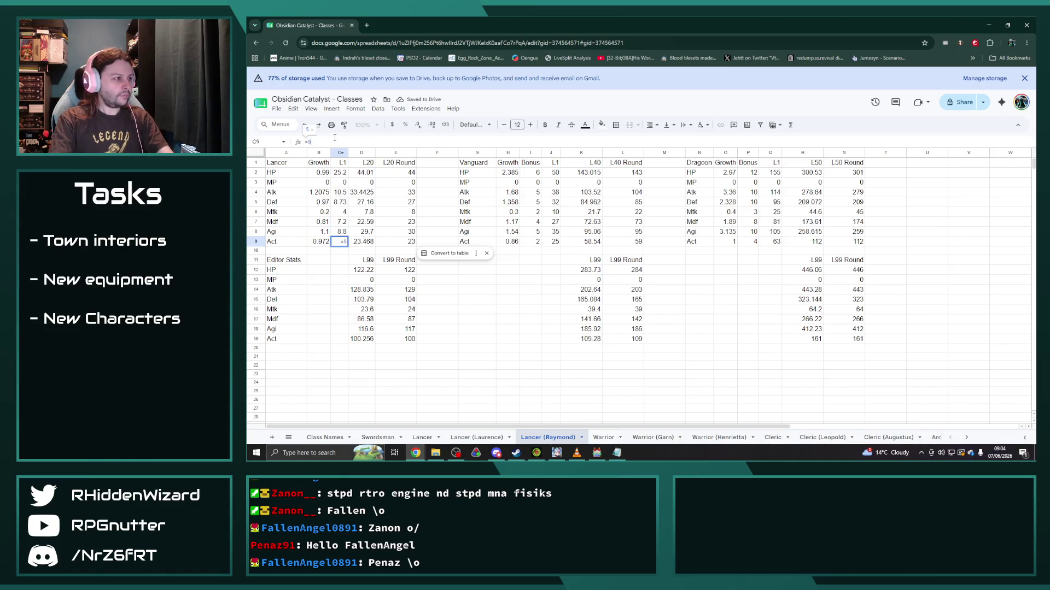
type("+")
key("Return")
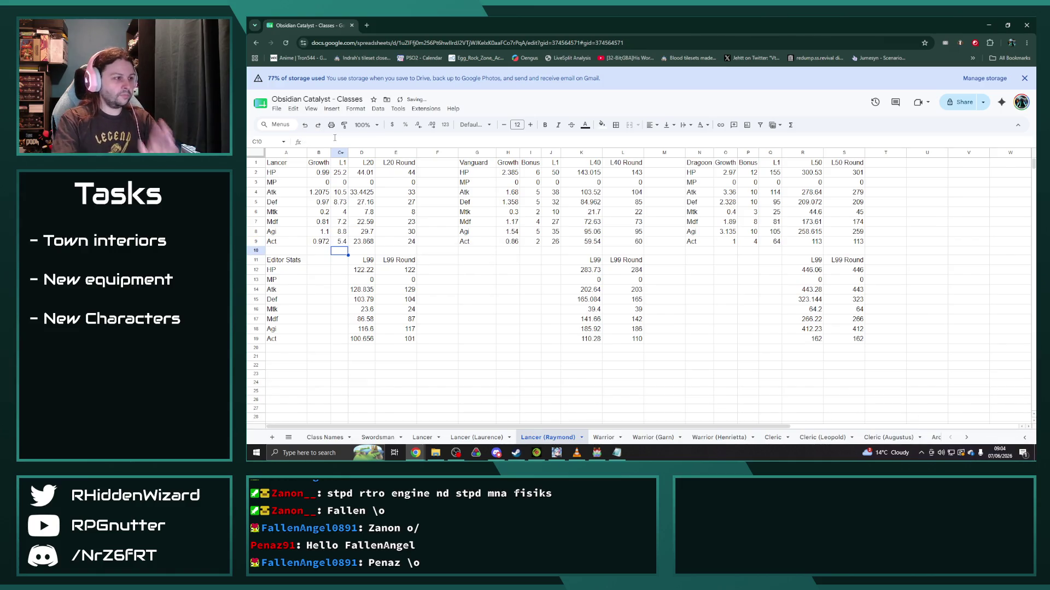
left_click(508, 241)
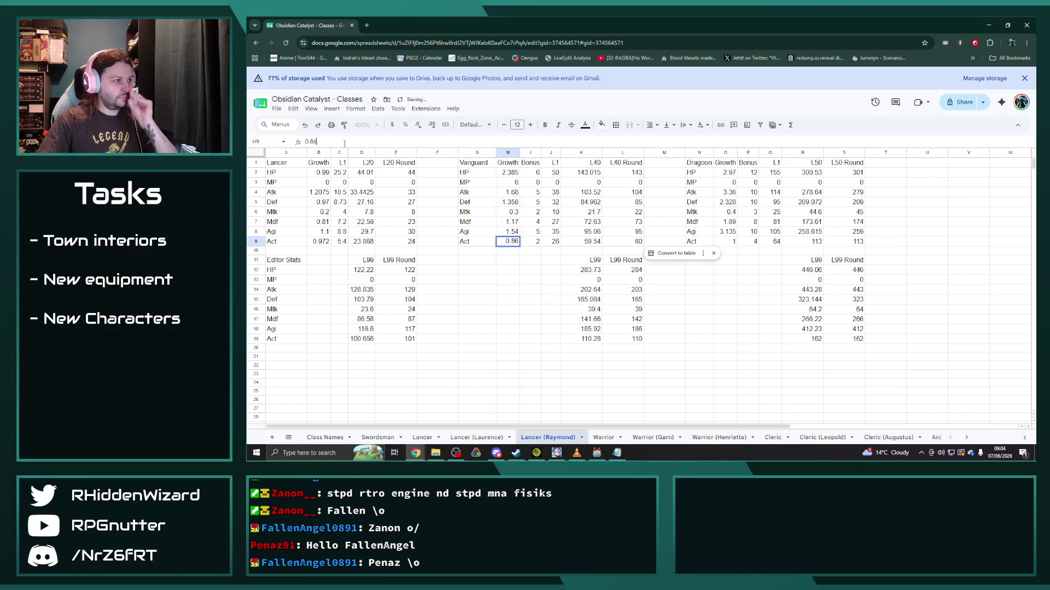
type("=")
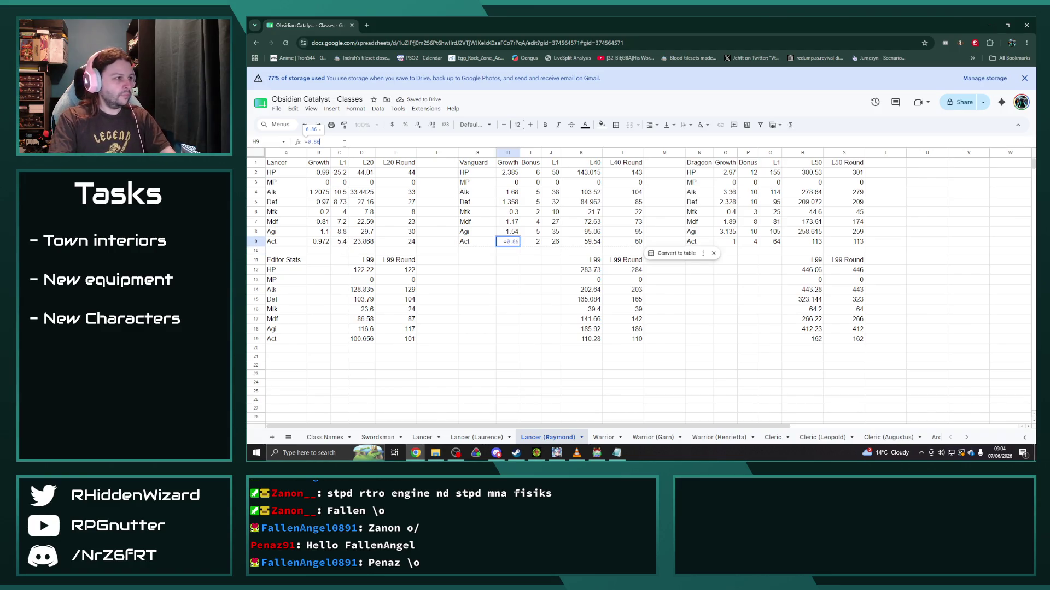
type("*1.08")
key("Return")
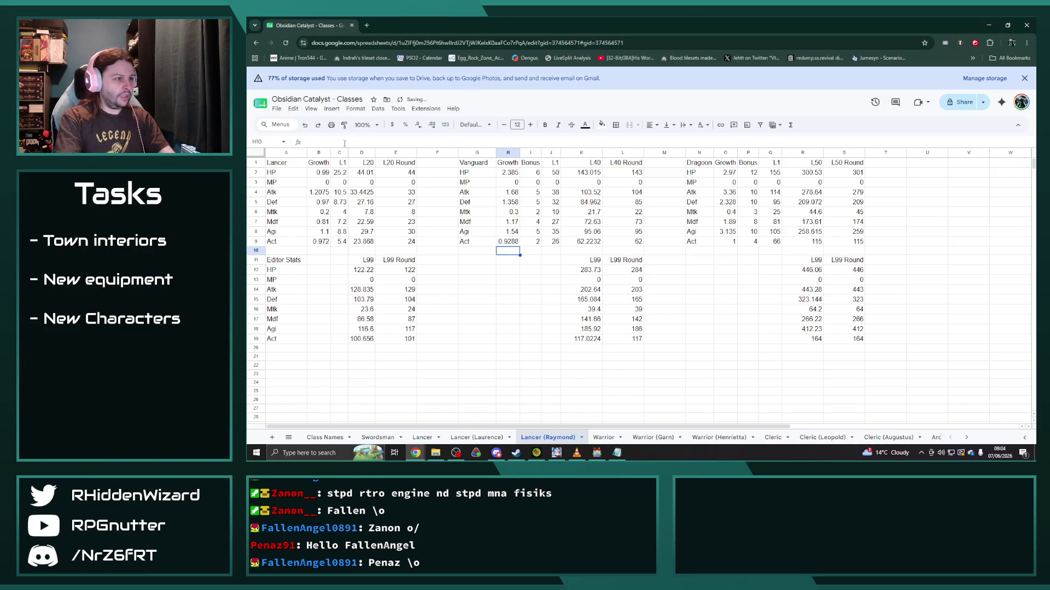
left_click(510, 242)
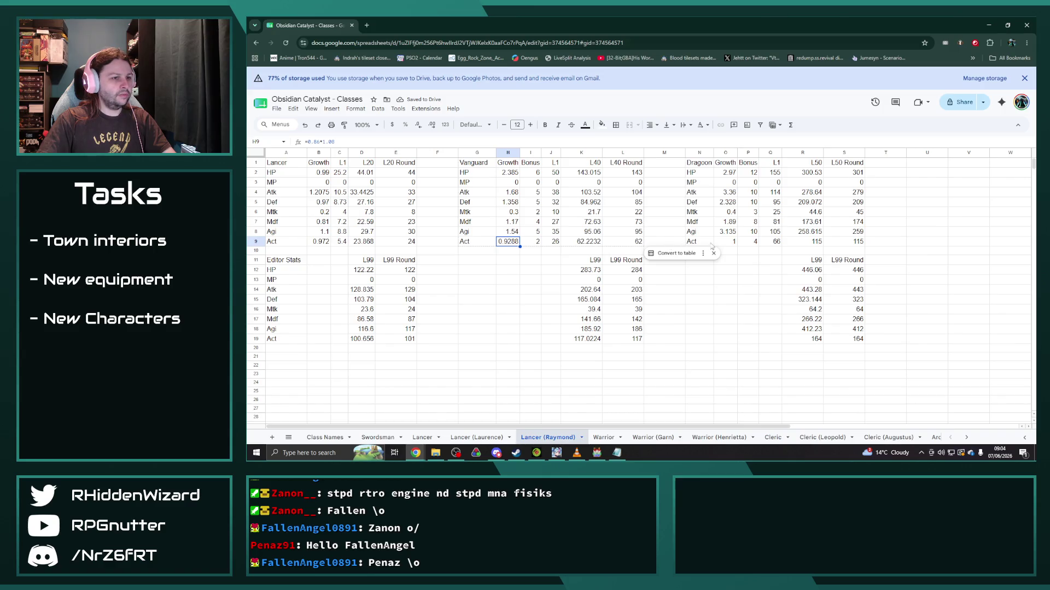
left_click(730, 242)
type("=")
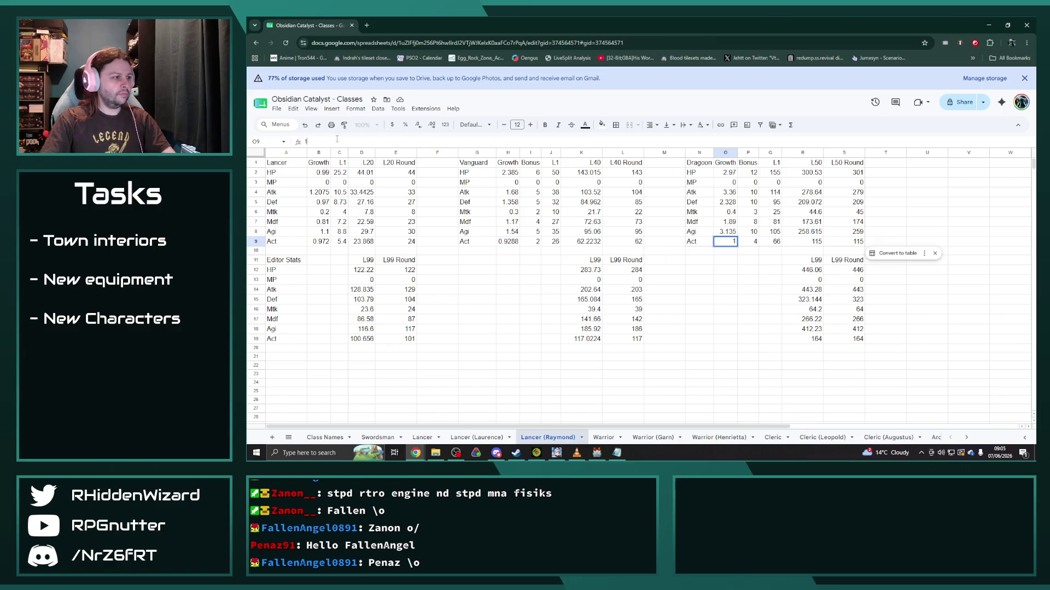
type("1*1.08")
key("Return")
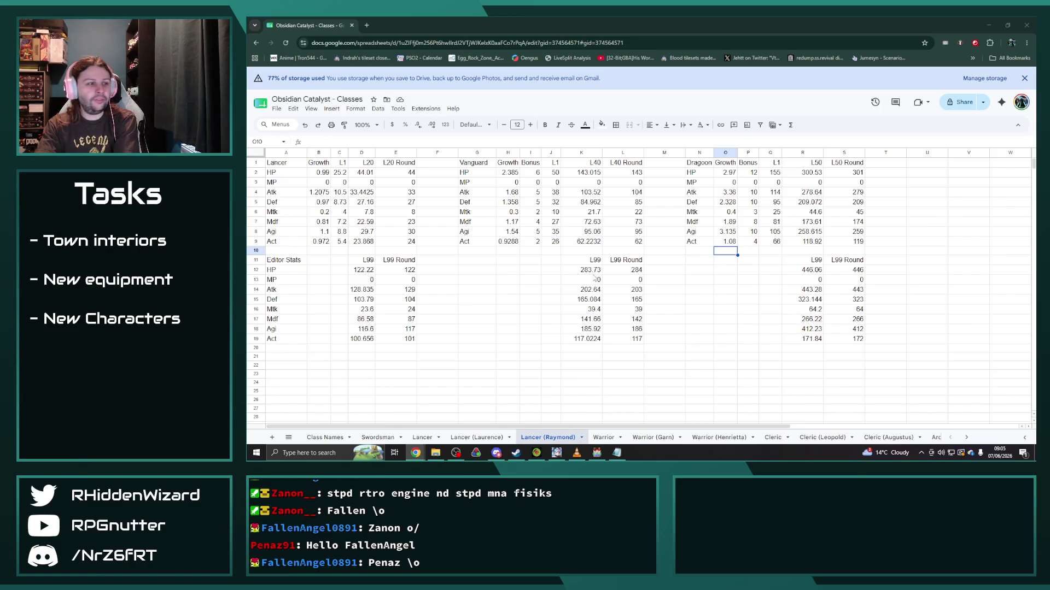
scroll(645, 437, "down", 3)
scroll(645, 437, "down", 3)
scroll(646, 437, "down", 3)
scroll(646, 442, "down", 2)
scroll(645, 442, "down", 2)
scroll(645, 441, "down", 2)
scroll(645, 443, "down", 2)
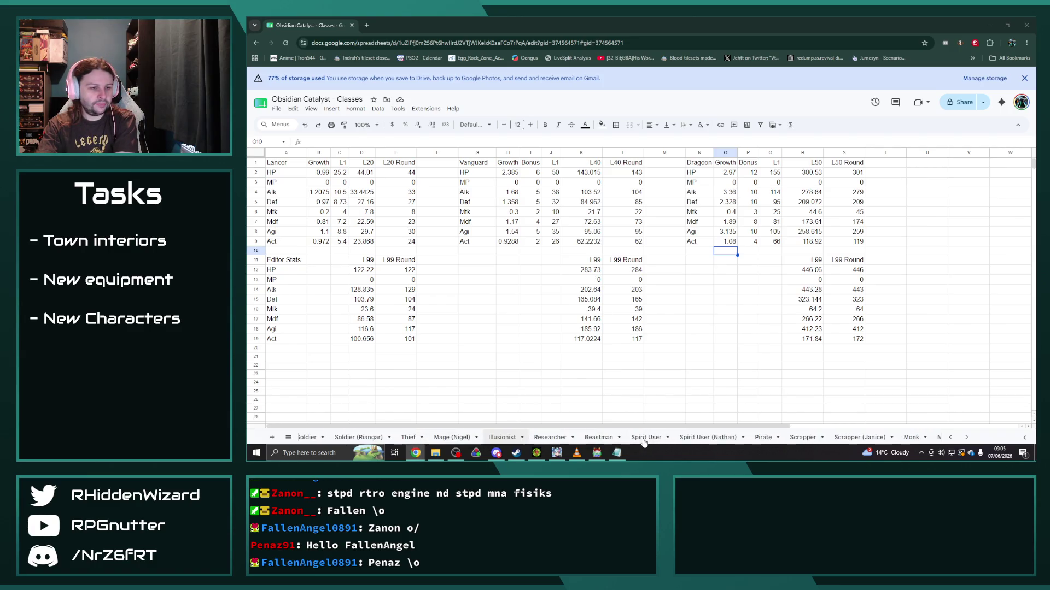
scroll(645, 442, "down", 2)
scroll(645, 441, "down", 2)
scroll(645, 442, "down", 2)
scroll(643, 442, "down", 3)
scroll(642, 443, "down", 2)
Step: Switch to the Ninja class sheet
left_click(740, 437)
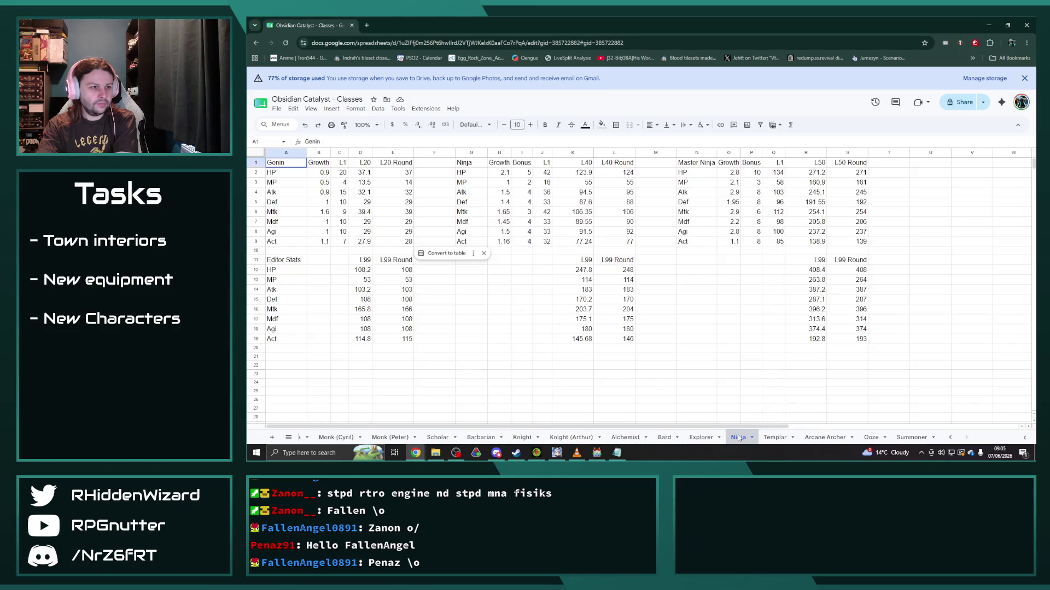
Step: Duplicate the Ninja sheet and rename the copy to 'Ninja (Maya)'
right_click(740, 438)
left_click(758, 312)
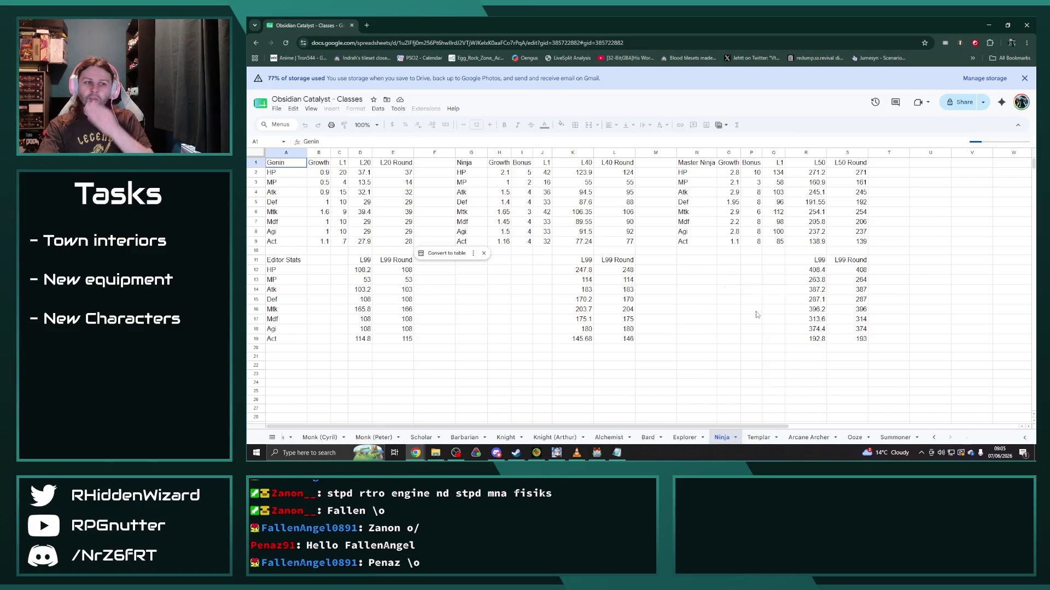
right_click(775, 438)
left_click(776, 334)
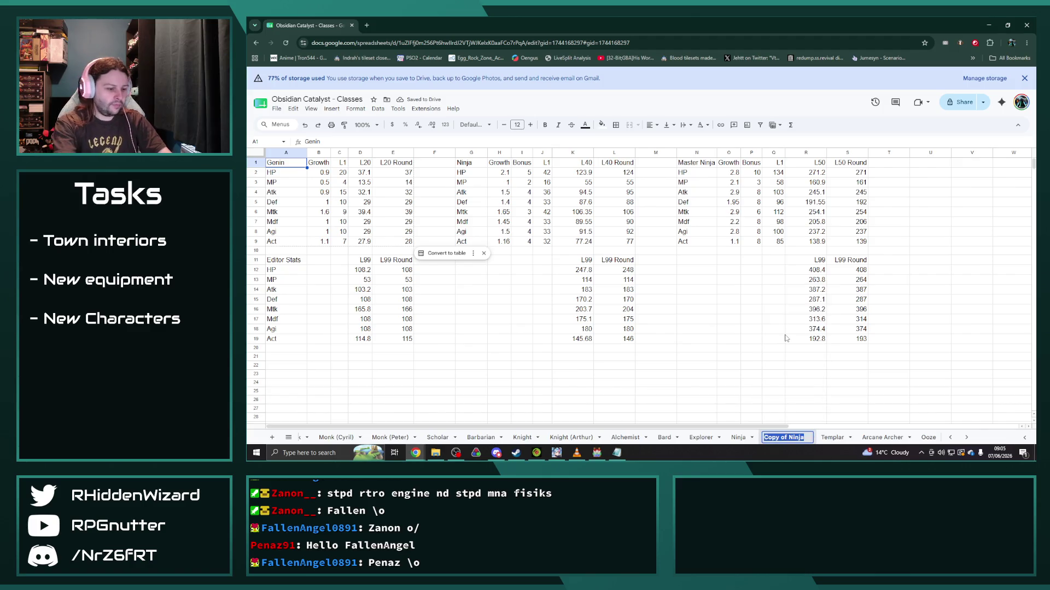
type("Ninja(")
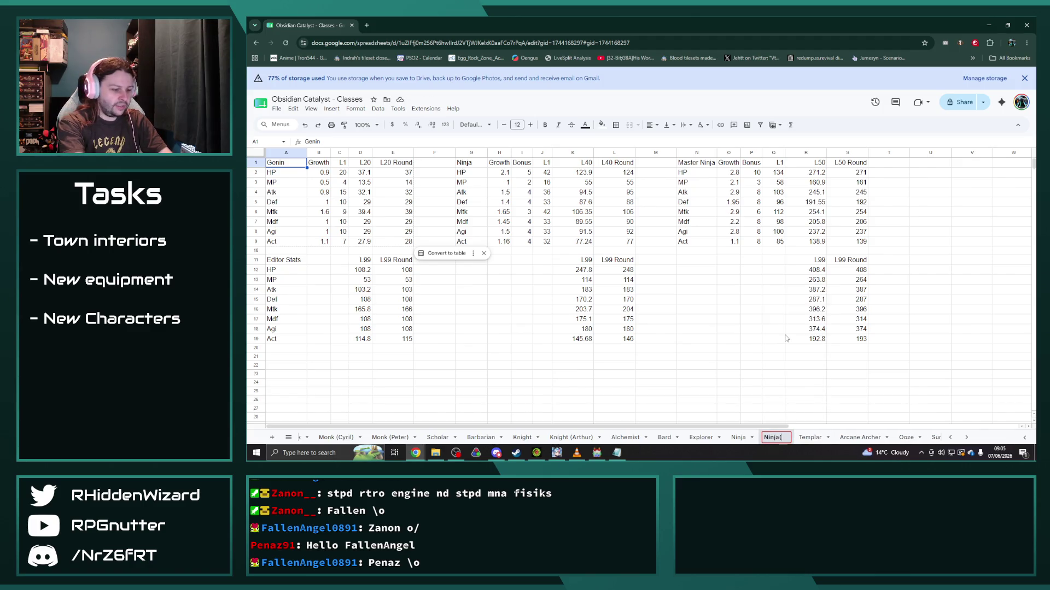
type("Maya)")
key("Return")
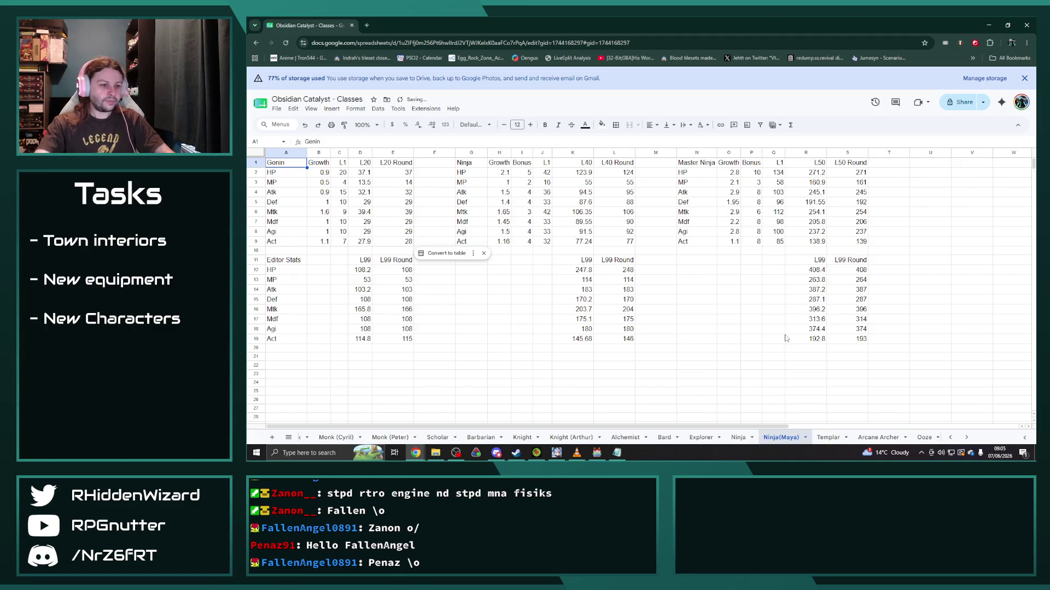
right_click(782, 437)
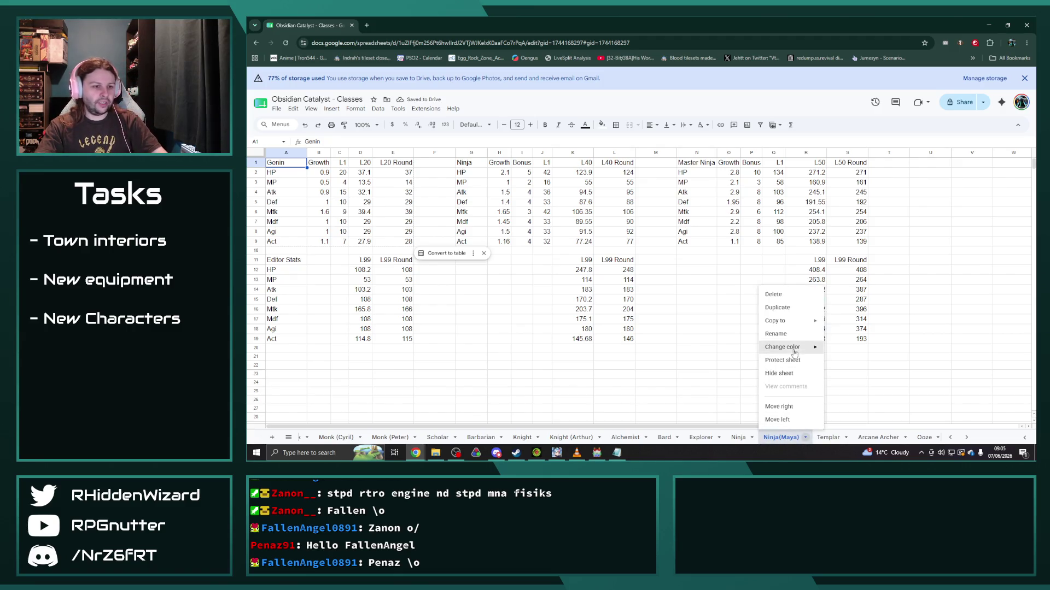
left_click(785, 335)
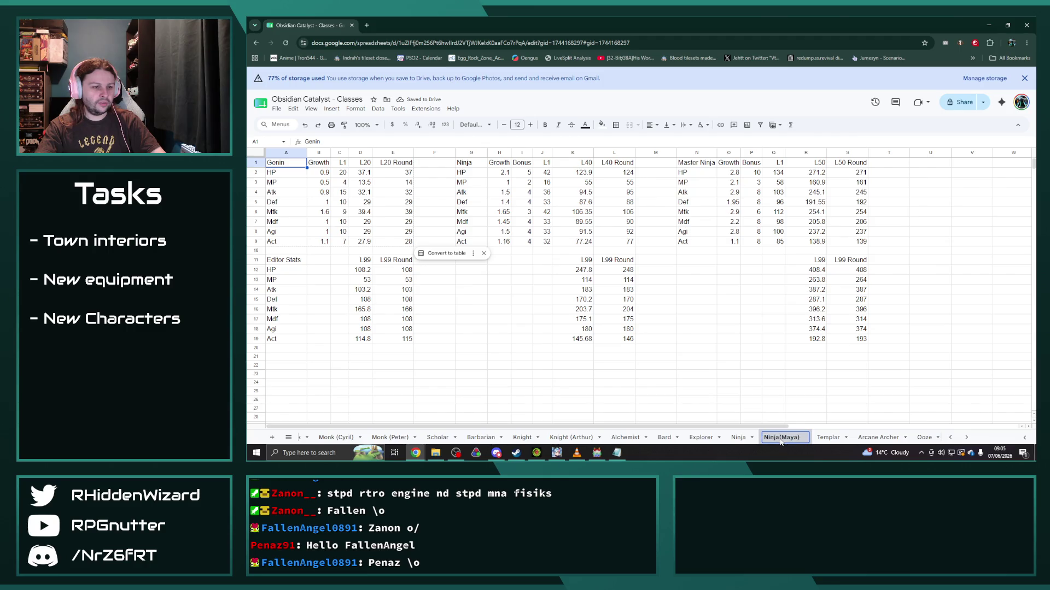
left_click(837, 402)
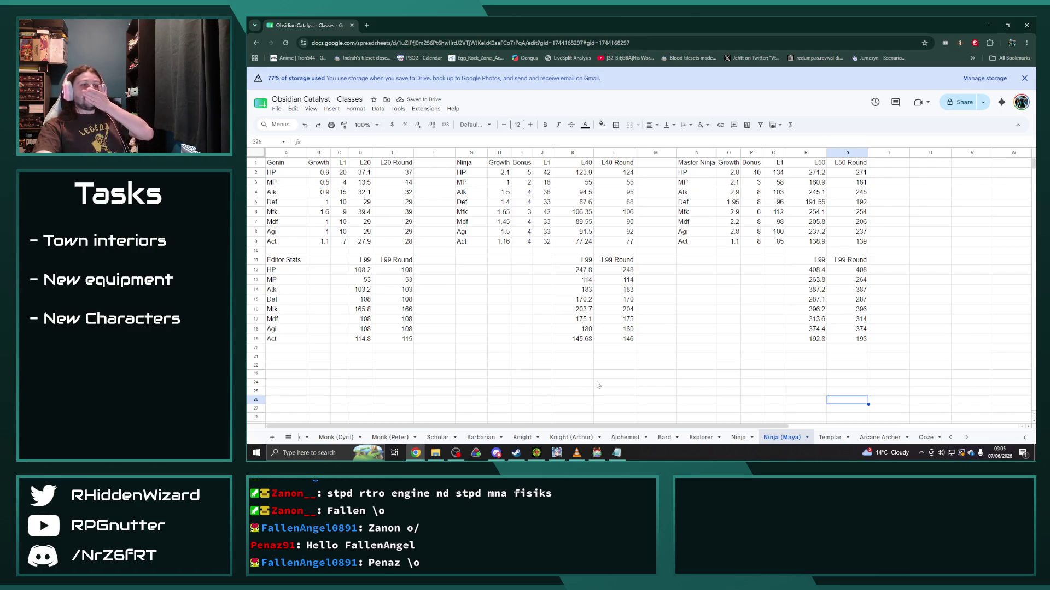
left_click(499, 350)
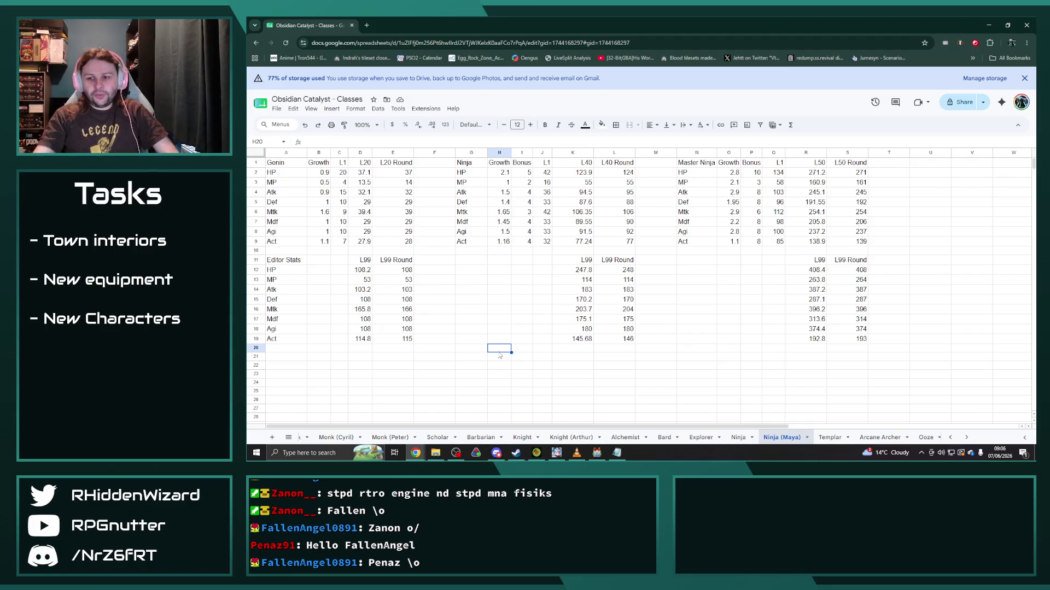
key("alt+Tab")
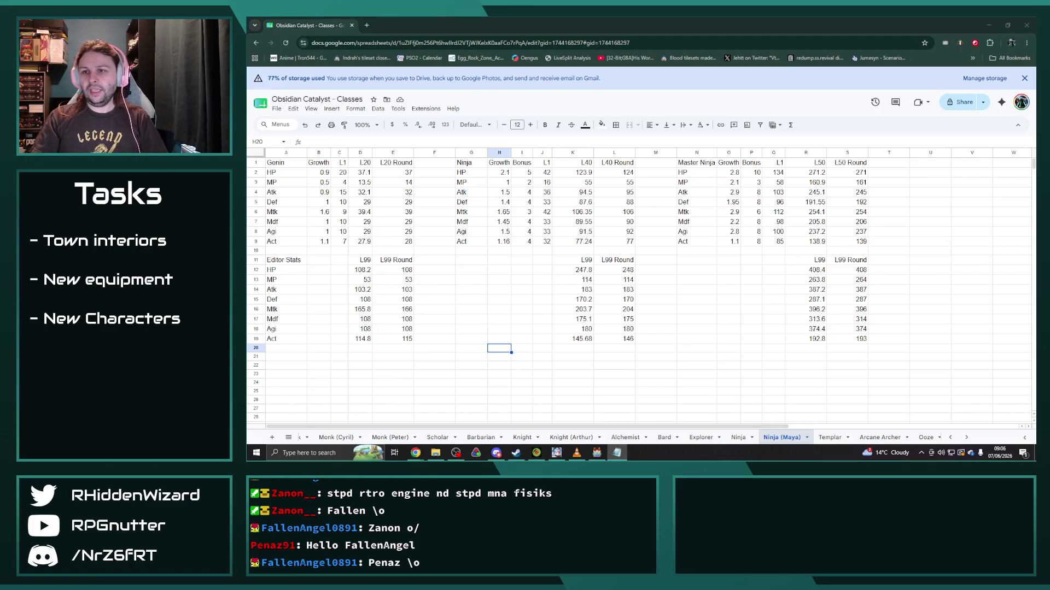
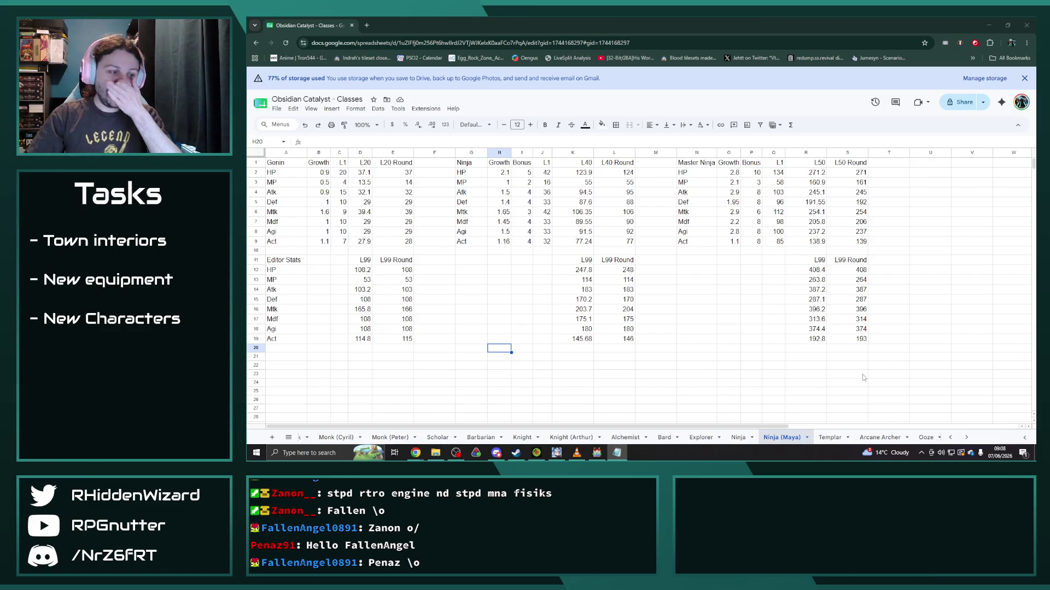
Step: Switch to RPG Maker MV's Database Skills list and review Steal Item, Ventus Arms and Knife Whirl
key("alt+Tab")
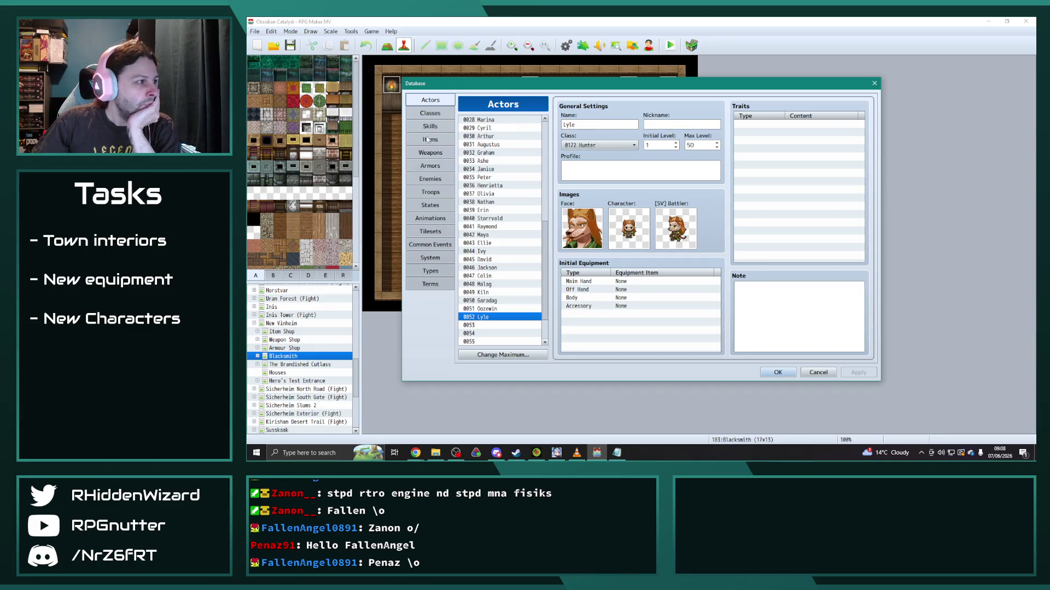
left_click(430, 126)
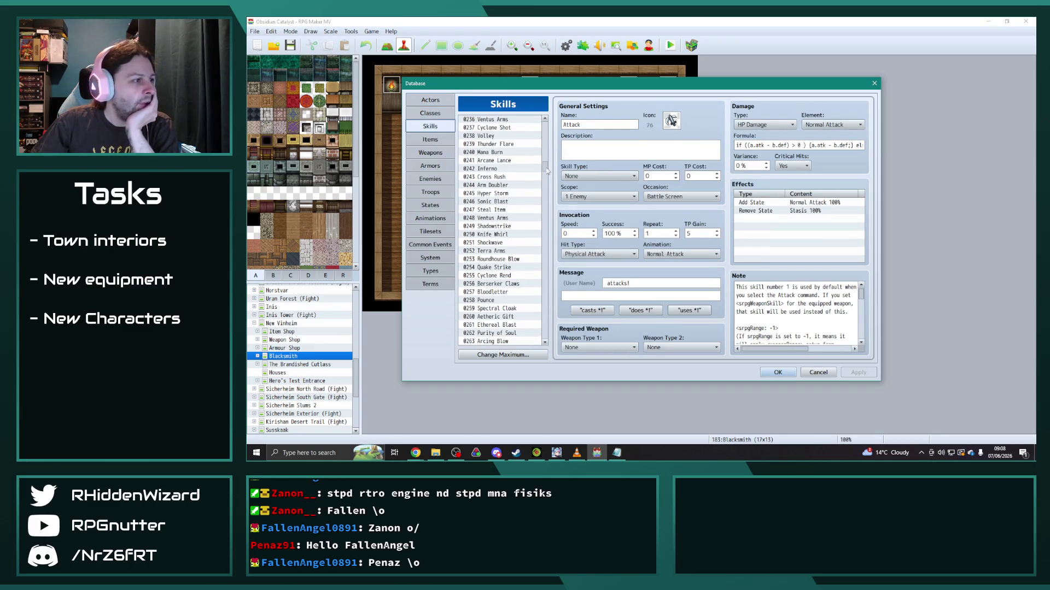
left_click_drag(544, 125, 545, 165)
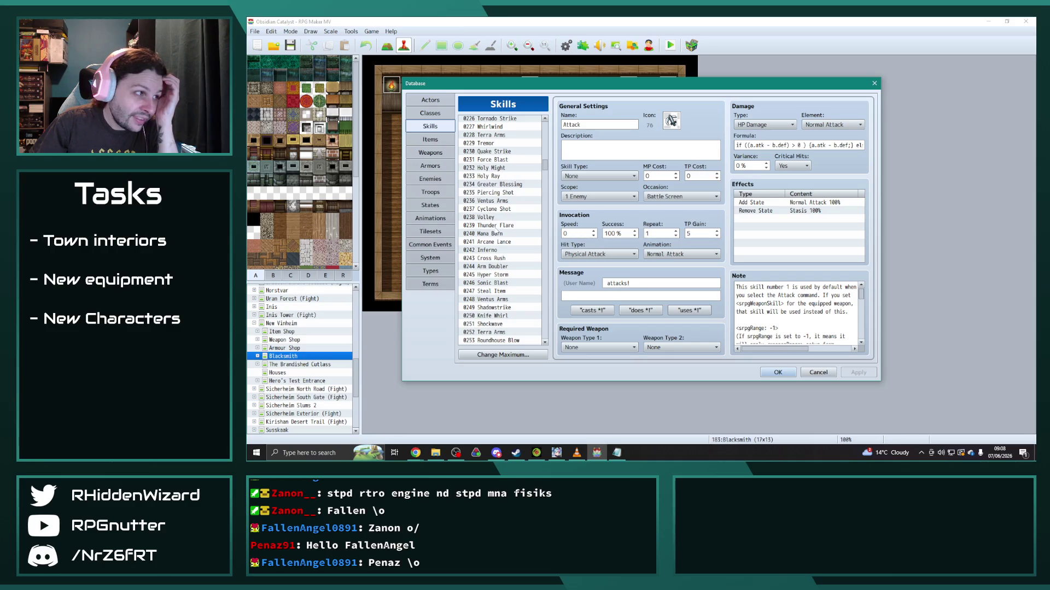
scroll(521, 197, "up", 1)
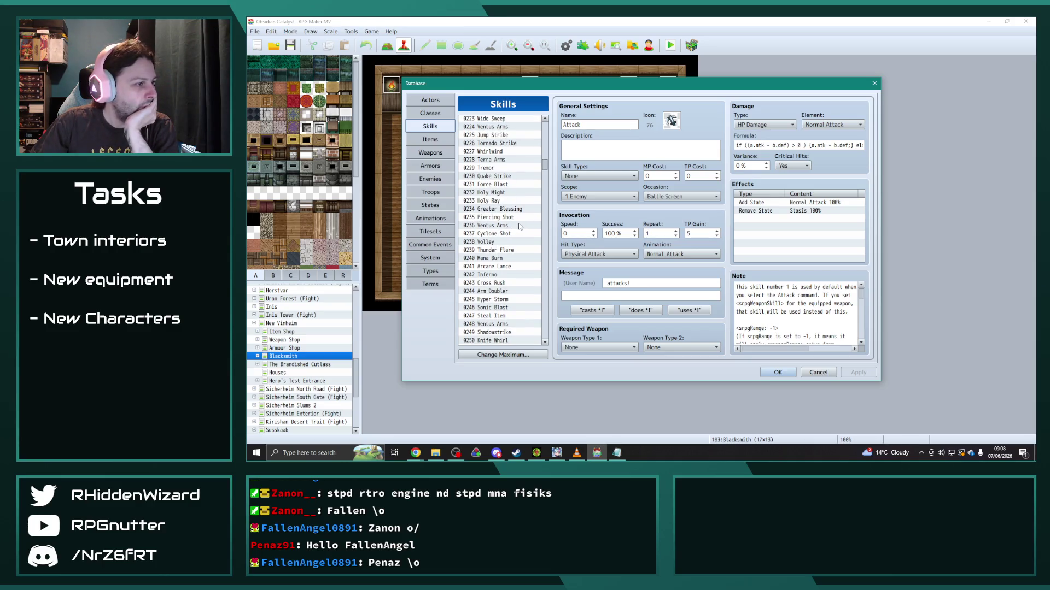
scroll(507, 296, "down", 1)
left_click(498, 292)
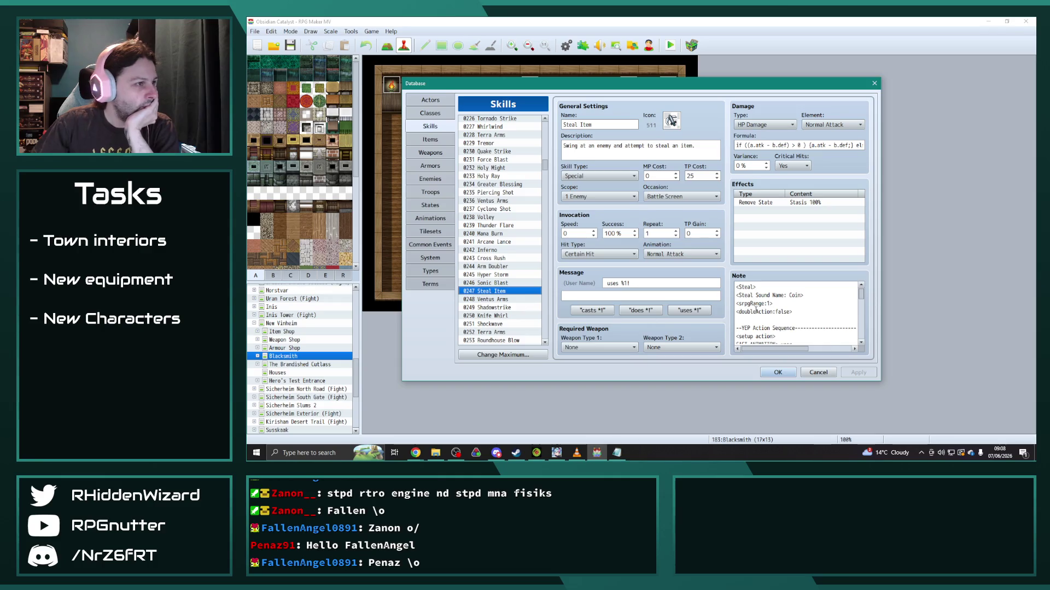
key("Down")
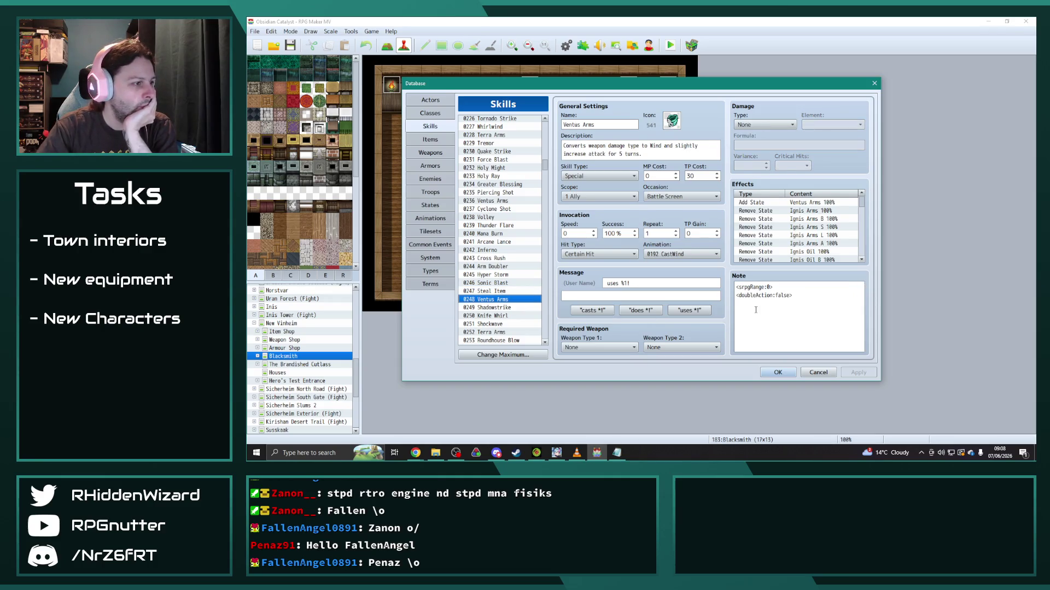
key("Up")
key("Down")
key("Down")
key("Down")
left_click_drag(548, 168, 547, 145)
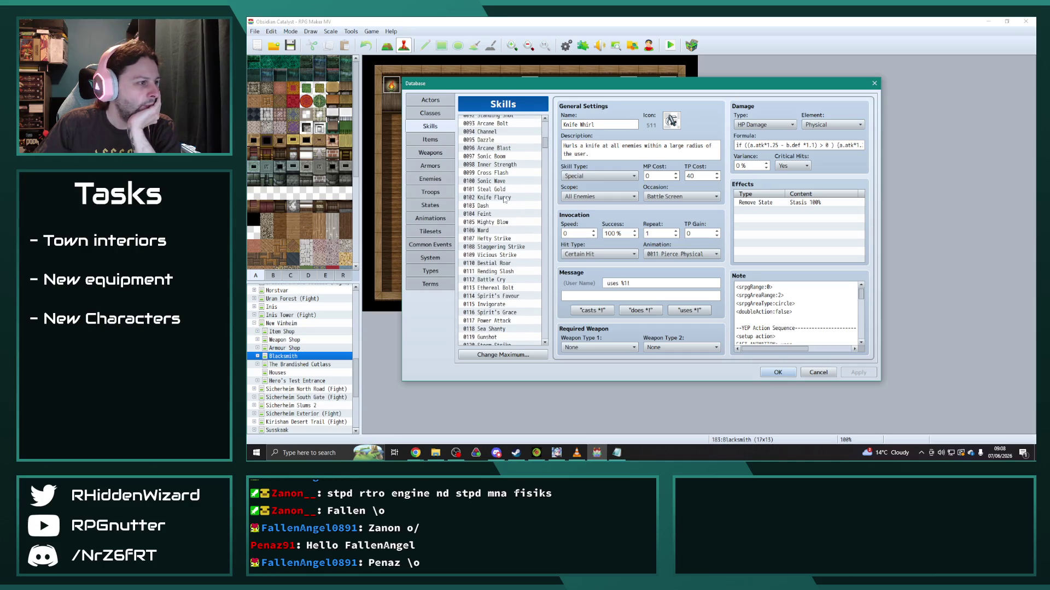
Step: Review Knife Flurry and Feint, then confirm OK to return to the Blacksmith map
left_click(506, 197)
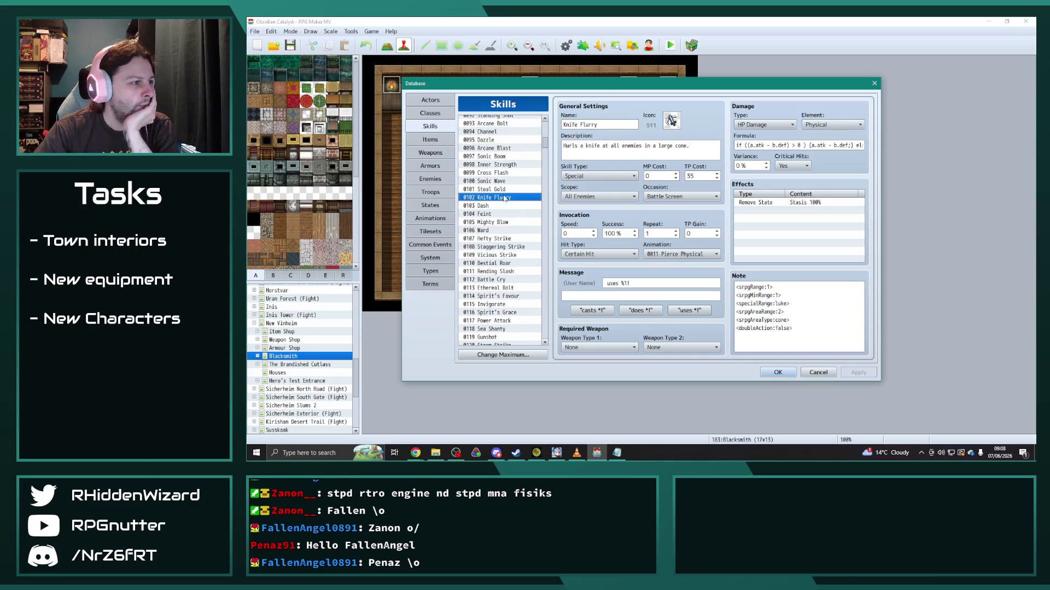
key("Down")
key("Down")
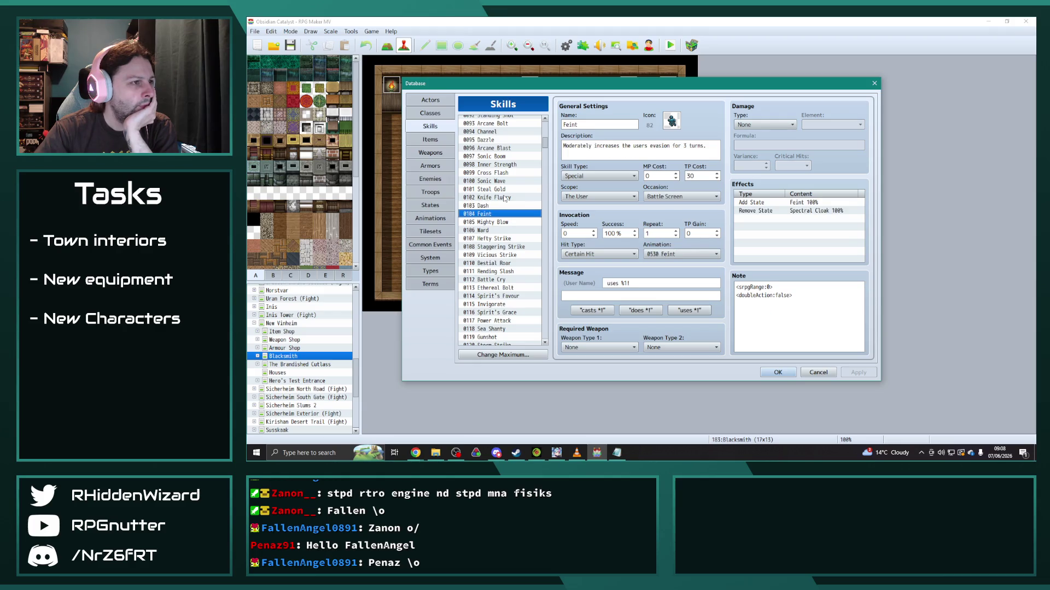
left_click(777, 372)
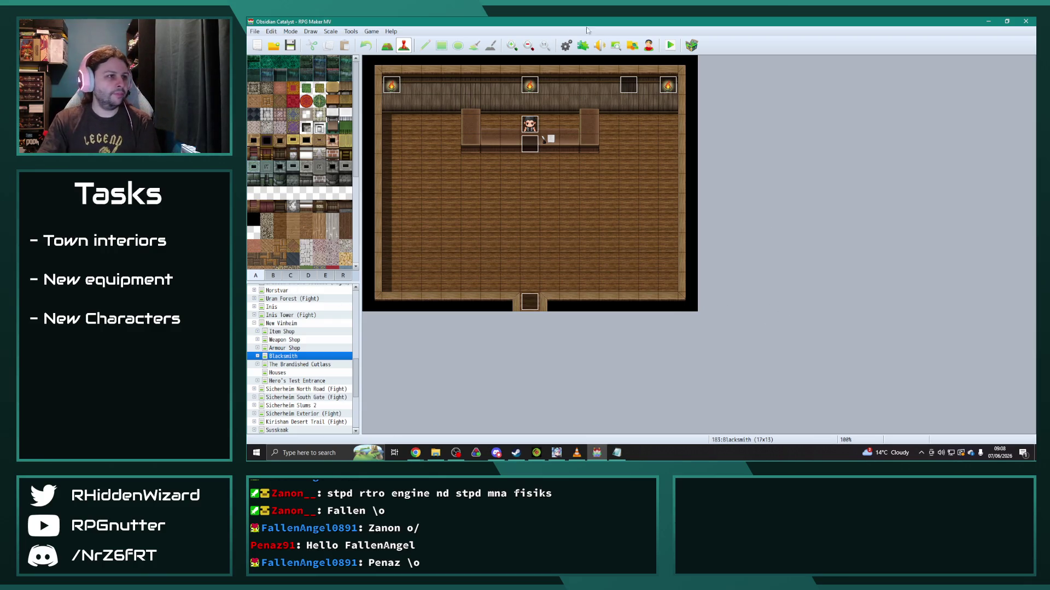
Step: Bring up the Classes spreadsheet and raise Genin's HP growth in B2 by 1.05 to 0.945
left_click(415, 453)
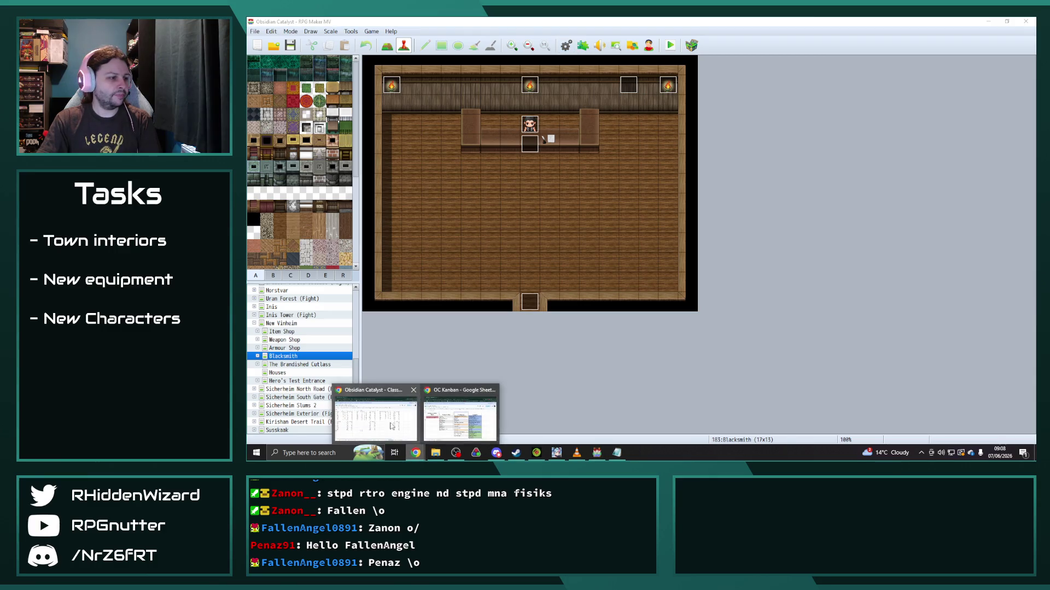
left_click(376, 418)
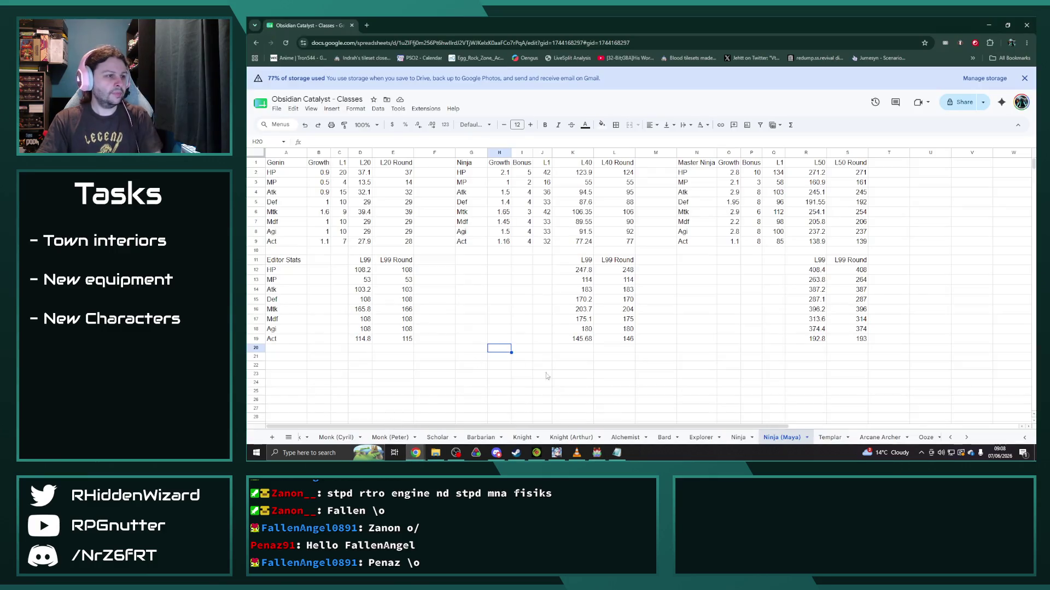
left_click(323, 174)
left_click(340, 142)
type("5")
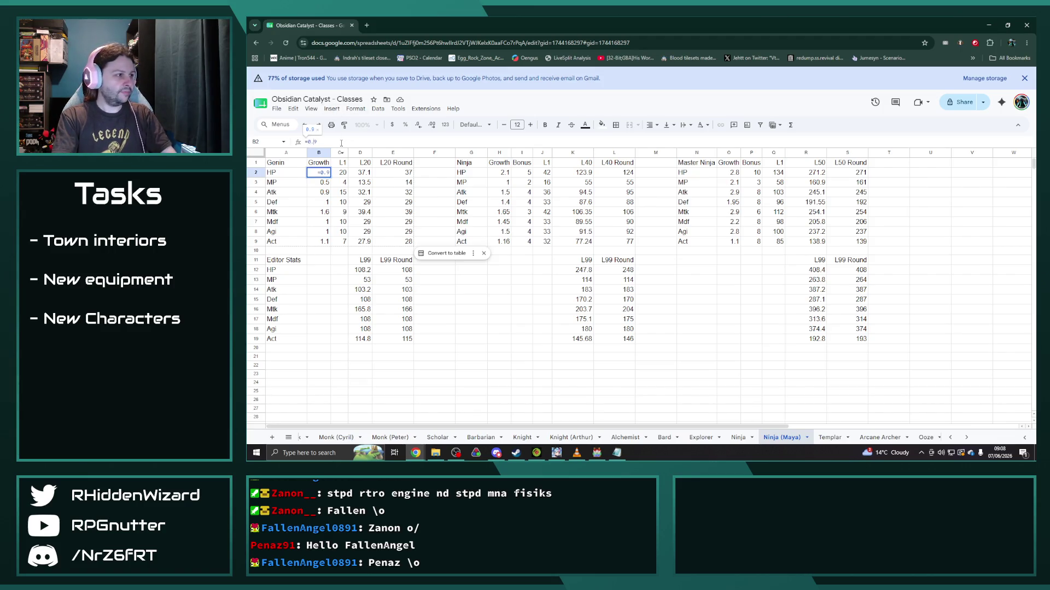
key("Return")
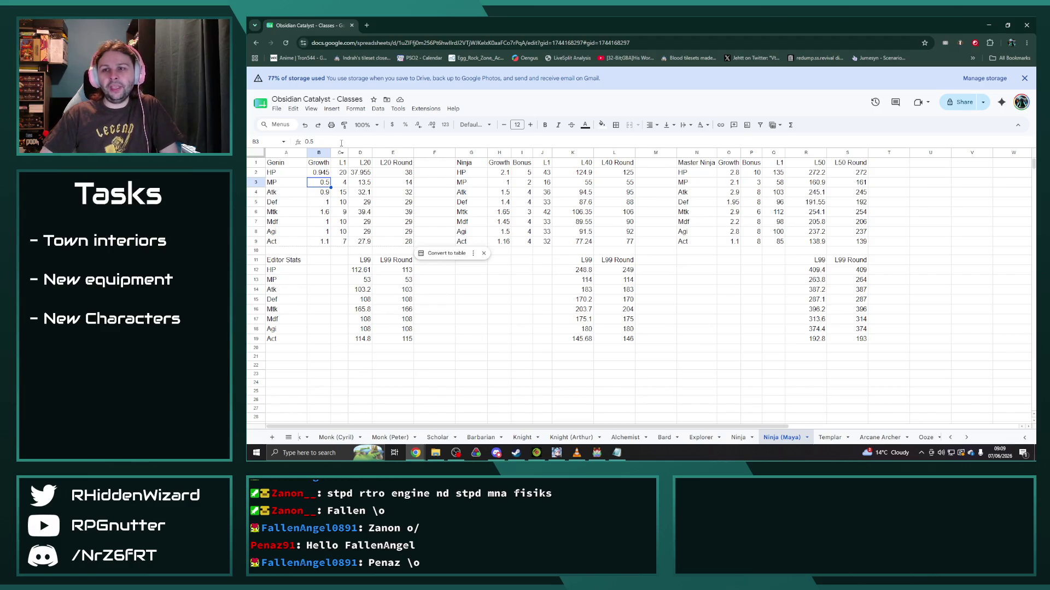
Step: Rewrite Genin's level-1 HP in C2 as =20+1, giving 21
left_click(339, 173)
left_click(328, 142)
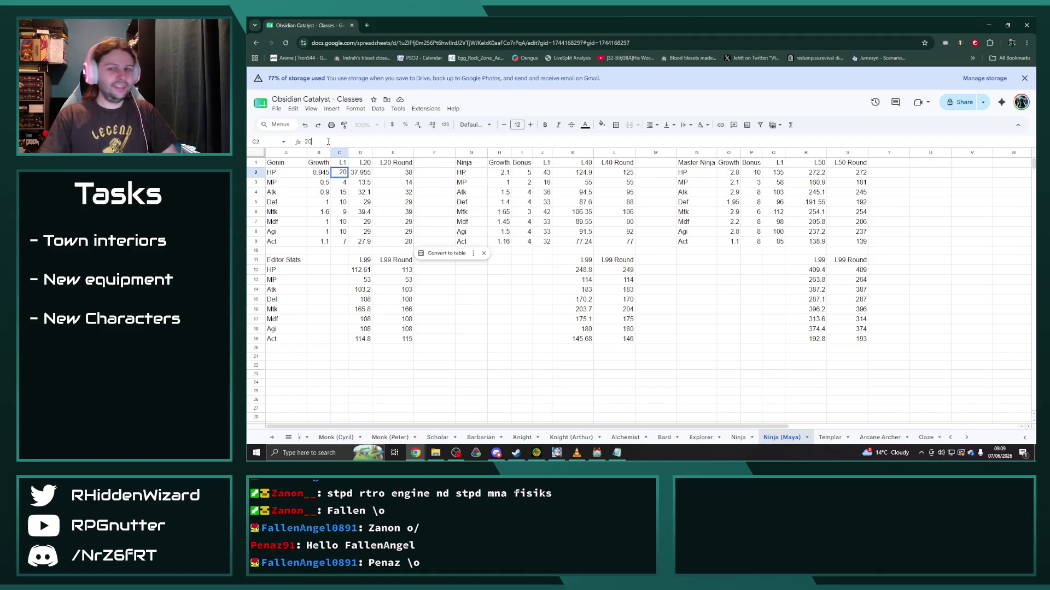
type("=")
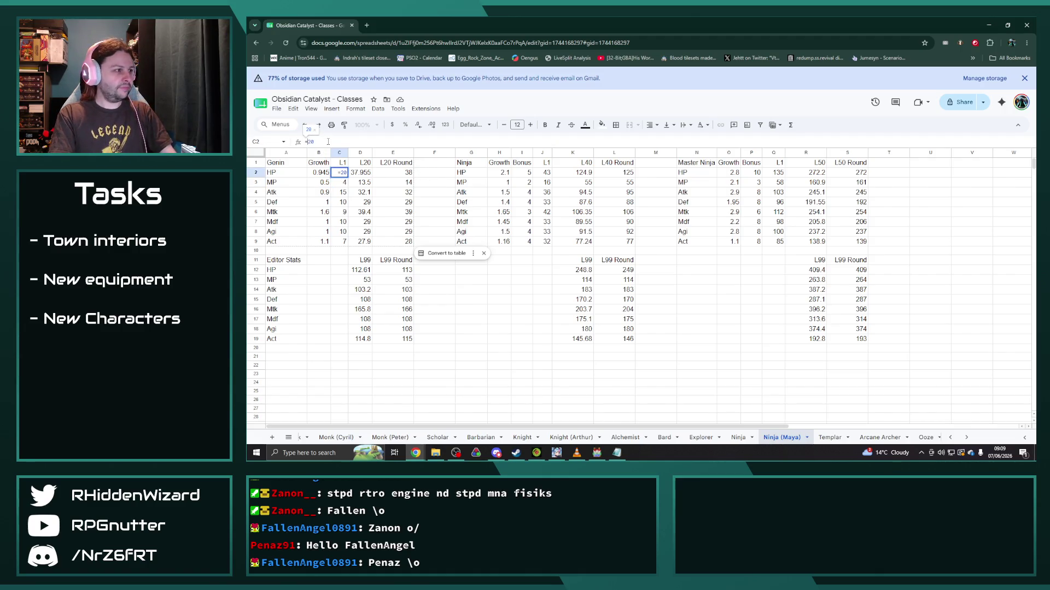
type("+1")
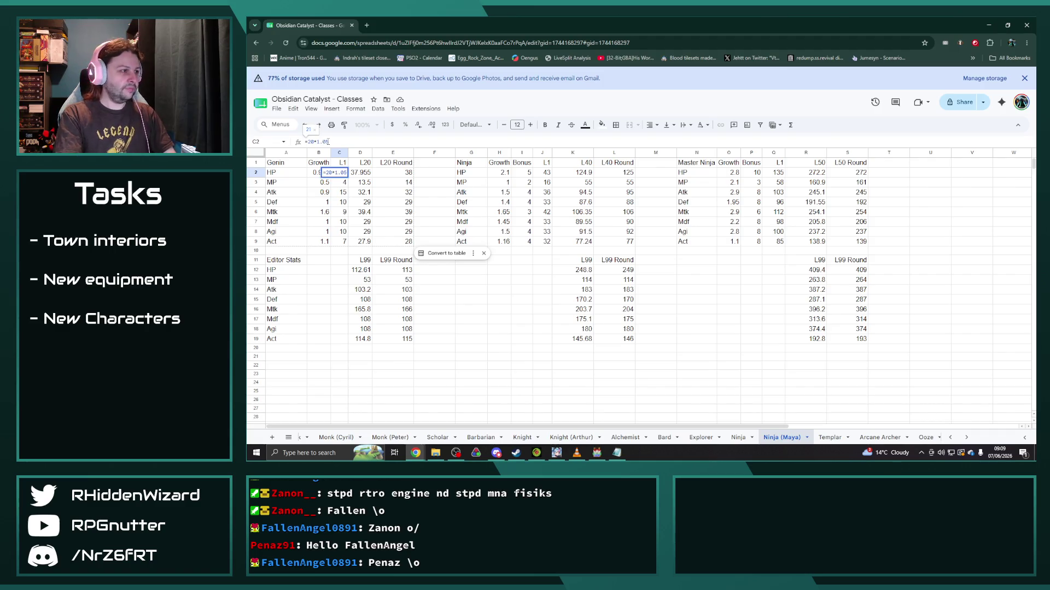
key("Return")
Step: Multiply the HP growths in H2 and O2 by 1.05, giving Ninja 2.205 and Master Ninja 2.94
left_click(499, 172)
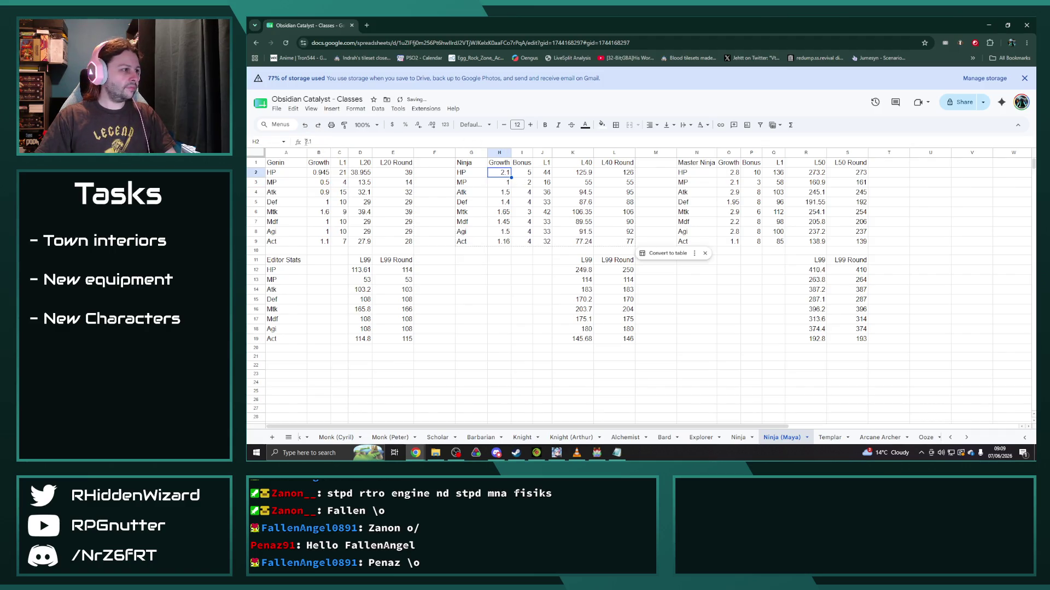
type("=")
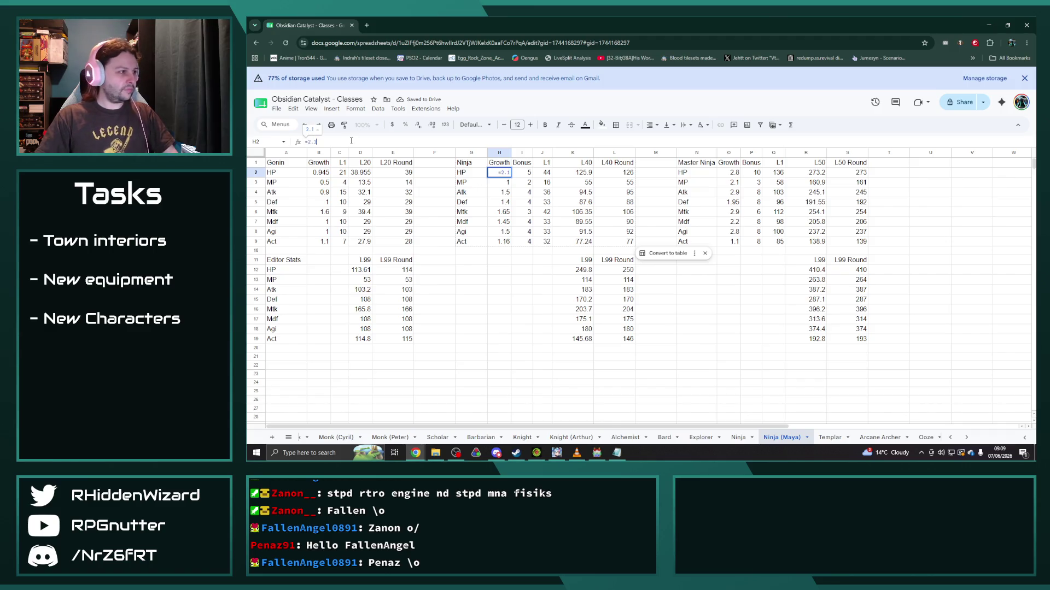
type("*1.05")
key("Return")
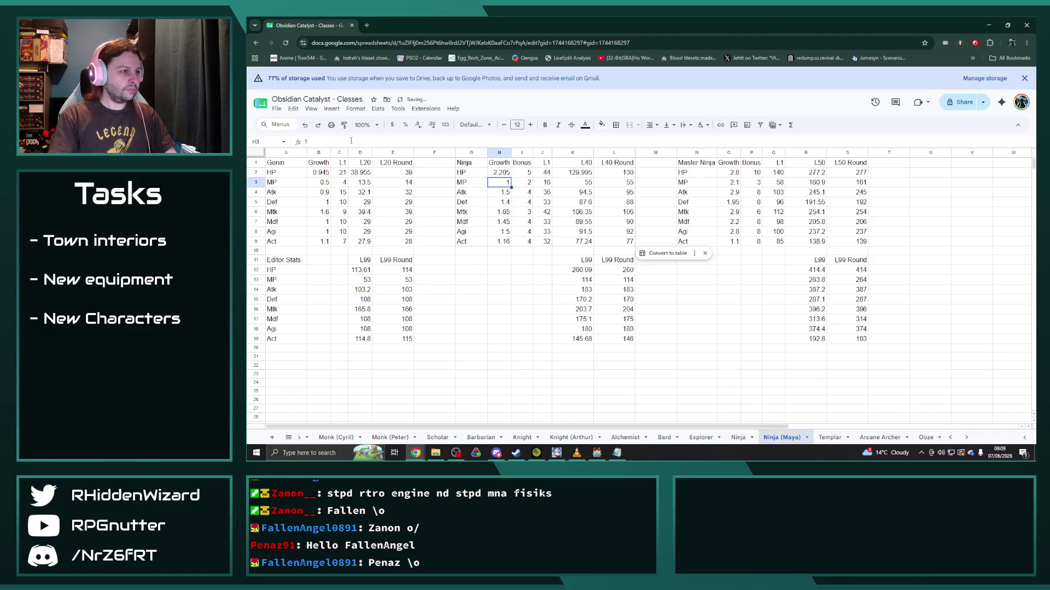
left_click(729, 172)
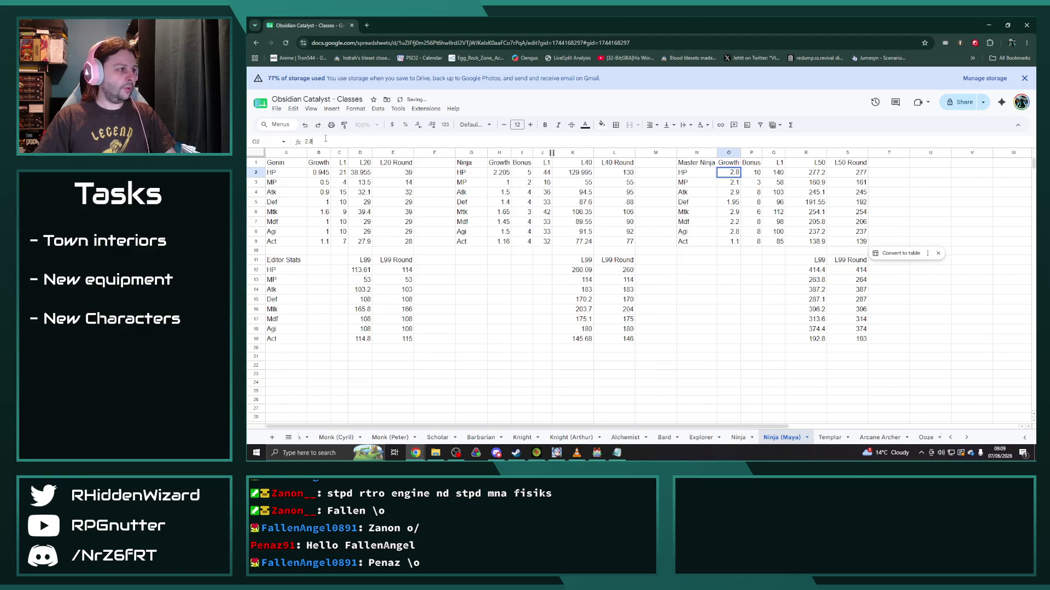
type("=")
type("*1.05")
key("Return")
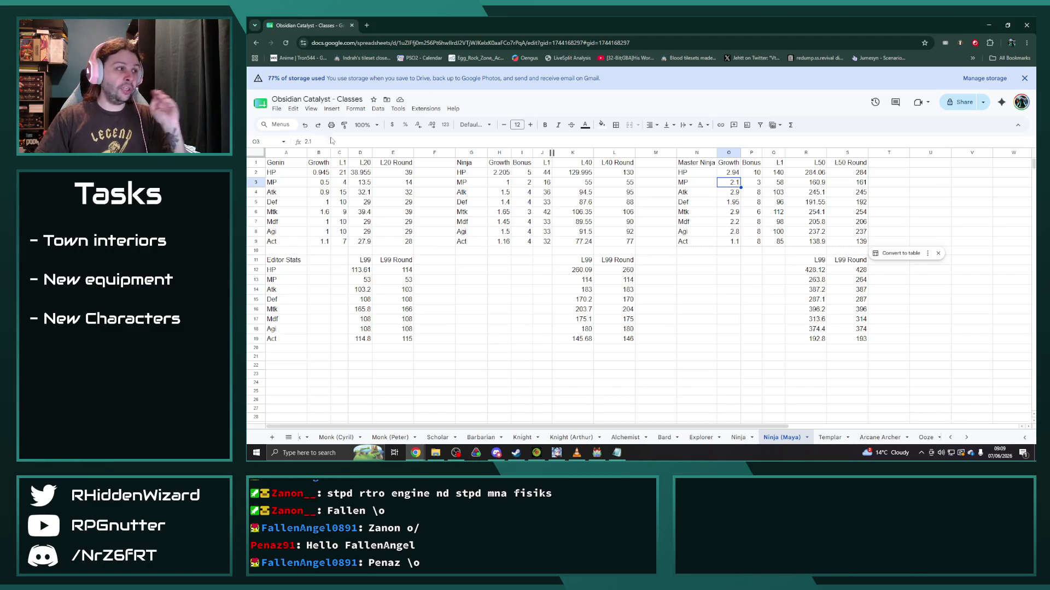
key("Up")
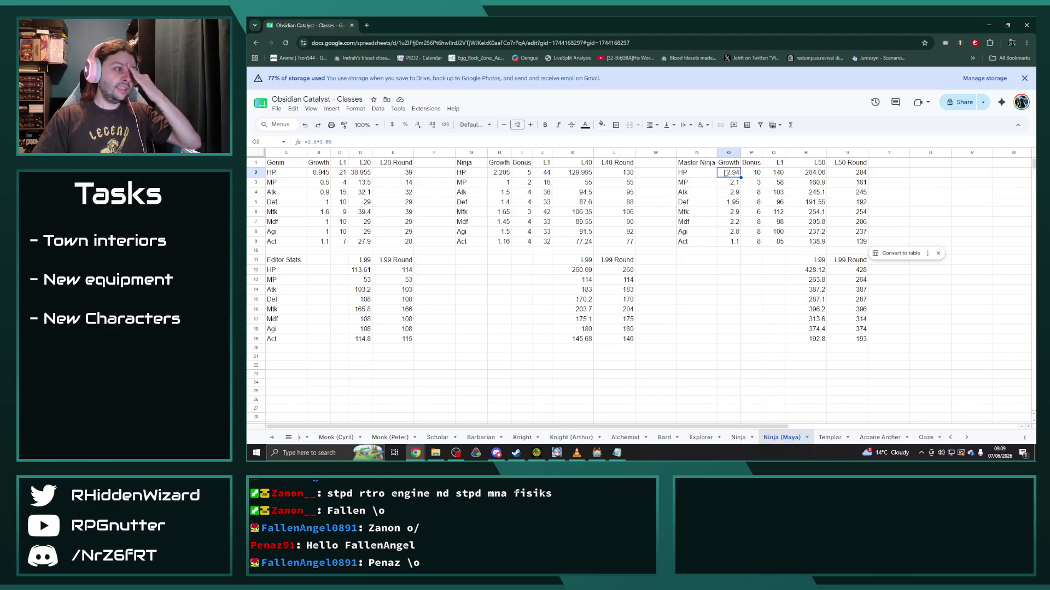
key("ctrl+Left")
key("ctrl+Left")
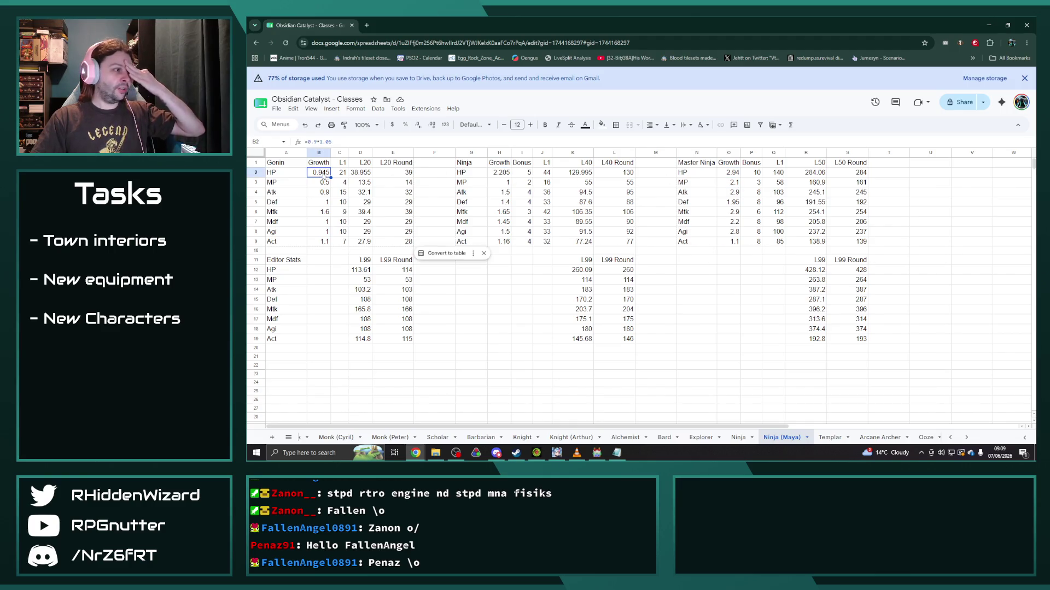
key("Return")
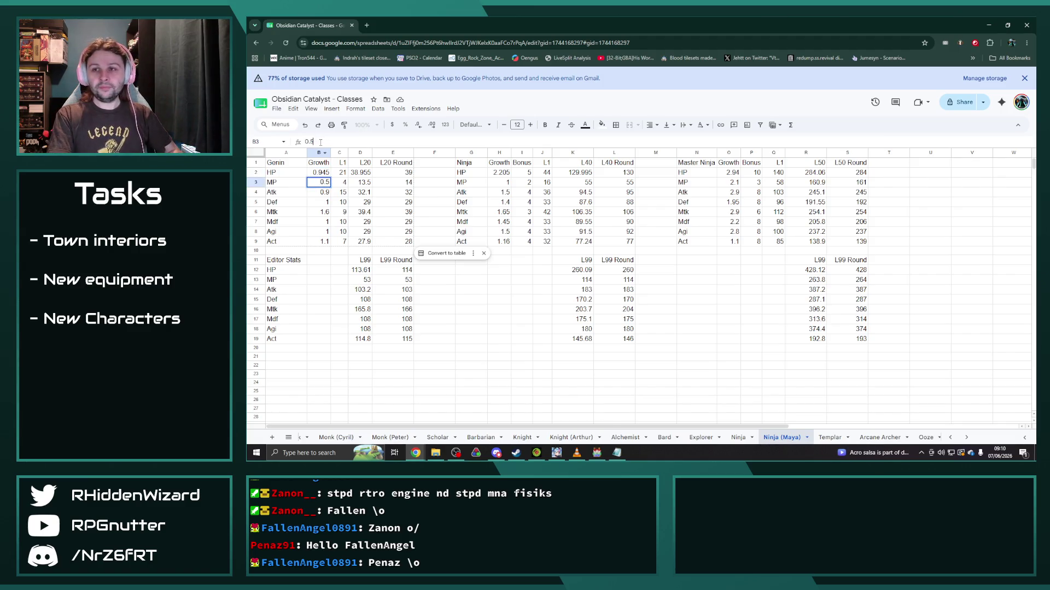
type("1")
type("*0.92")
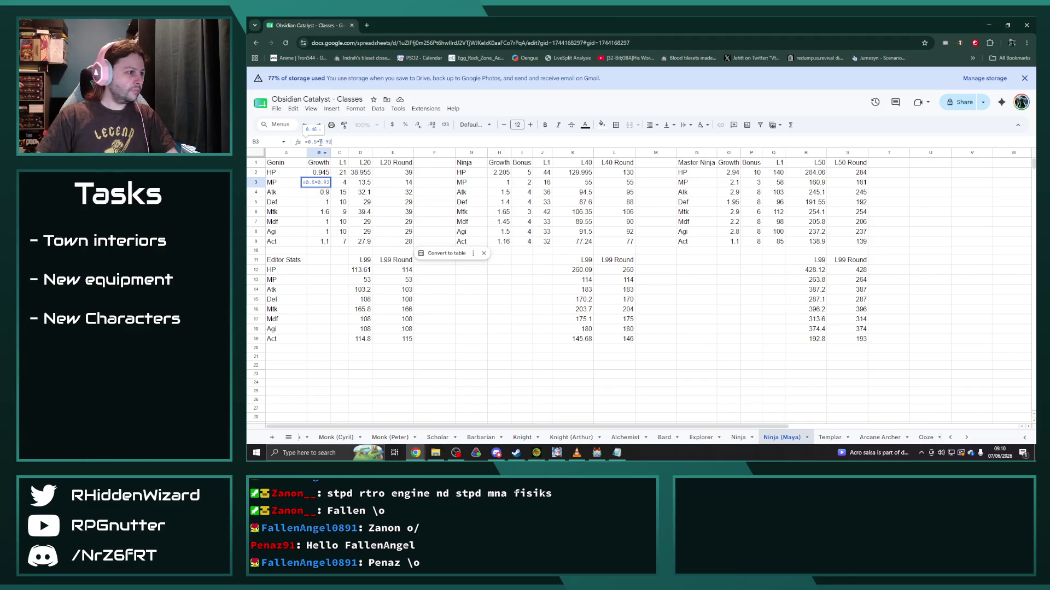
Step: Reduce Genin's MP growth in B3 to 0.46 with a level-1 MP of 3.68
key("shift+Left")
key("shift+Left")
key("shift+Left")
key("shift+Left")
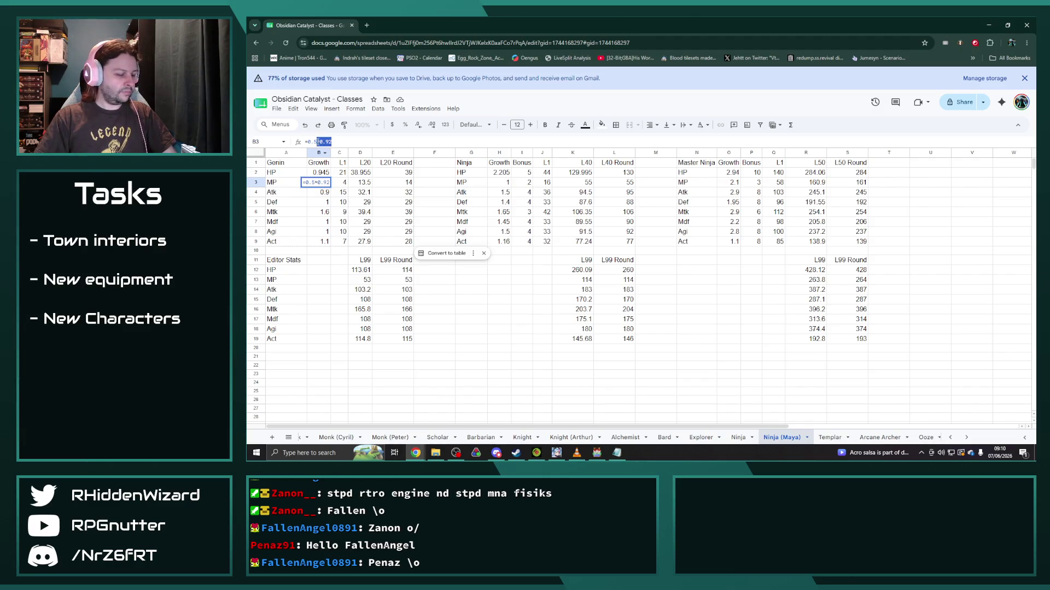
key("Tab")
type("4")
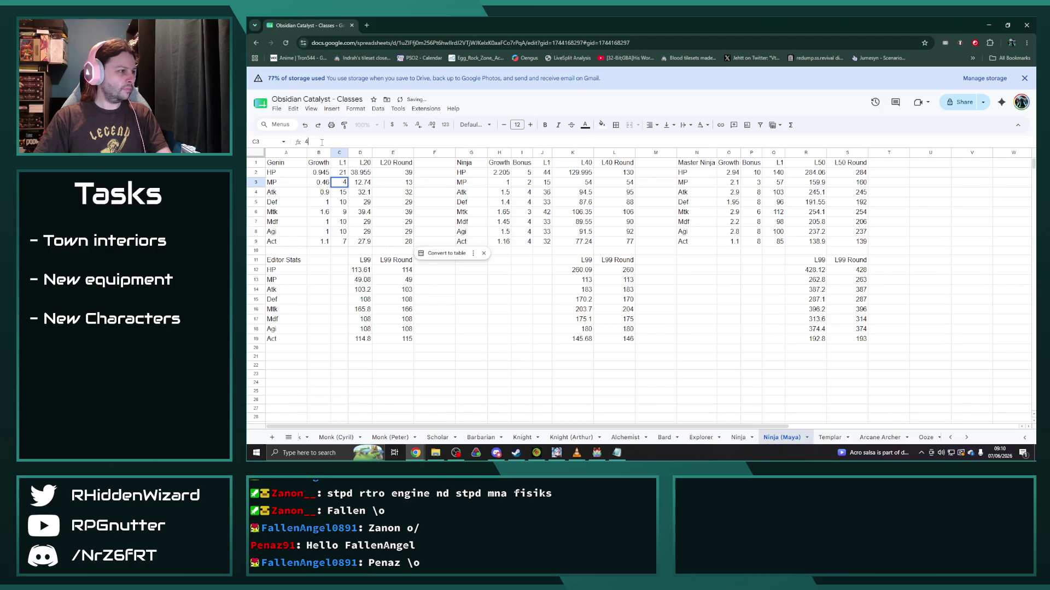
type("=4*0.92")
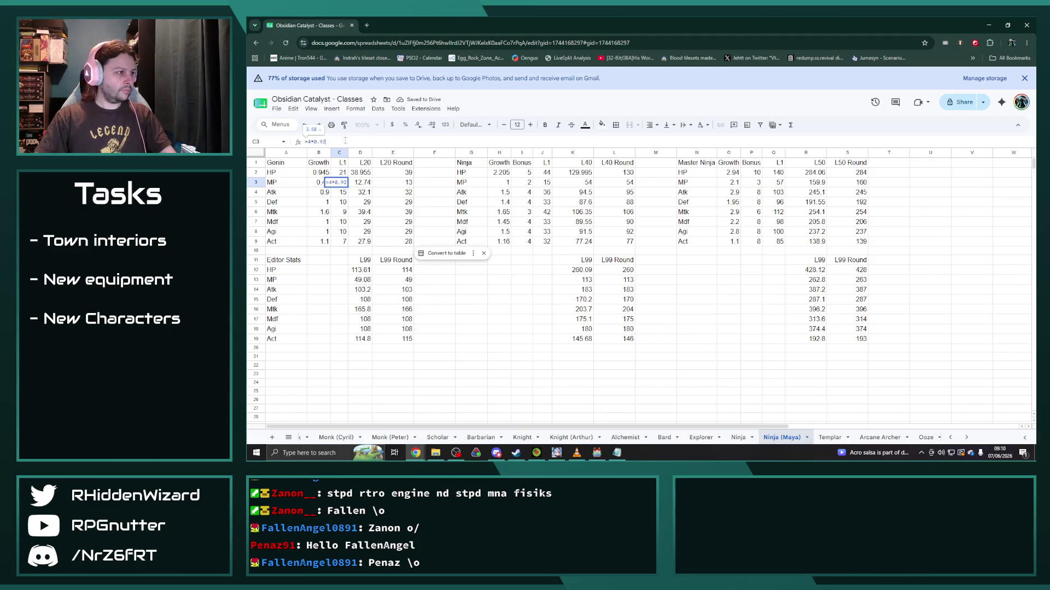
key("Return")
Step: Set the MP growth to 0.92 for Ninja (H3) and 1.932 for Master Ninja (O3)
left_click(501, 183)
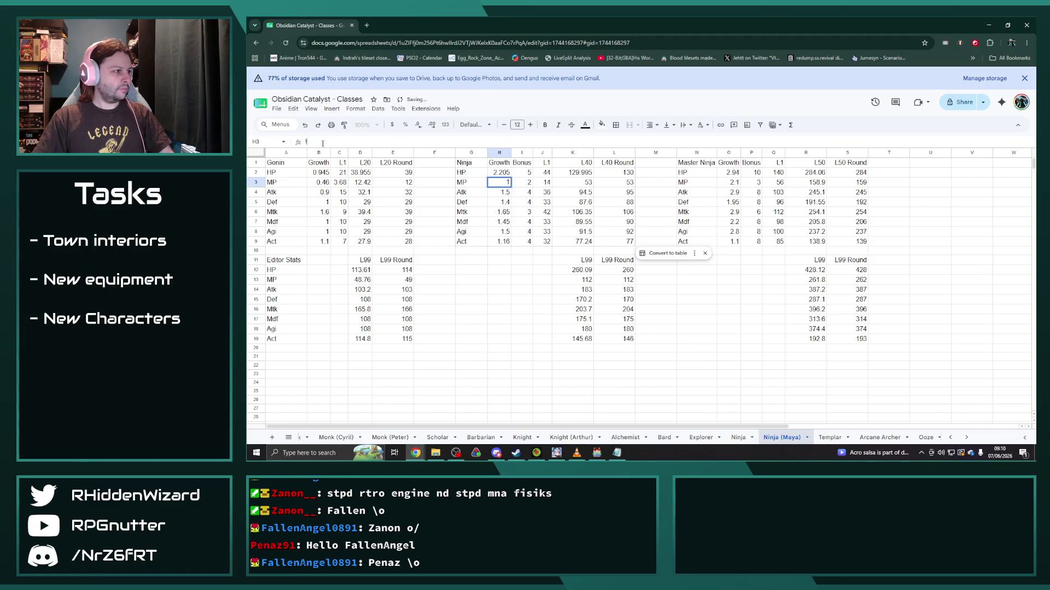
type("=1*0.92")
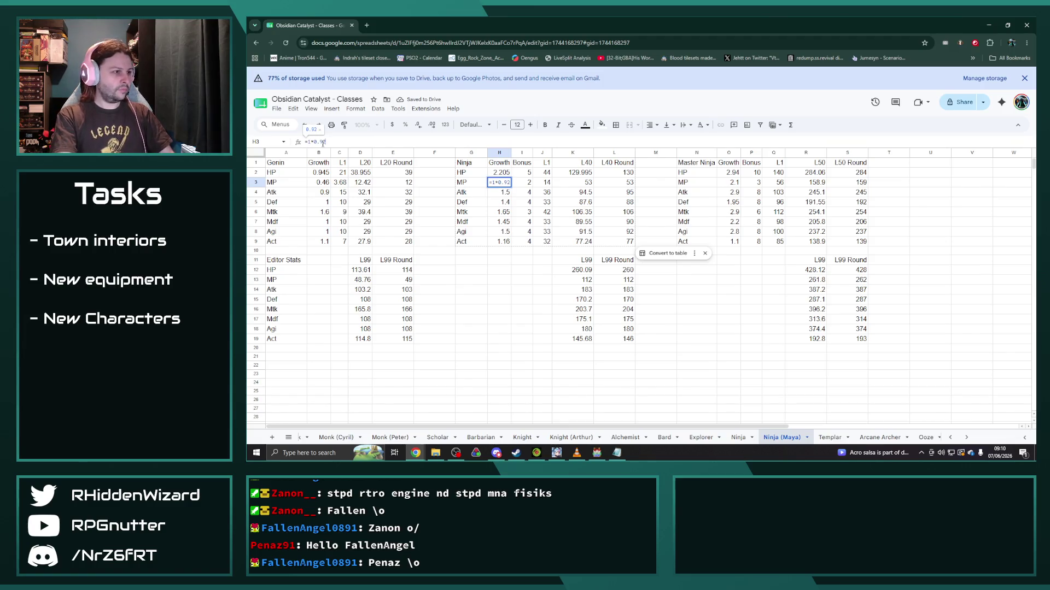
key("Return")
left_click(728, 183)
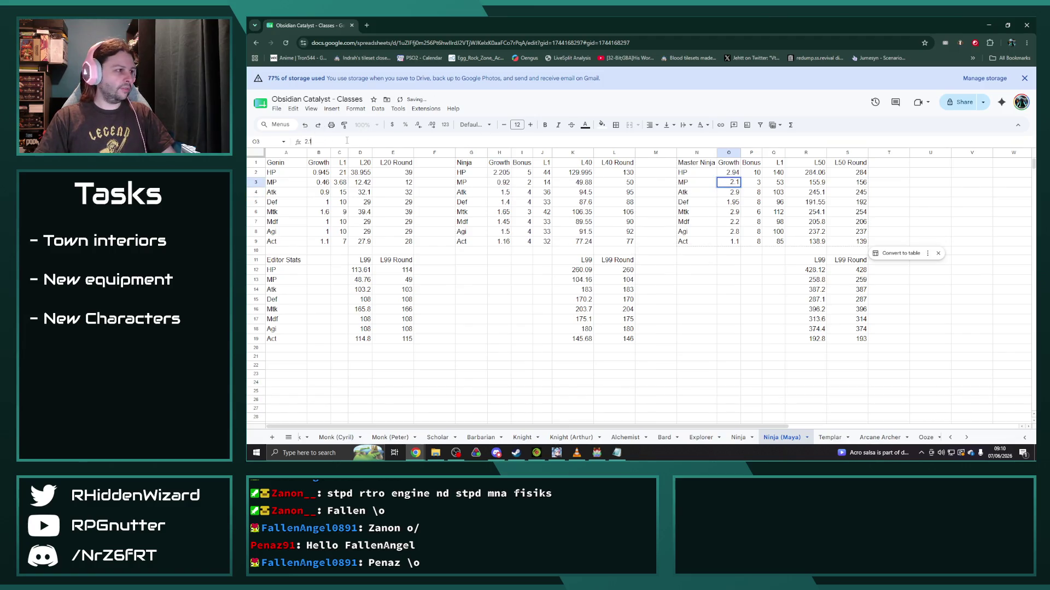
type("1.932")
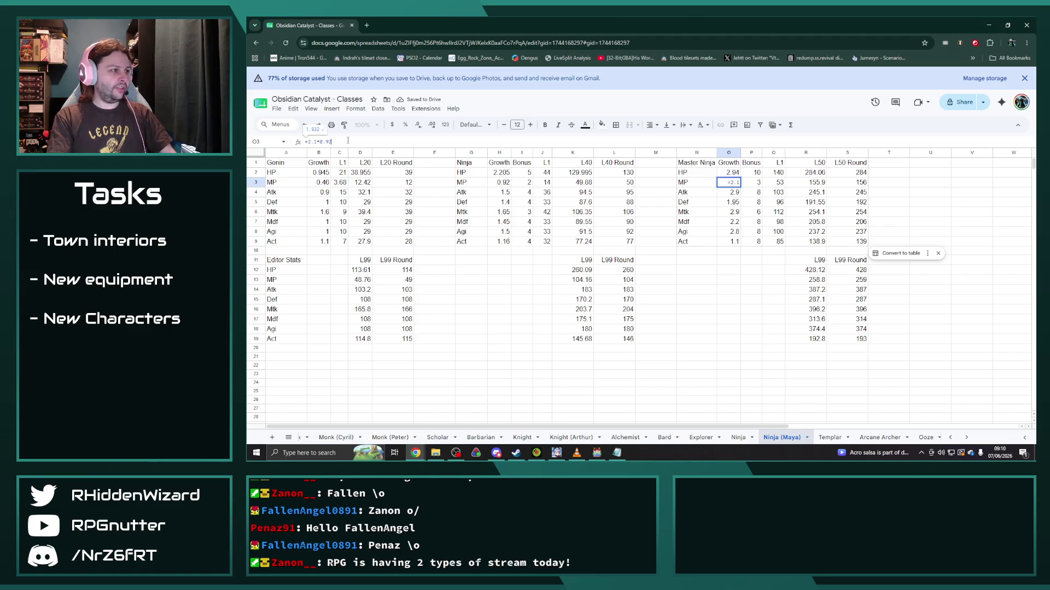
key("Return")
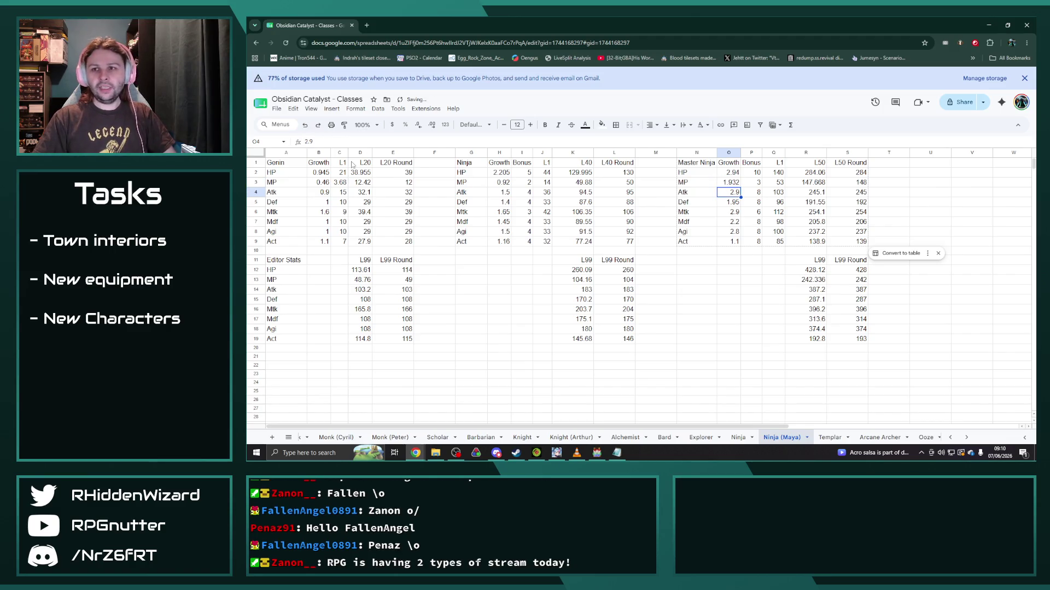
Step: Set Genin's Agi growth in B8 to 0.92 with an Agi bonus formula giving 9.2
left_click(320, 231)
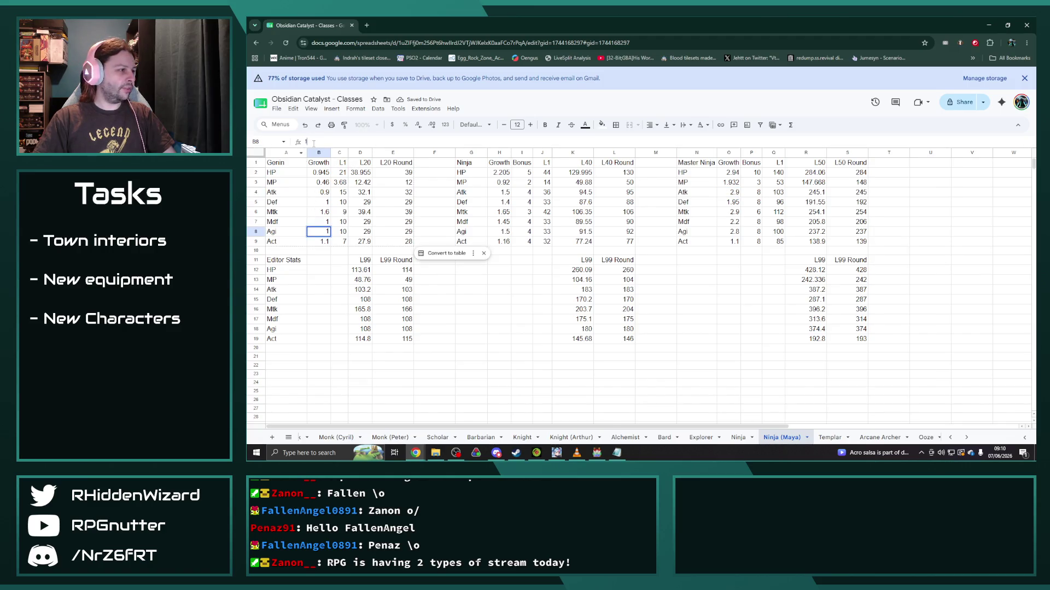
left_click(314, 143)
type("=1+")
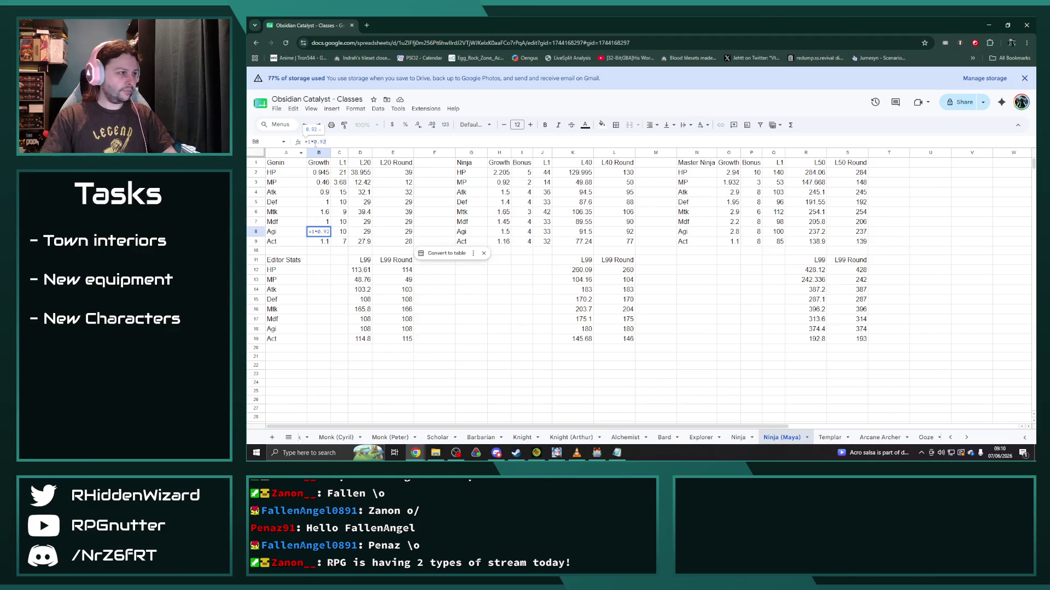
type("0.92")
key("Tab")
left_click(325, 143)
type("=B8*0.")
key("Return")
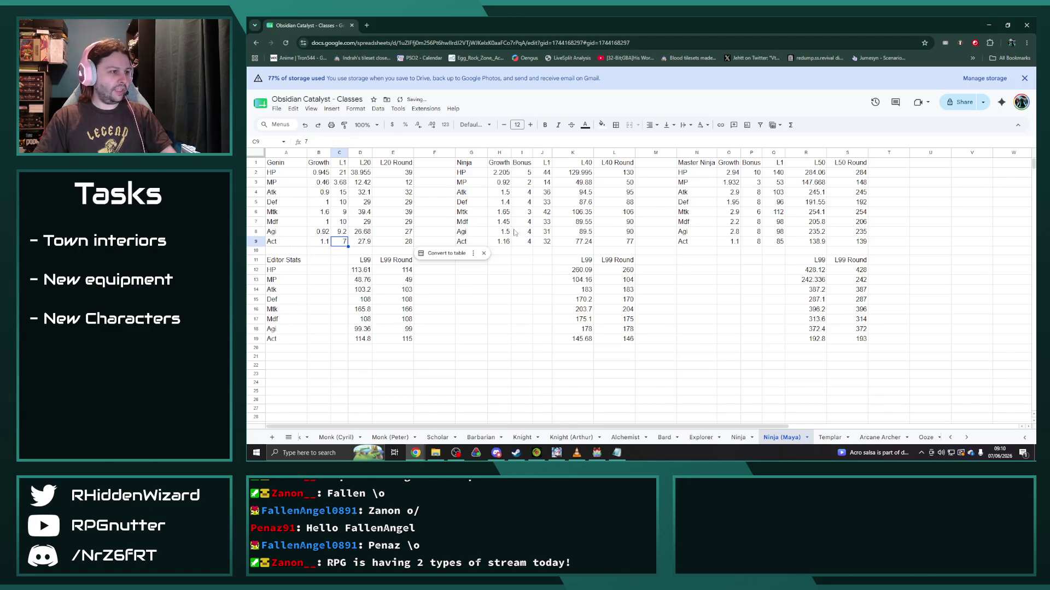
Step: Scale the Agi growths in H8 and O8 by 0.92, giving Ninja 1.38 and Master Ninja 2.576
double_click(500, 232)
type("=1.5*0.92")
key("Return")
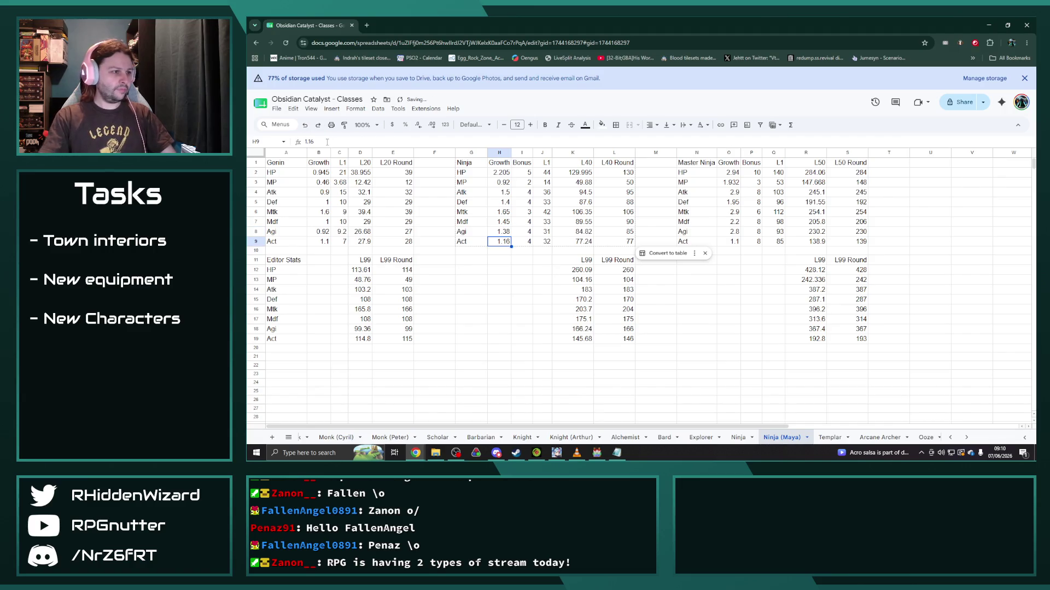
left_click(730, 232)
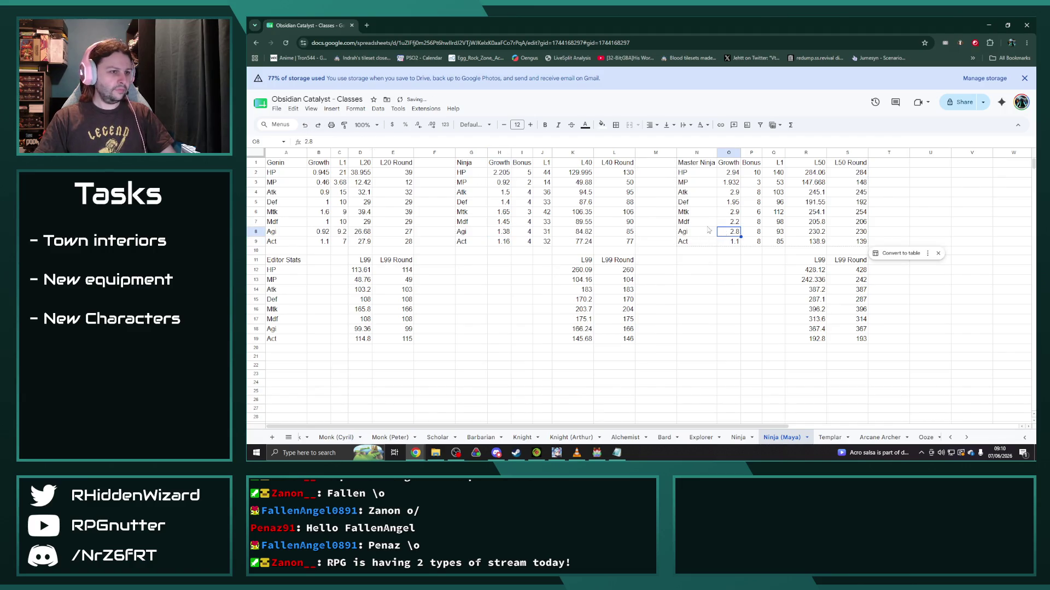
left_click(324, 141)
type("*0.92")
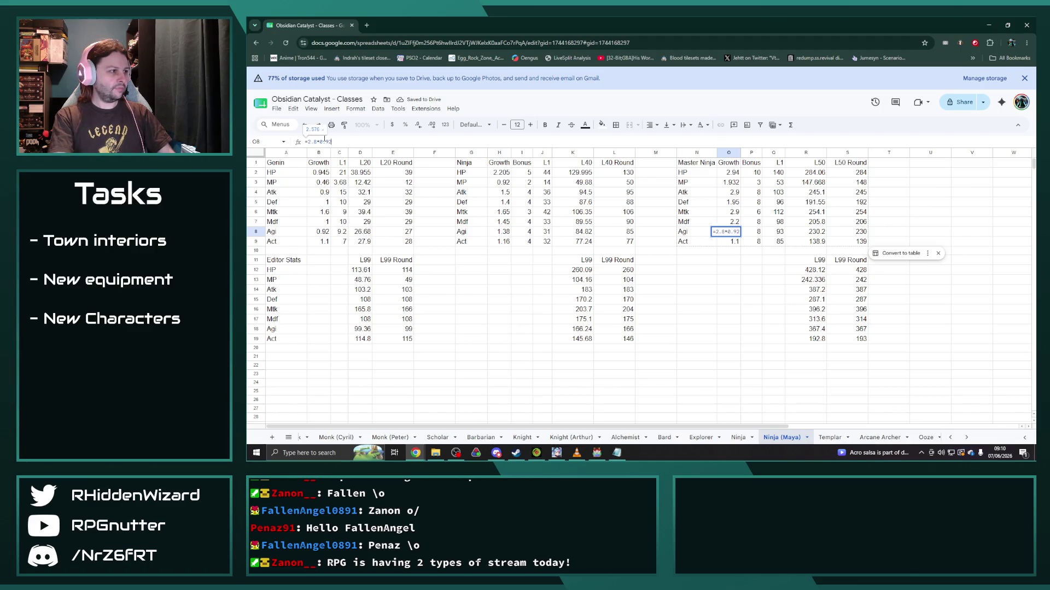
key("Return")
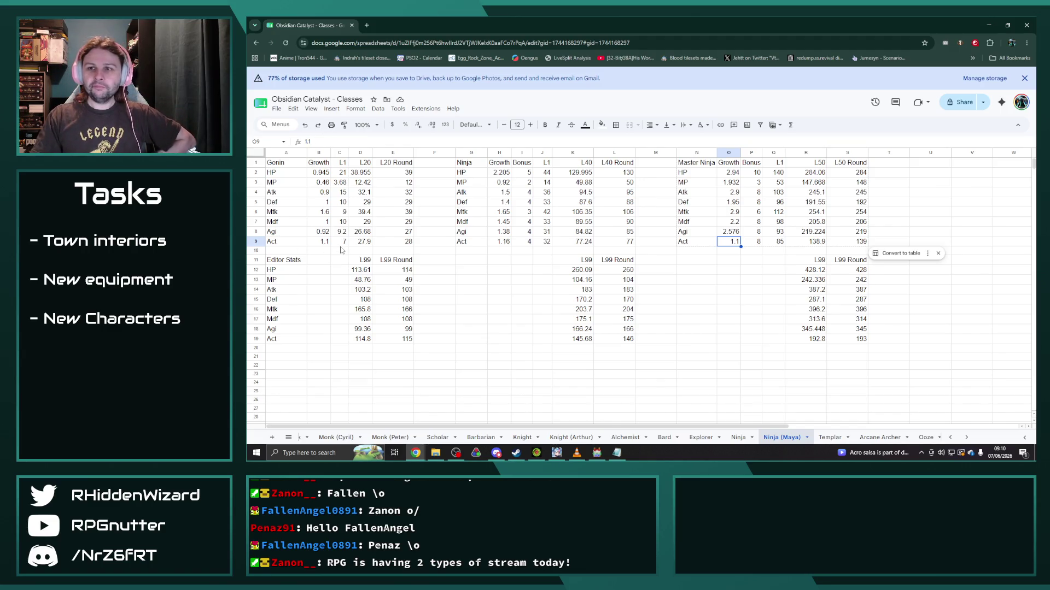
left_click(321, 192)
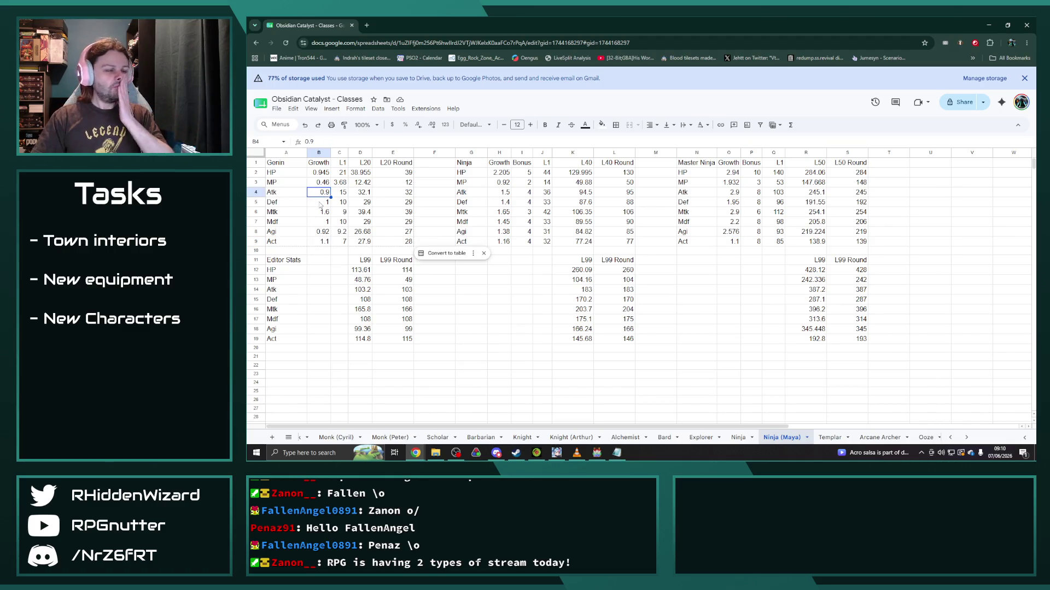
key("Return")
type("1")
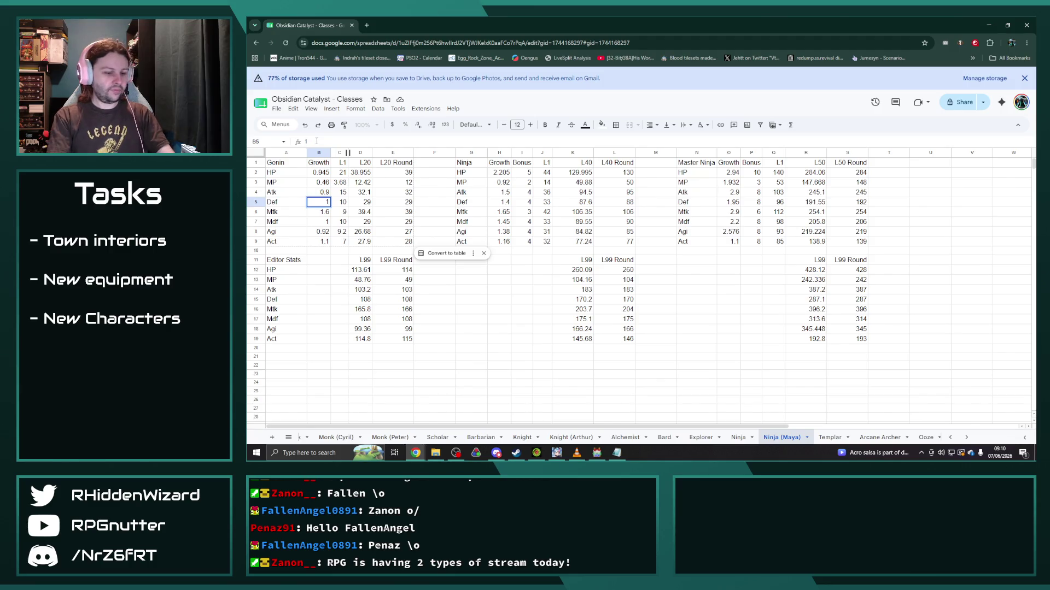
type(".01")
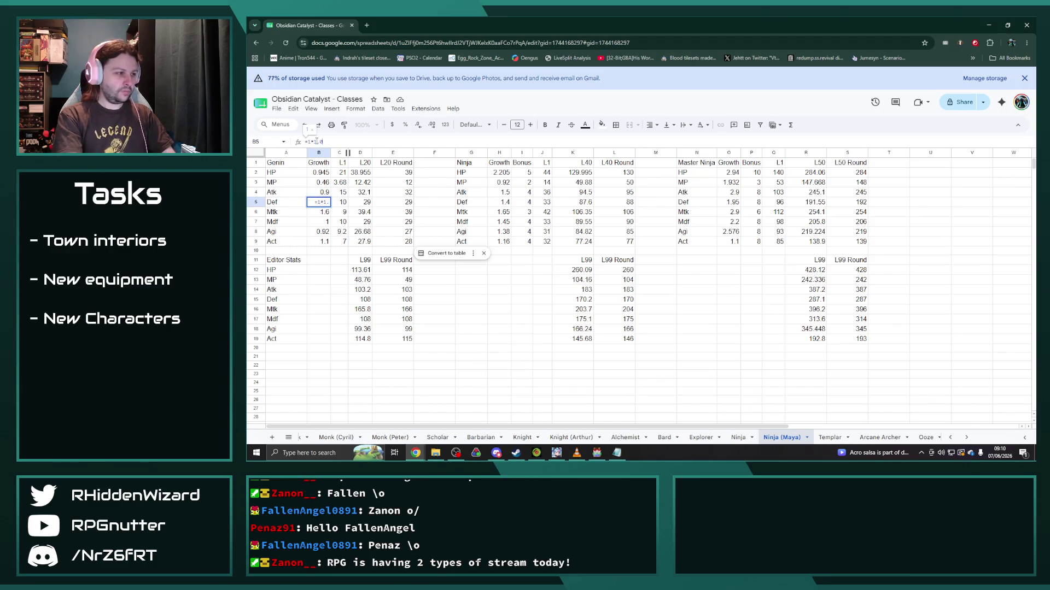
Step: Set Genin's Def growth in B5 to 1.01 and its Def bonus in C5 to 10.1
key("Return")
key("Up")
key("Right")
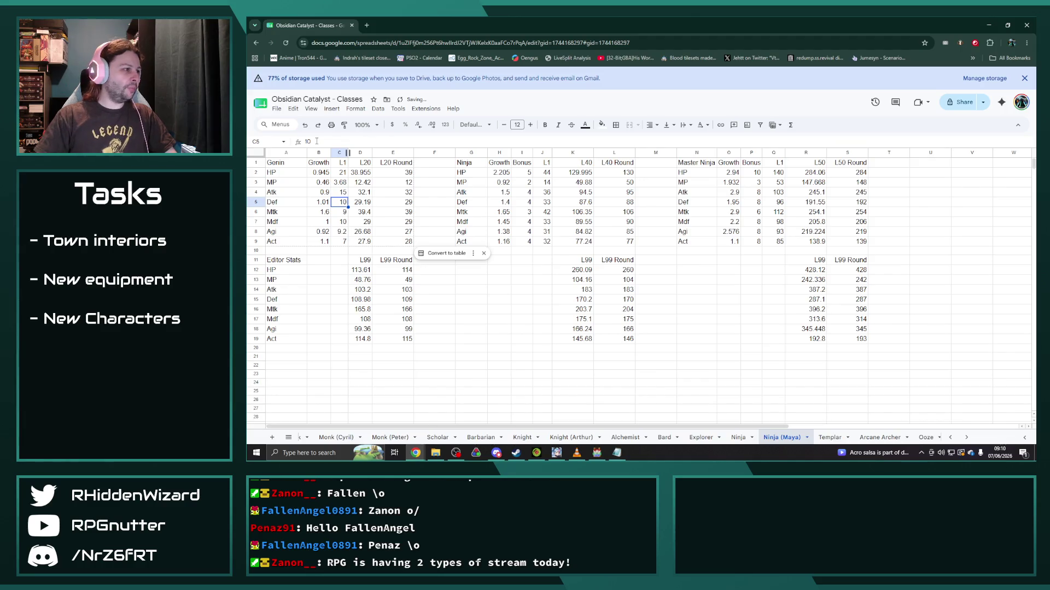
type("=10*1")
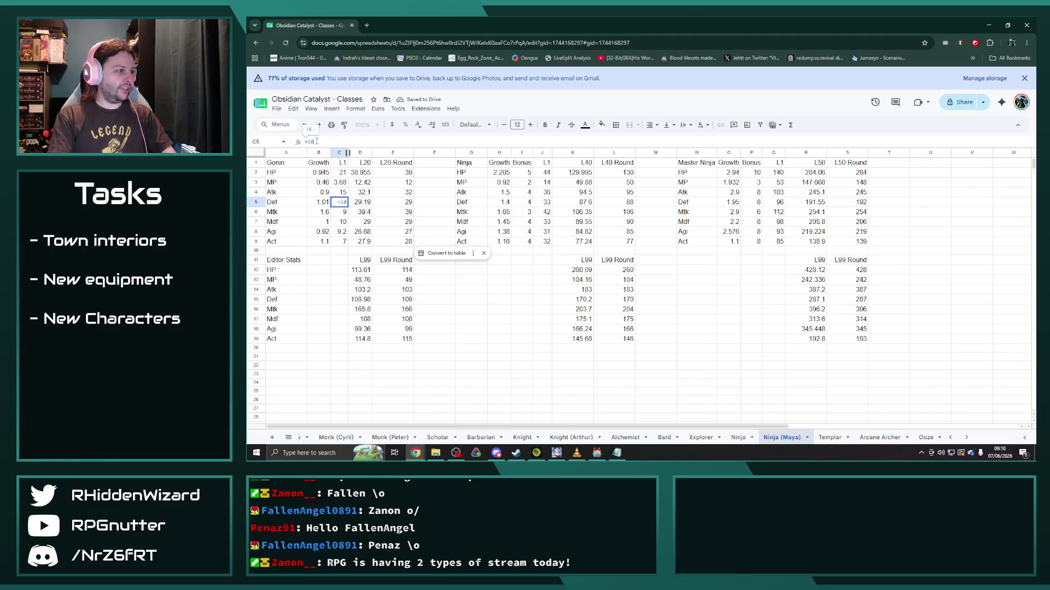
type(".01")
key("Return")
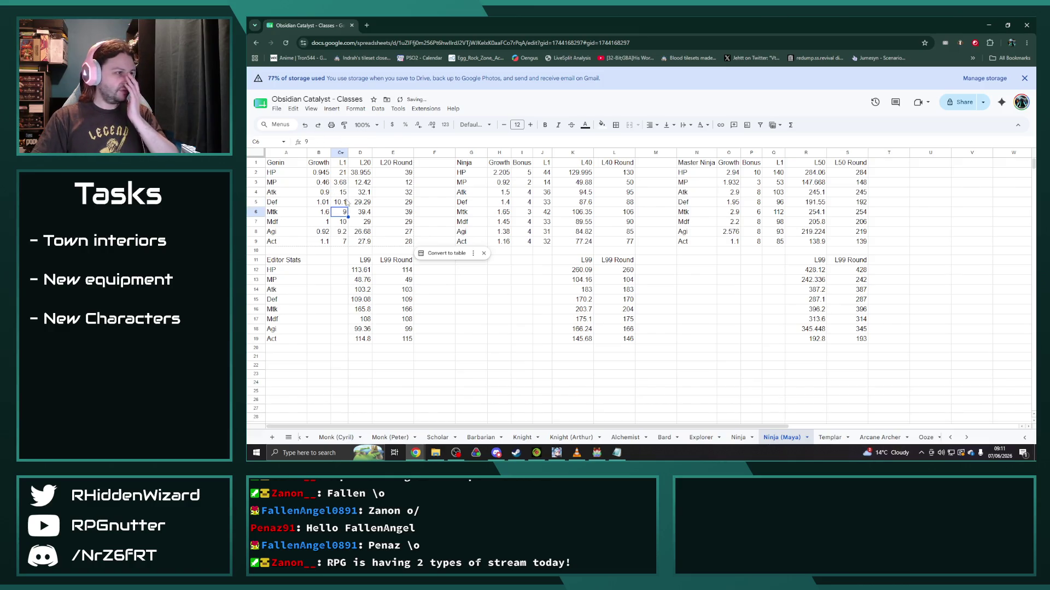
Step: Raise the Def growths to =1.4*1.01 for Ninja (1.414) and =1.95*1.01 for Master Ninja (1.9695)
left_click(498, 202)
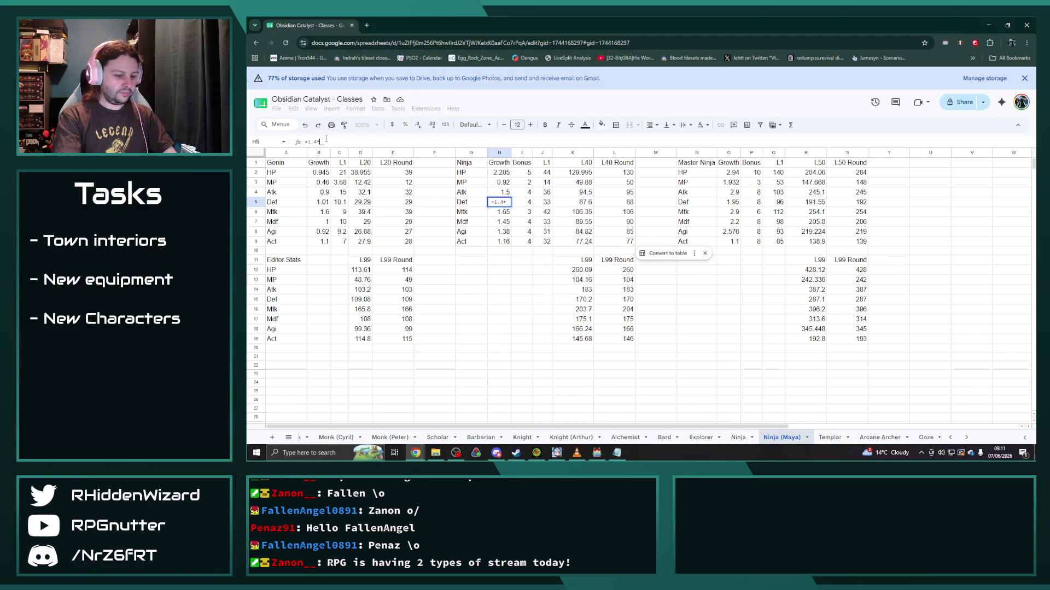
type("14")
key("Return")
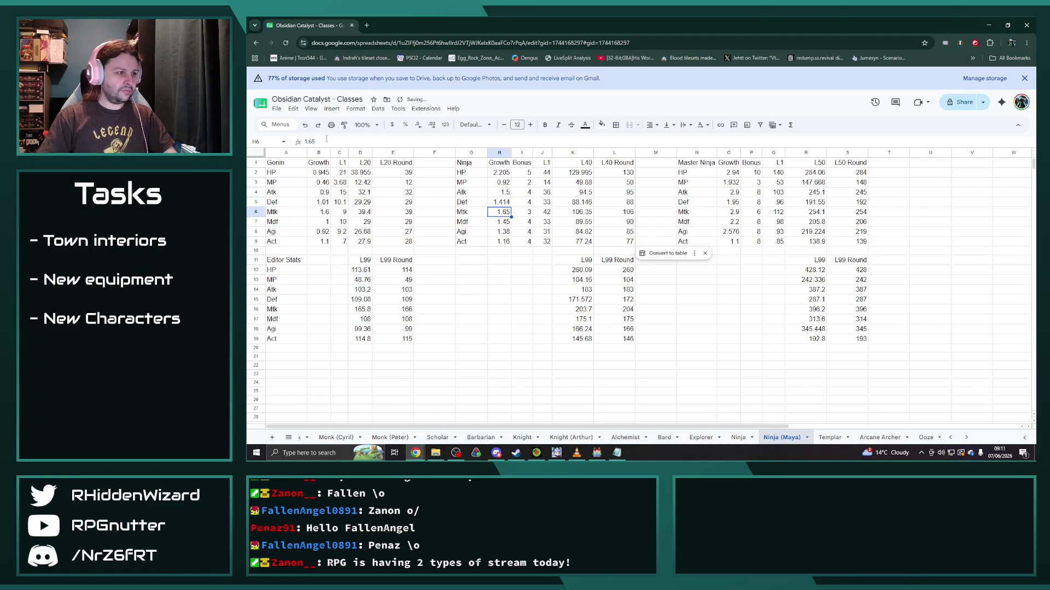
left_click(730, 202)
type("1.95")
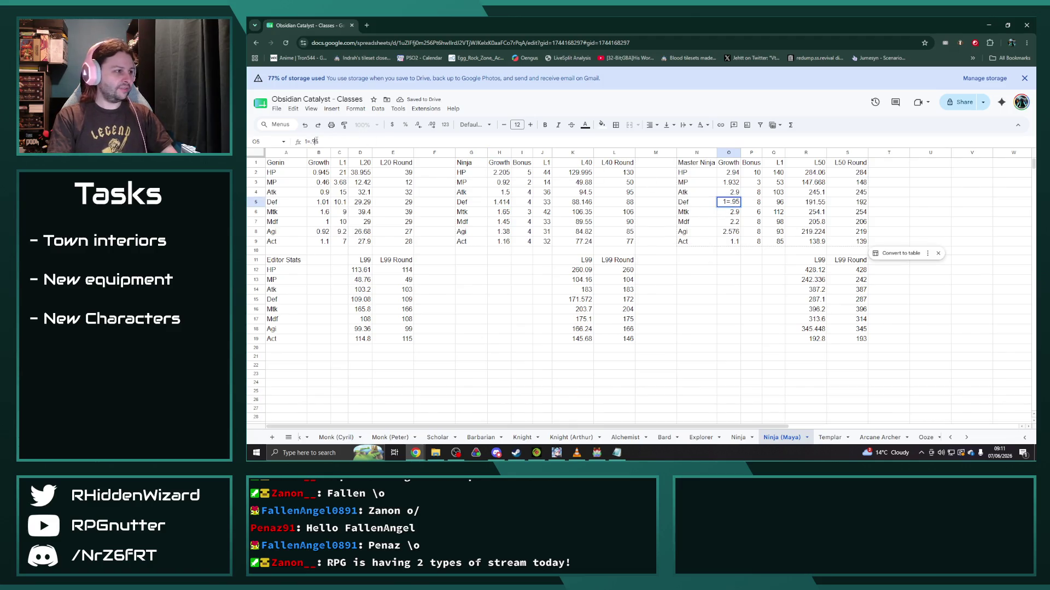
double_click(314, 141)
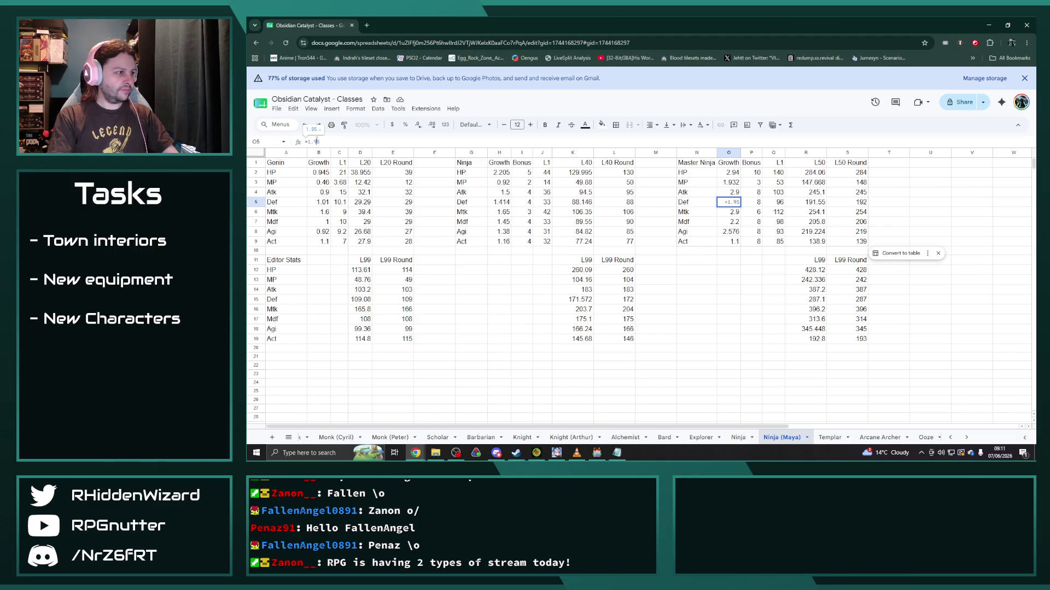
type("*1.01")
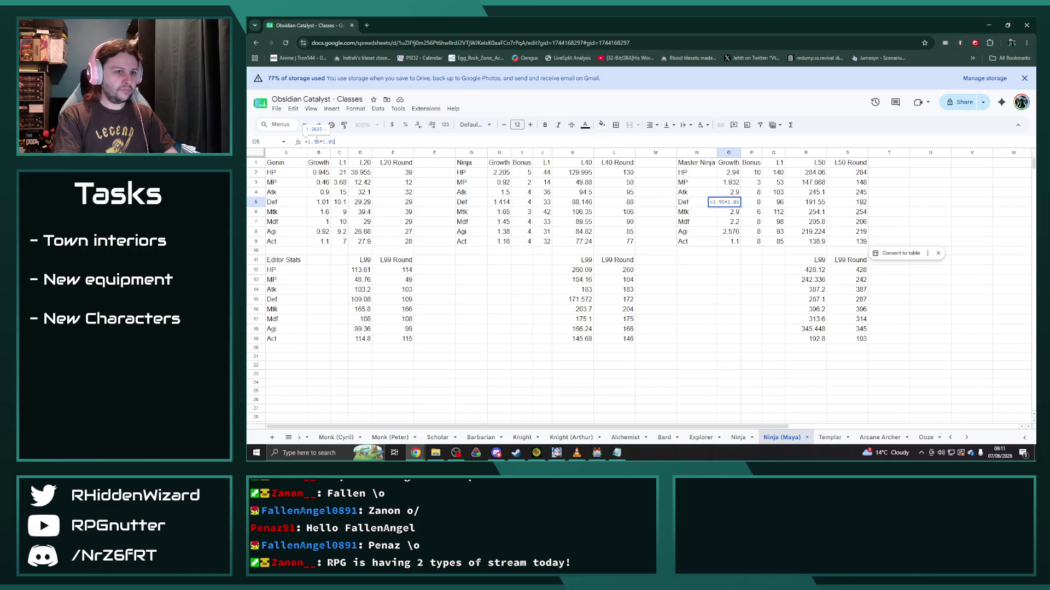
key("Return")
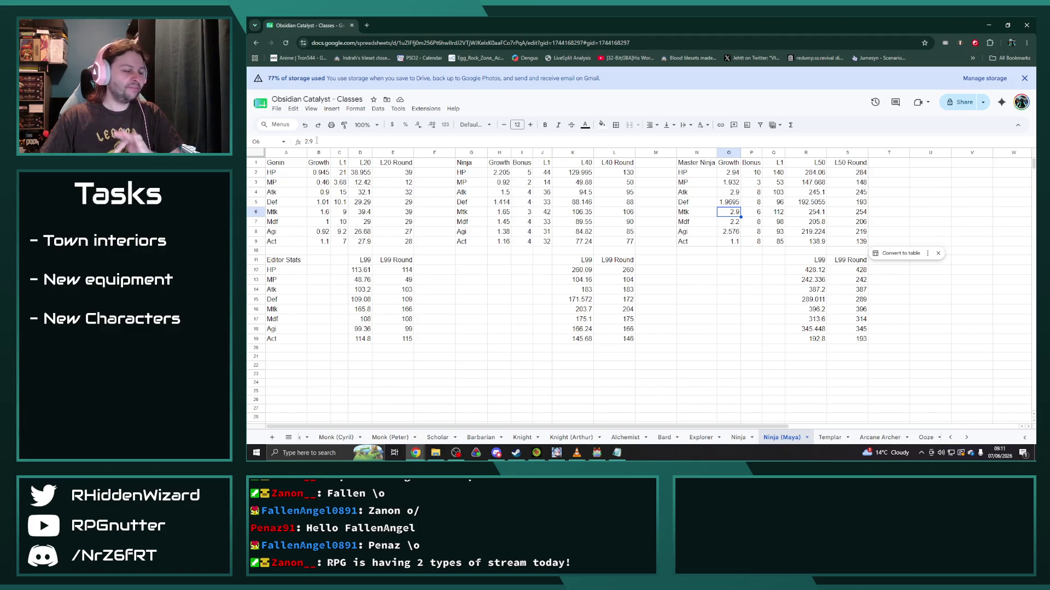
Step: Raise Genin's Mtk growth to 1.68 with a level-1 Mtk bonus of 9.45
left_click(323, 212)
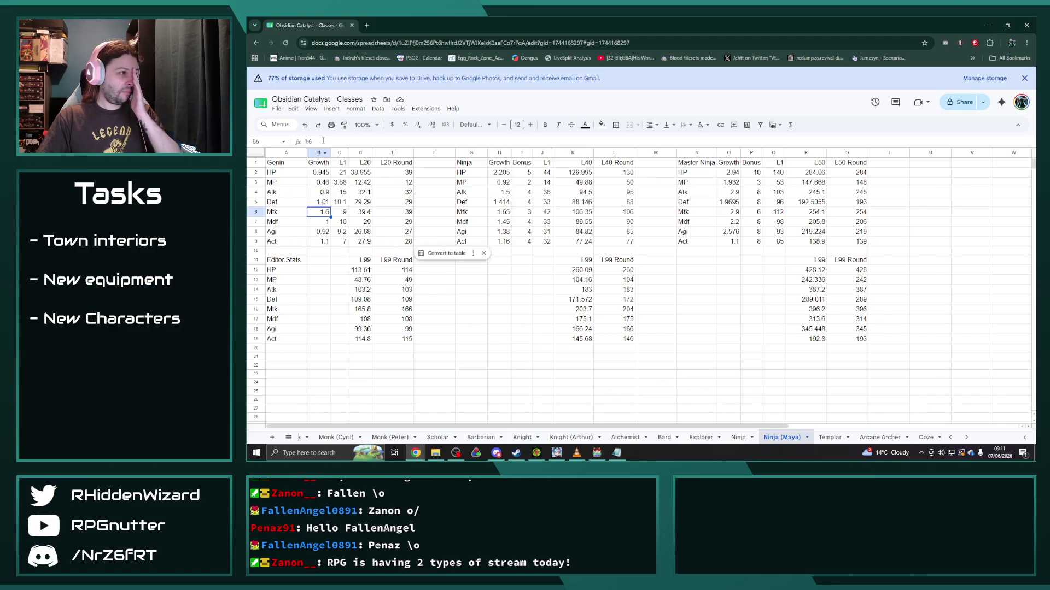
left_click(315, 142)
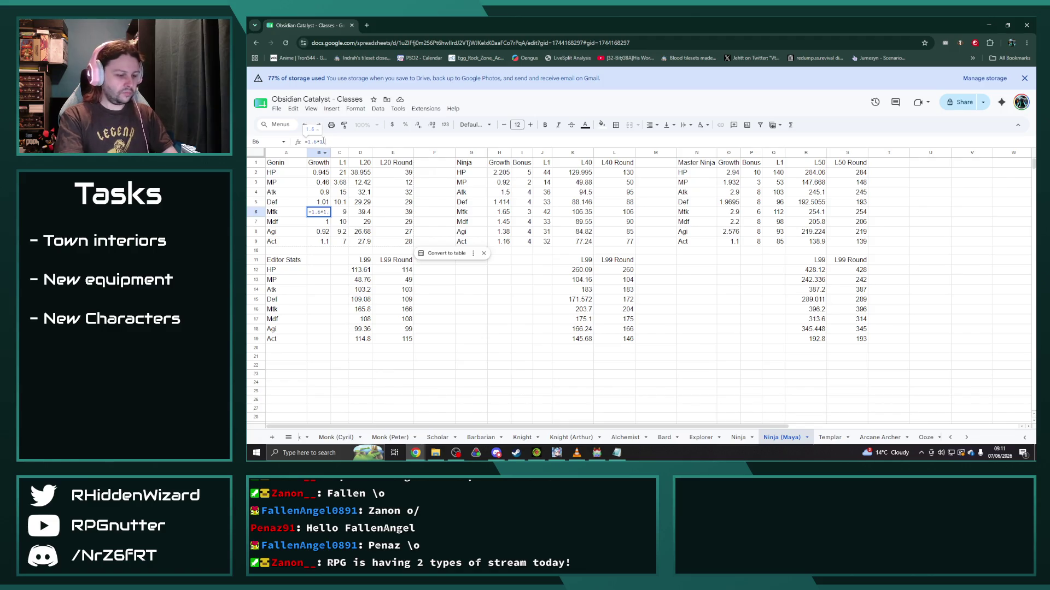
type("*1.05")
left_click_drag(331, 142, 316, 142)
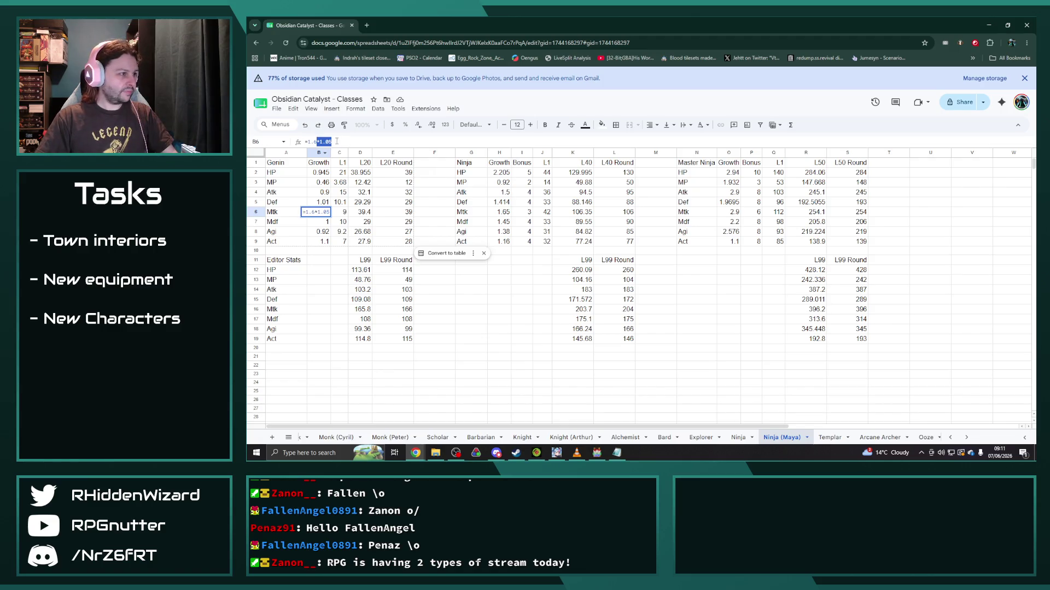
key("Tab")
type("9")
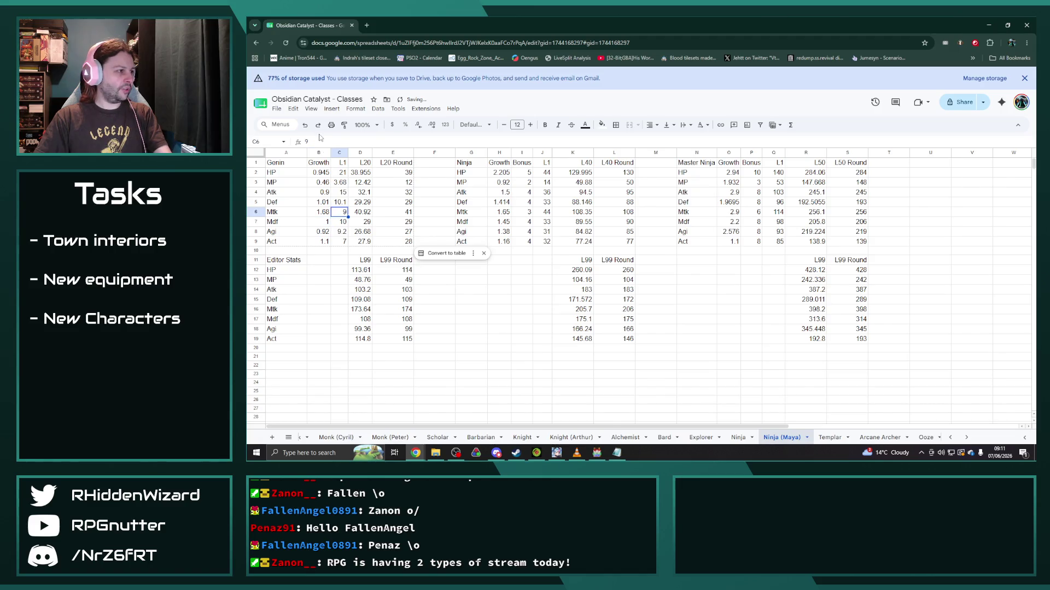
type(".45")
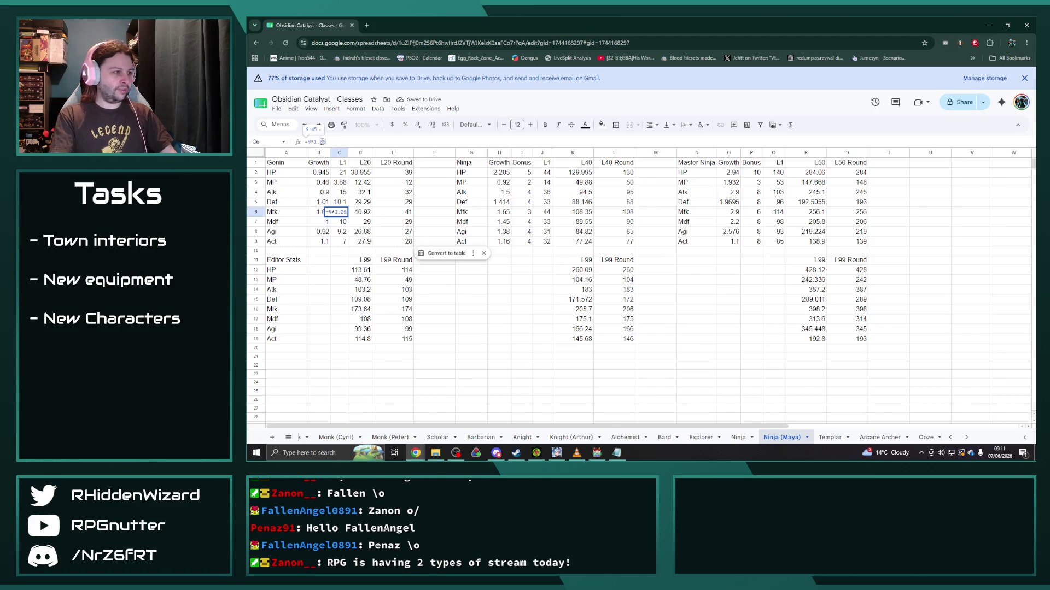
key("Return")
Step: Raise the Mtk growths 5% to 1.7325 for Ninja and =2.9*1.05 (3.045) for Master Ninja
left_click(500, 212)
left_click(324, 142)
type("=1.65*1.04")
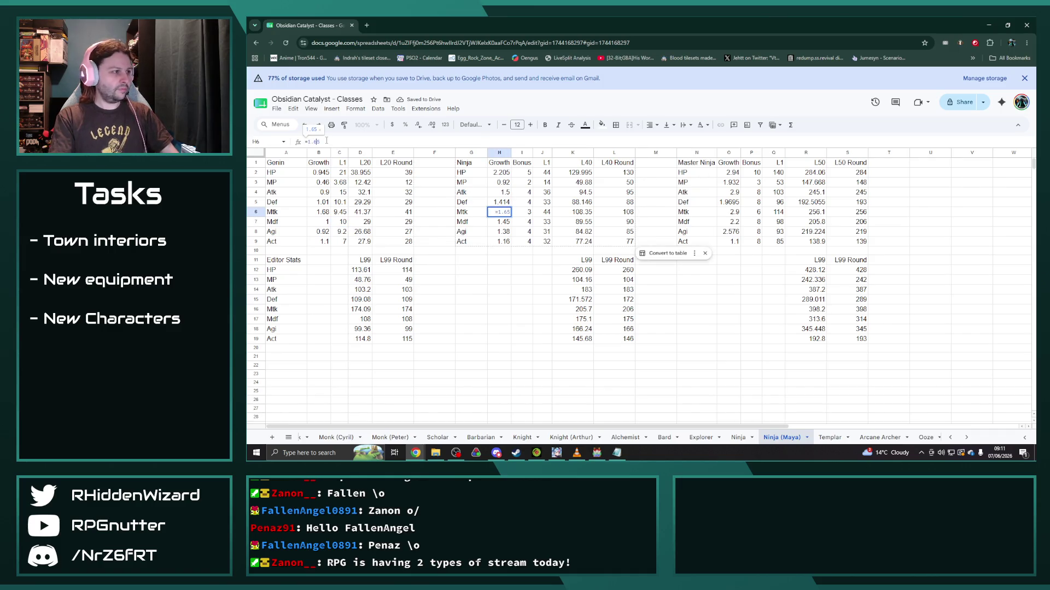
key("Return")
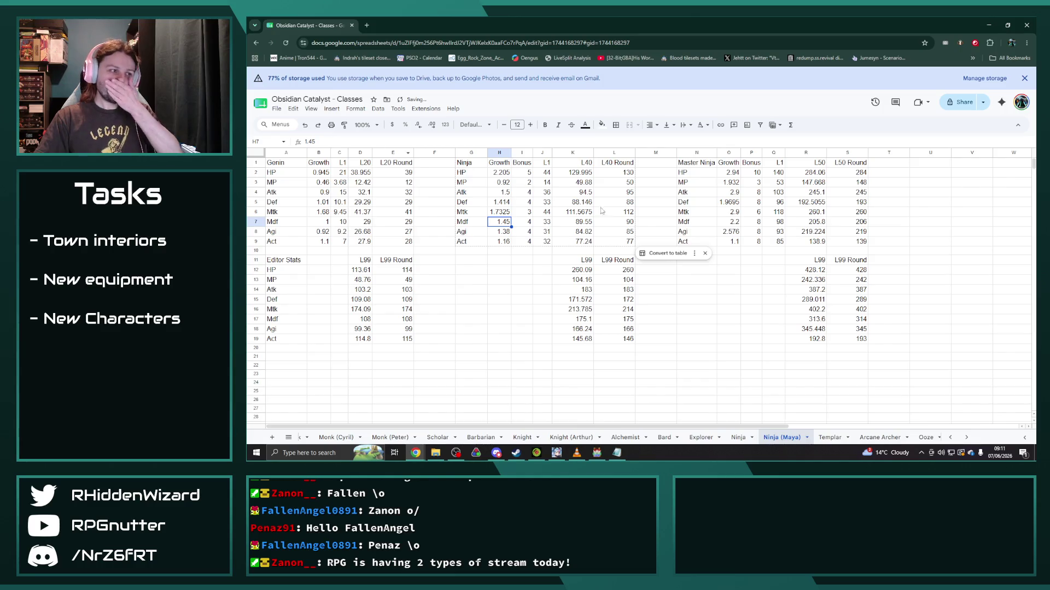
left_click(730, 212)
left_click(317, 141)
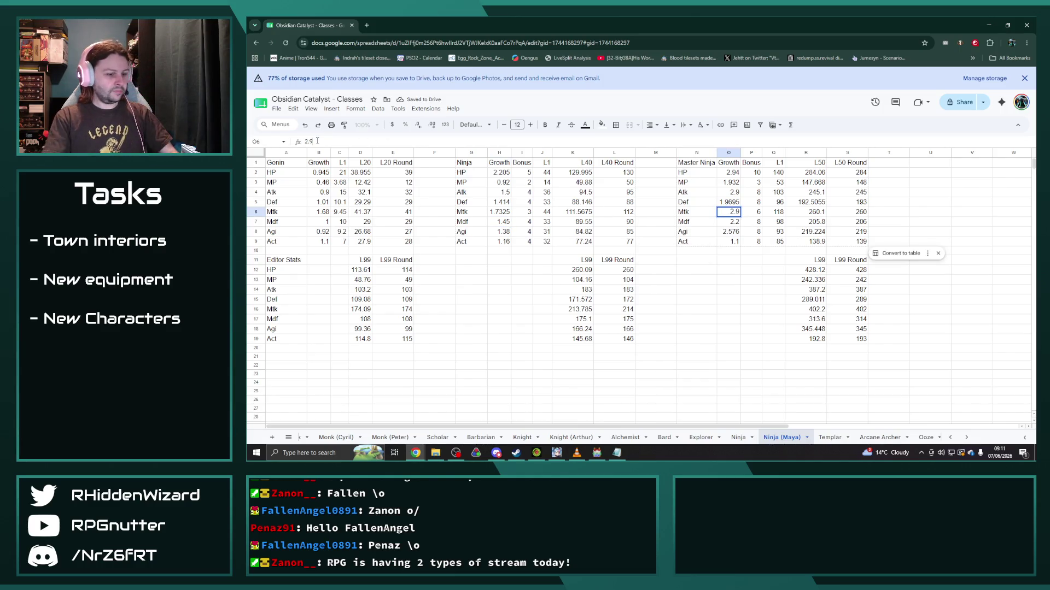
type("=2.9*1.05")
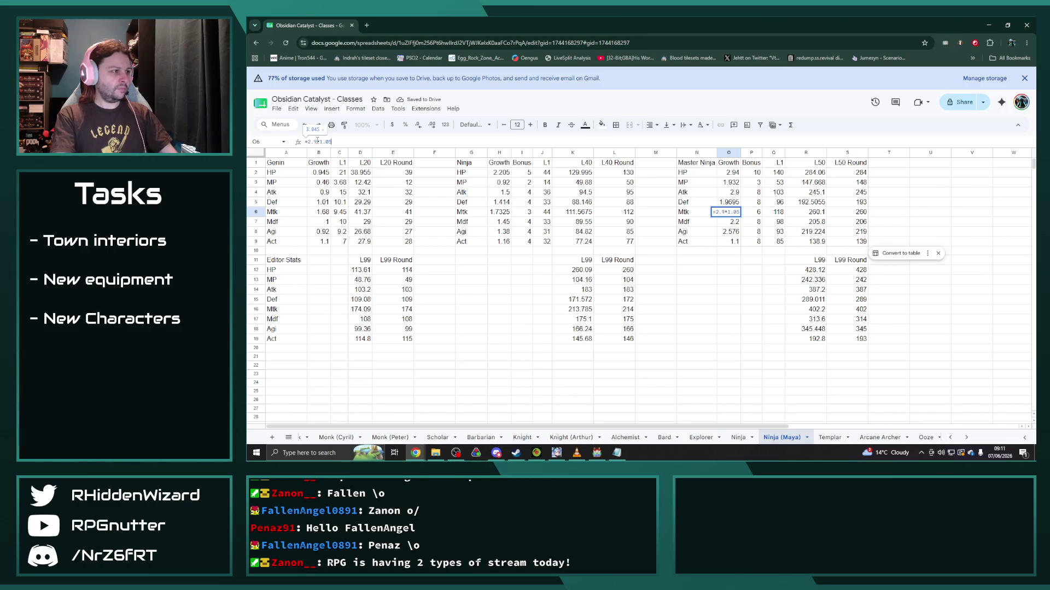
key("Return")
Step: Set Gonin's Mdf growth in B7 to =1*1.05 and its level-1 Mdf in C7 to 10.5
left_click(324, 224)
left_click(317, 141)
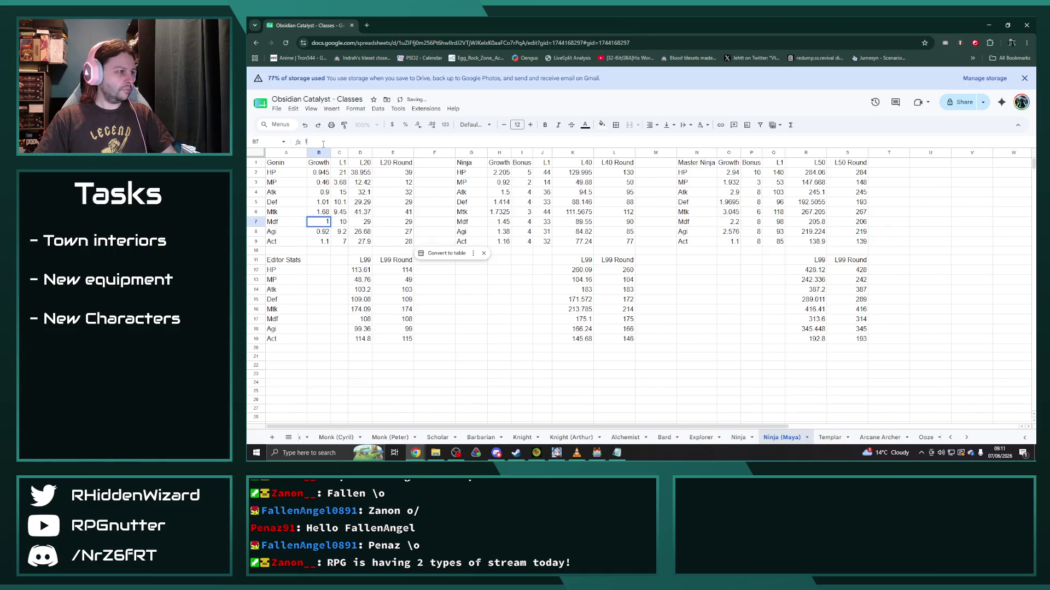
type("=1*1.05")
key("Return")
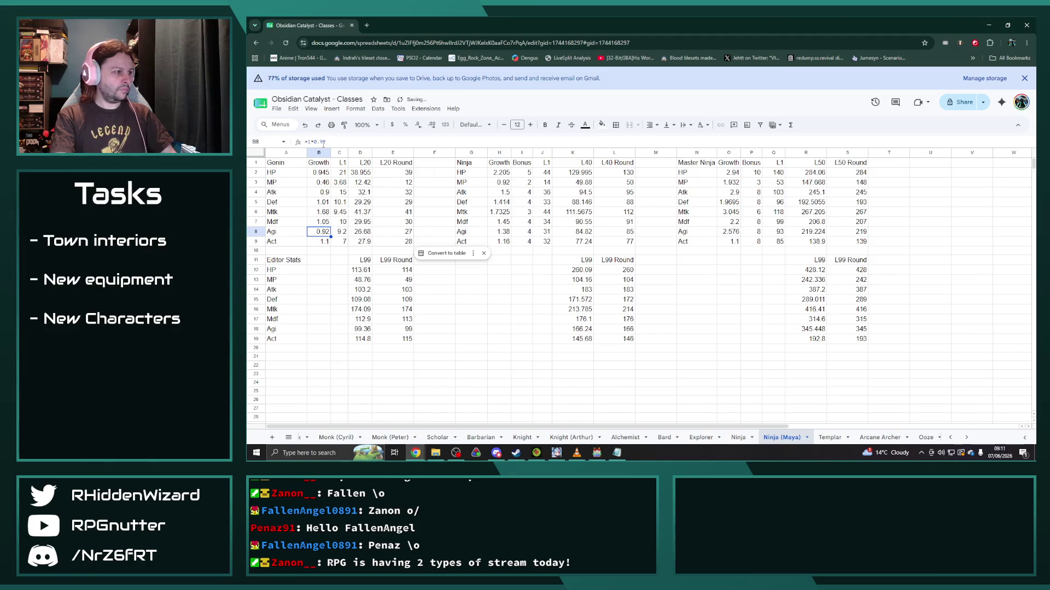
key("Tab")
left_click(323, 141)
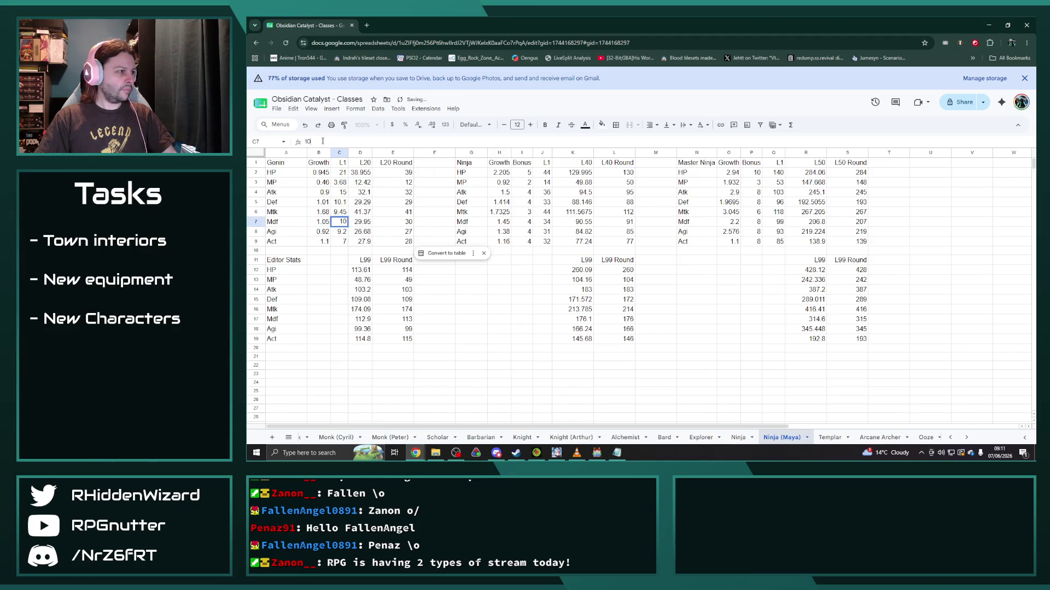
type("=10*1.05")
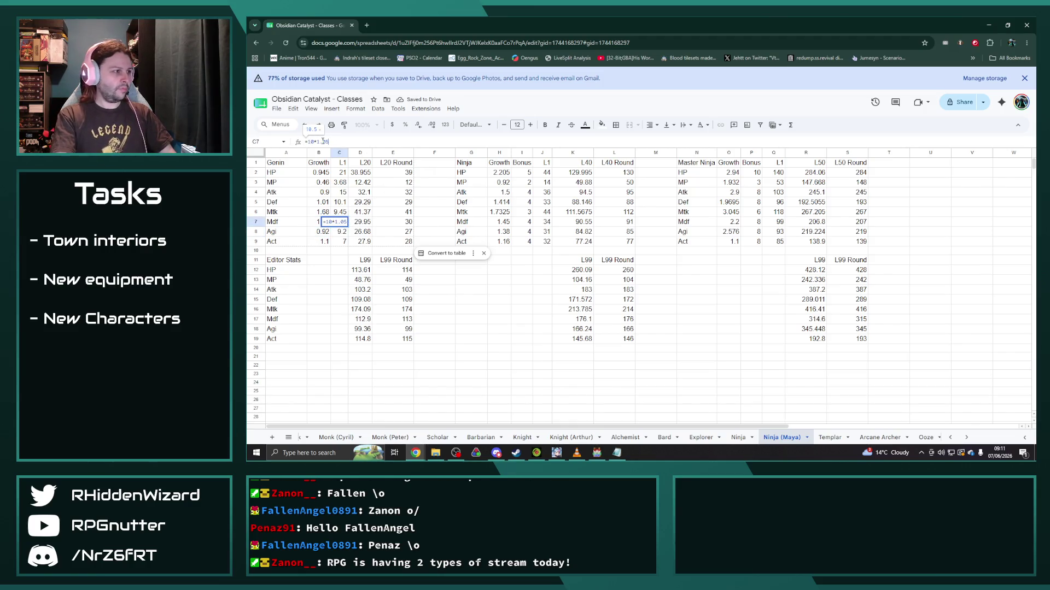
key("Return")
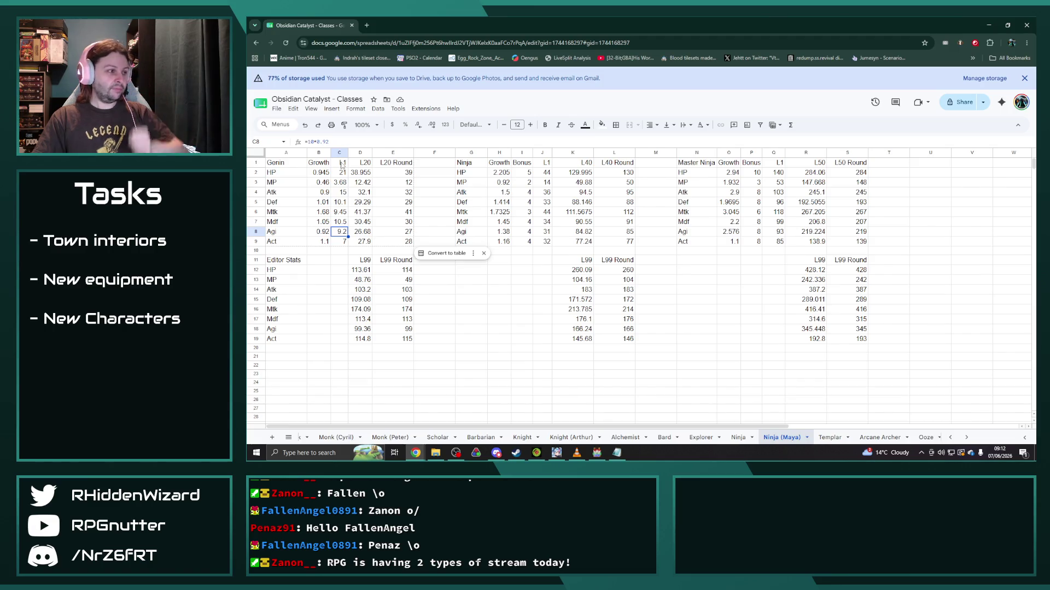
Step: Raise the Mdf growths to =1.45*1.05 for Ninja and =2.2*1.05 (2.31) for Master Ninja
left_click(498, 222)
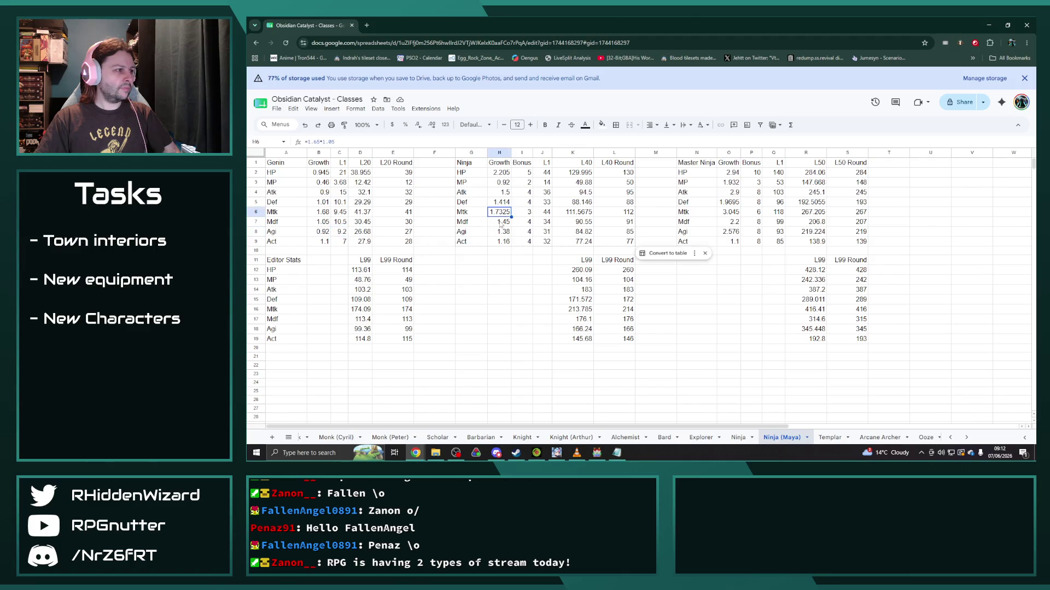
left_click(324, 142)
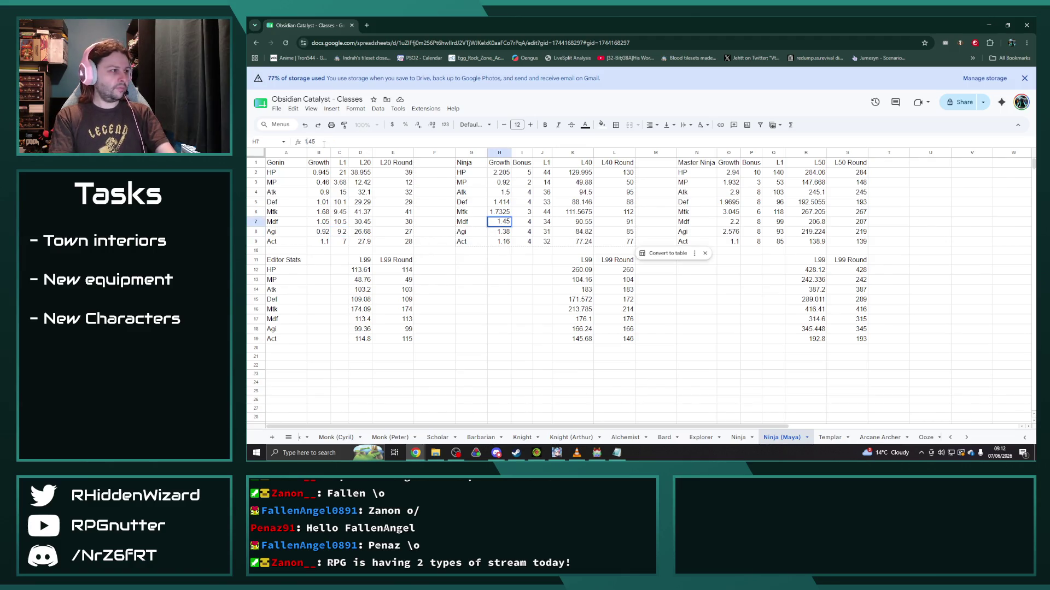
type("=1.45*1.05")
key("Return")
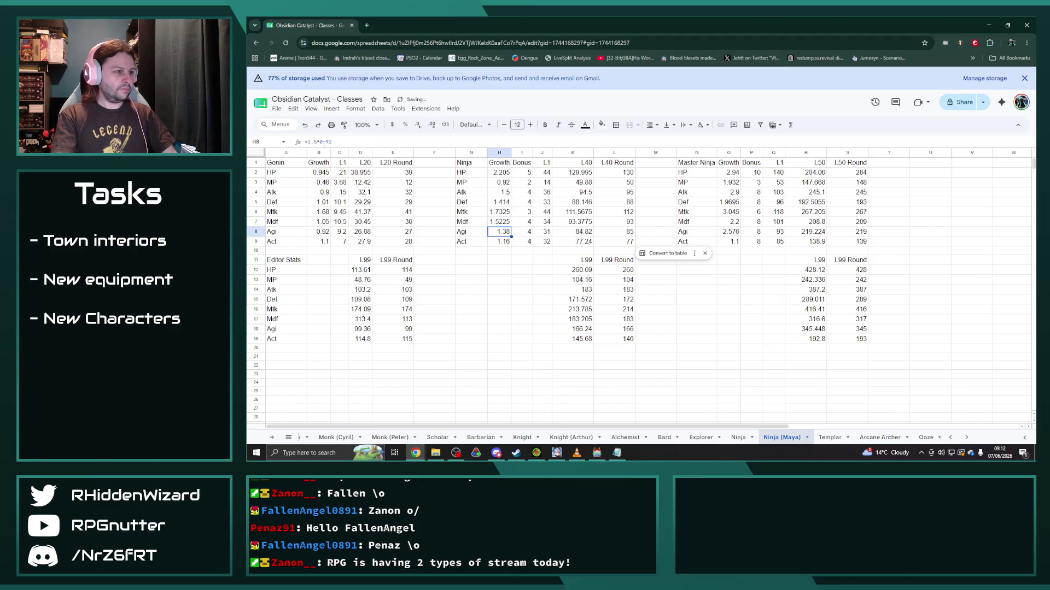
left_click(727, 223)
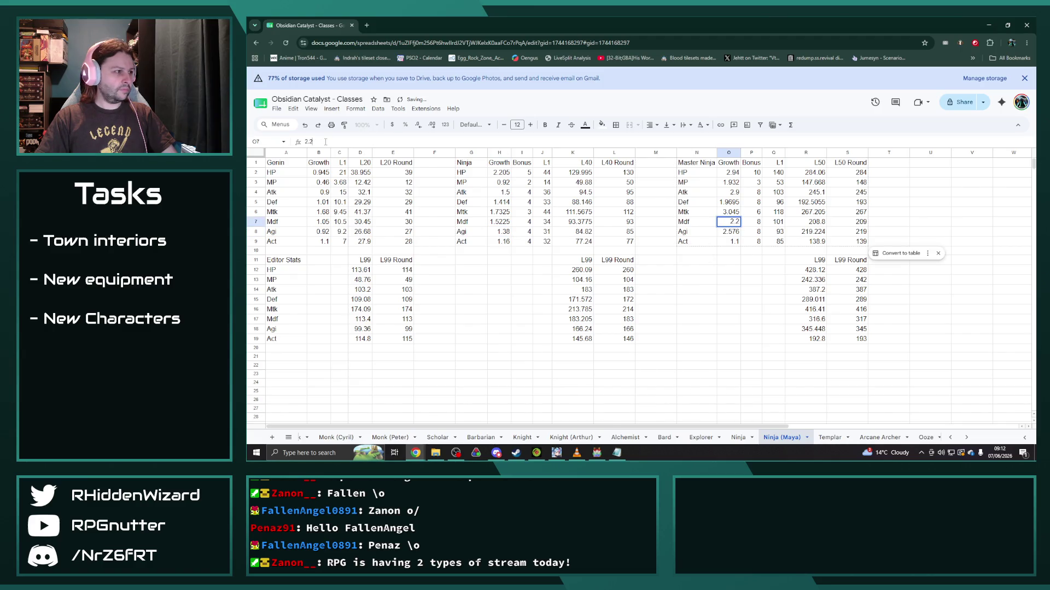
type("=2.2*1.05")
key("Return")
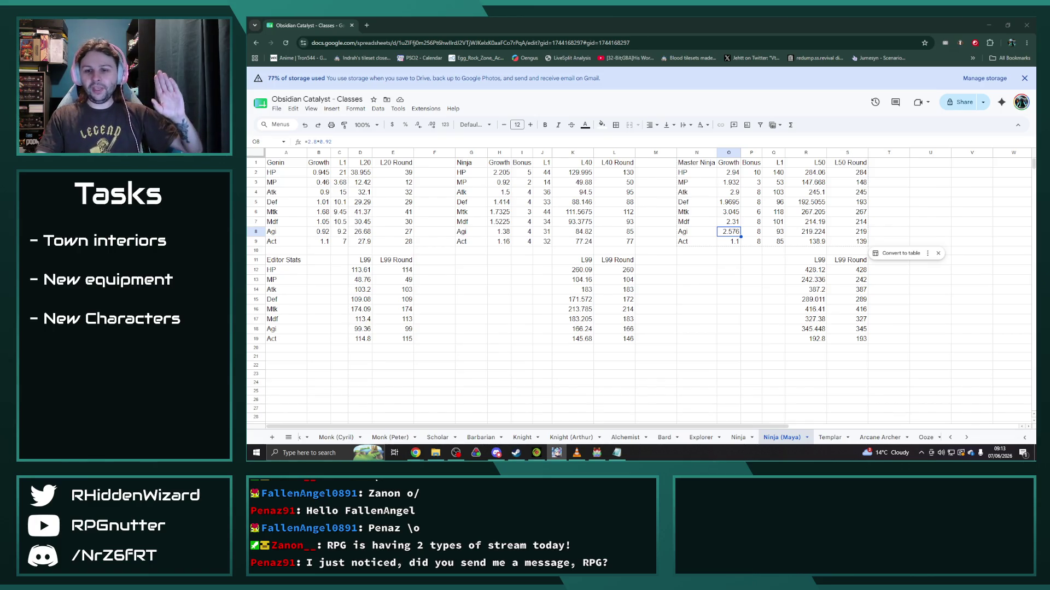
key("alt+Tab")
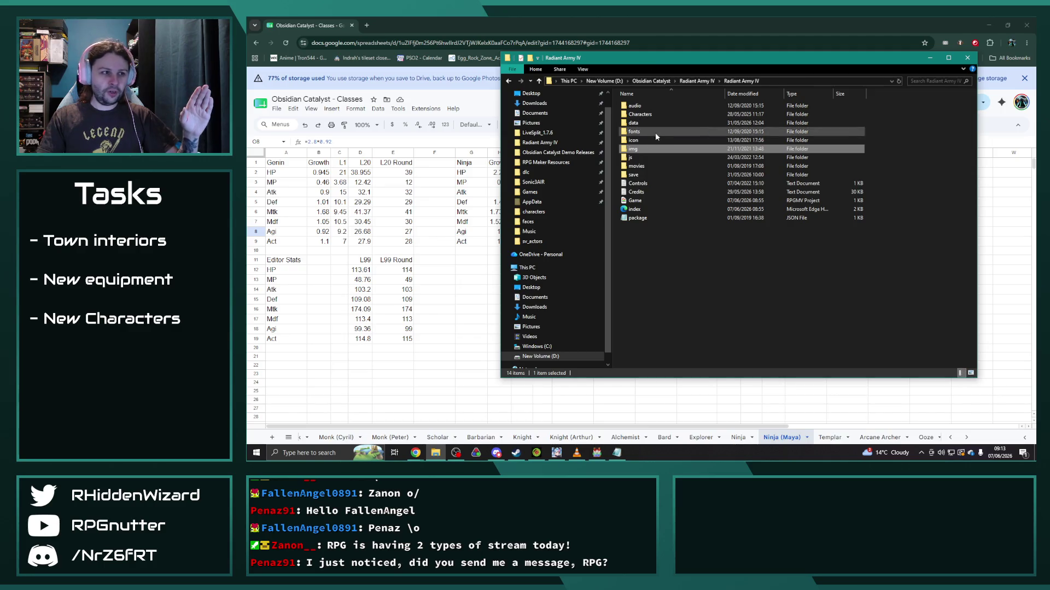
Step: Open img > pictures in the Radiant Army IV project and open Character Splash Tarok.png
double_click(634, 148)
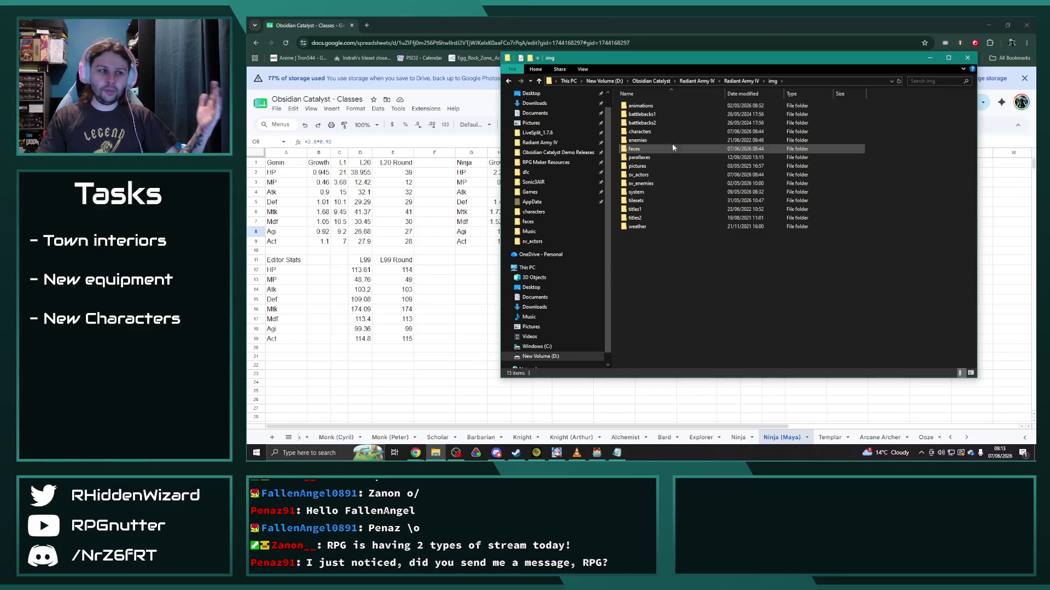
left_click(640, 166)
double_click(640, 167)
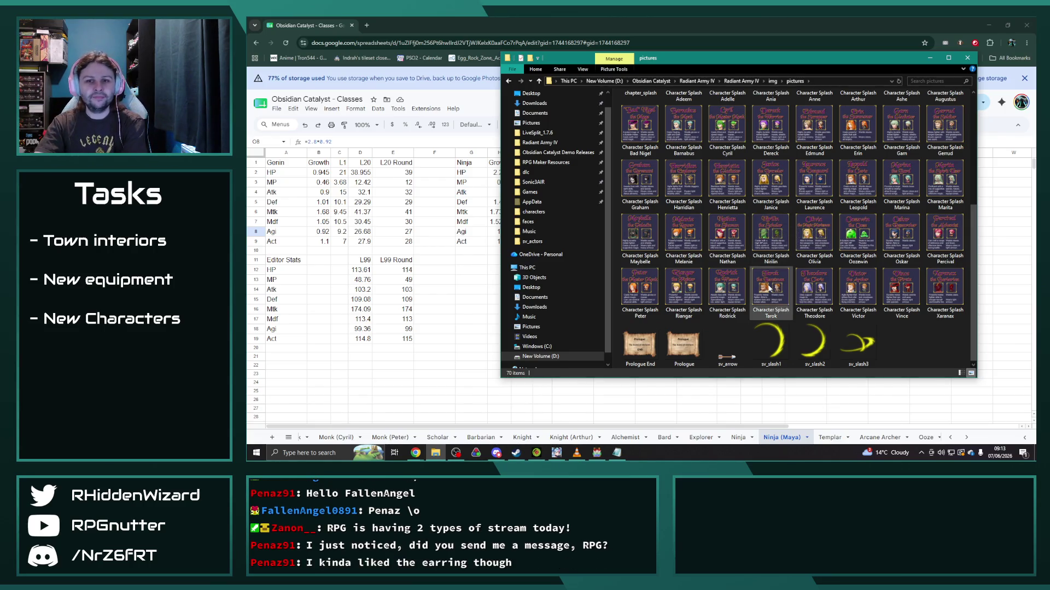
double_click(770, 287)
scroll(599, 223, "up", 4)
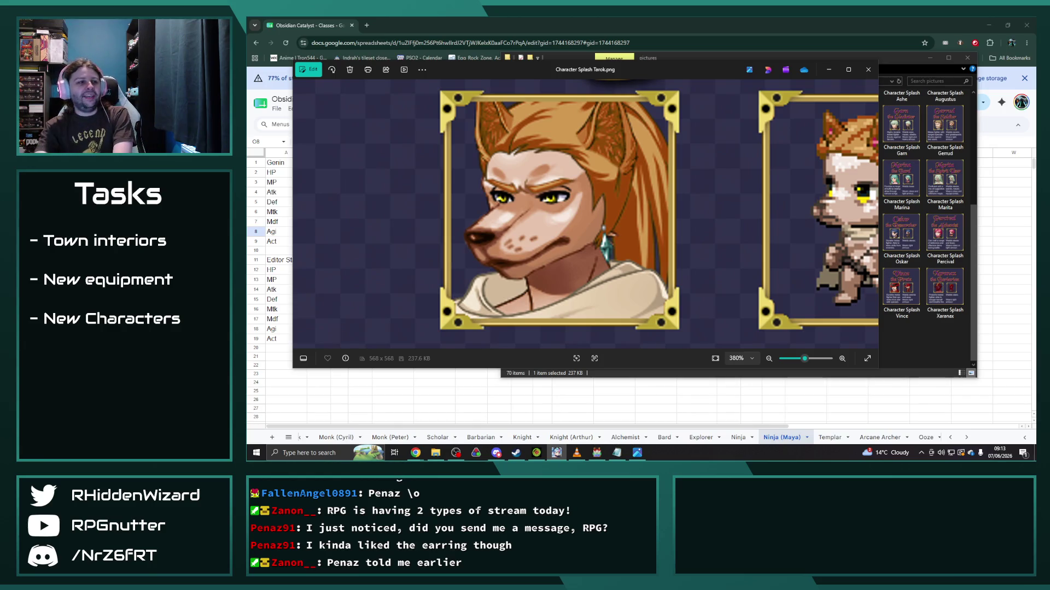
scroll(583, 242, "down", 2)
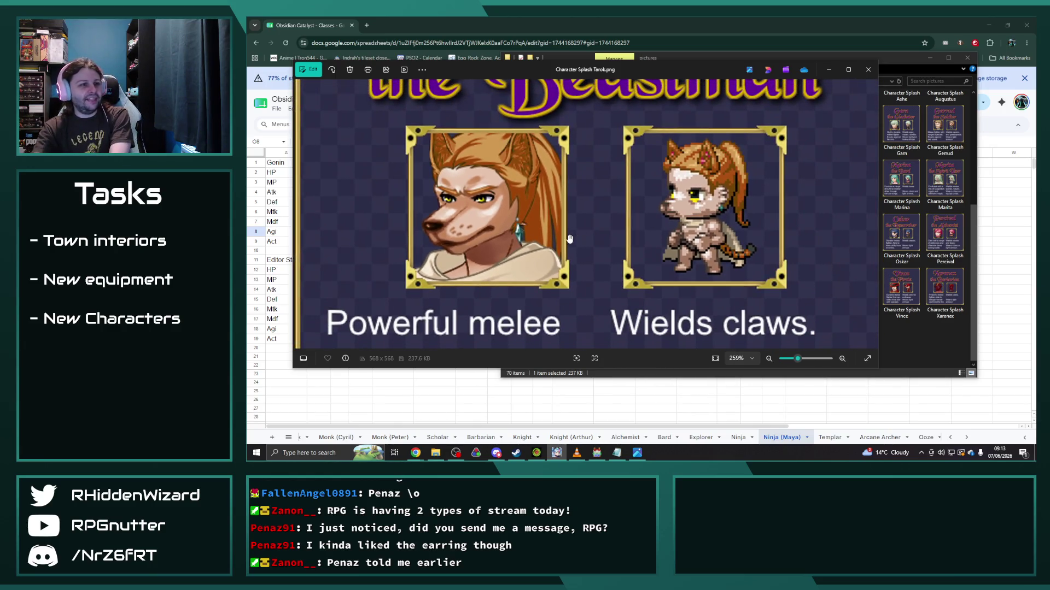
scroll(569, 239, "up", 5)
Step: Pan over Tarok's face and the two portraits in Photos, then close the viewer
left_click_drag(574, 236, 586, 229)
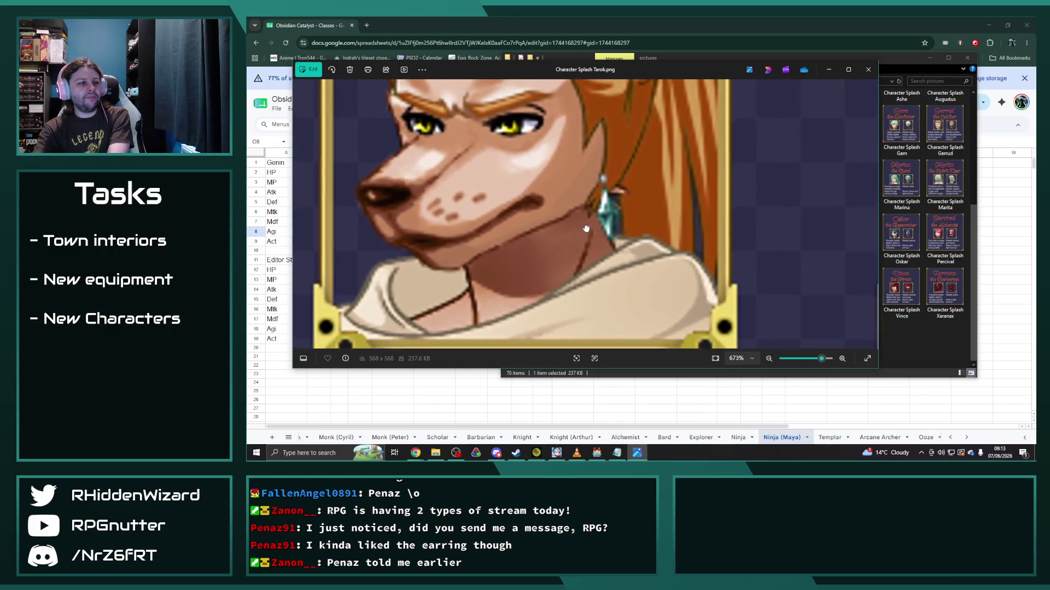
scroll(587, 228, "down", 1)
scroll(624, 238, "down", 1)
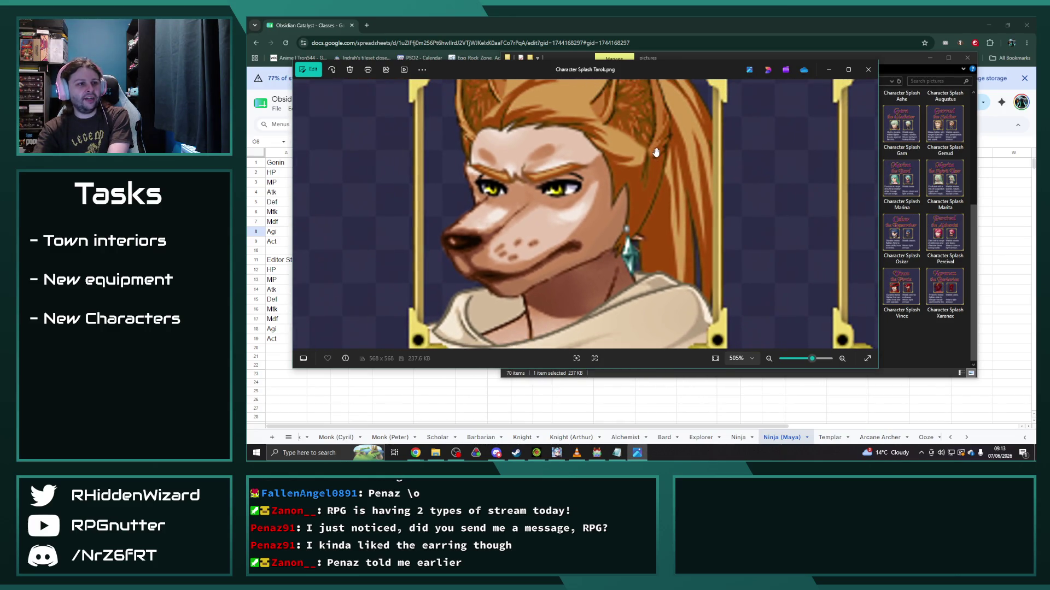
scroll(656, 153, "down", 2)
scroll(624, 164, "down", 2)
scroll(574, 189, "down", 1)
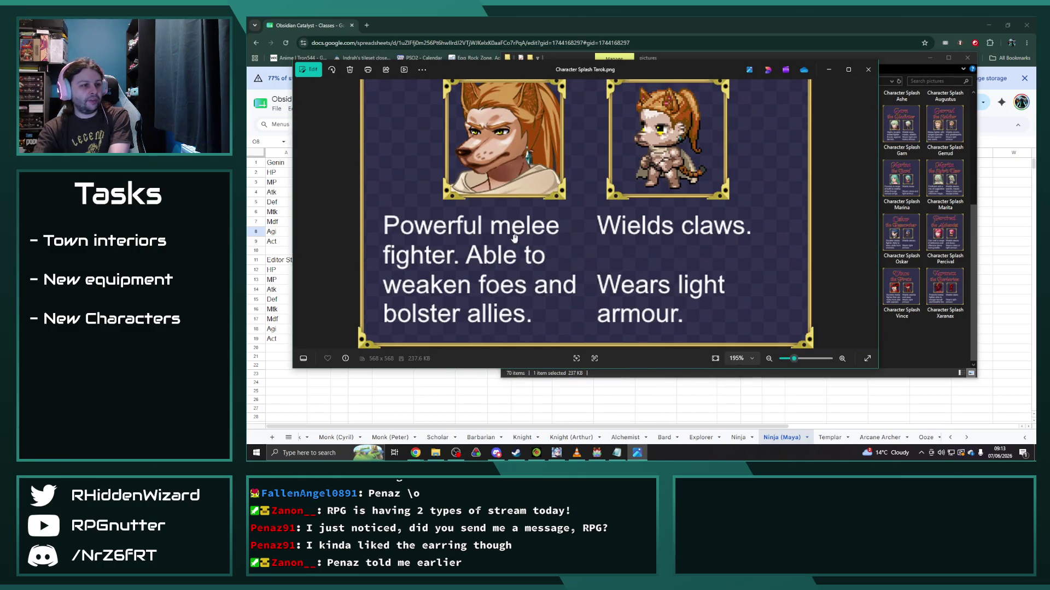
scroll(514, 237, "down", 1)
scroll(575, 239, "up", 2)
scroll(623, 238, "up", 2)
left_click_drag(681, 229, 697, 245)
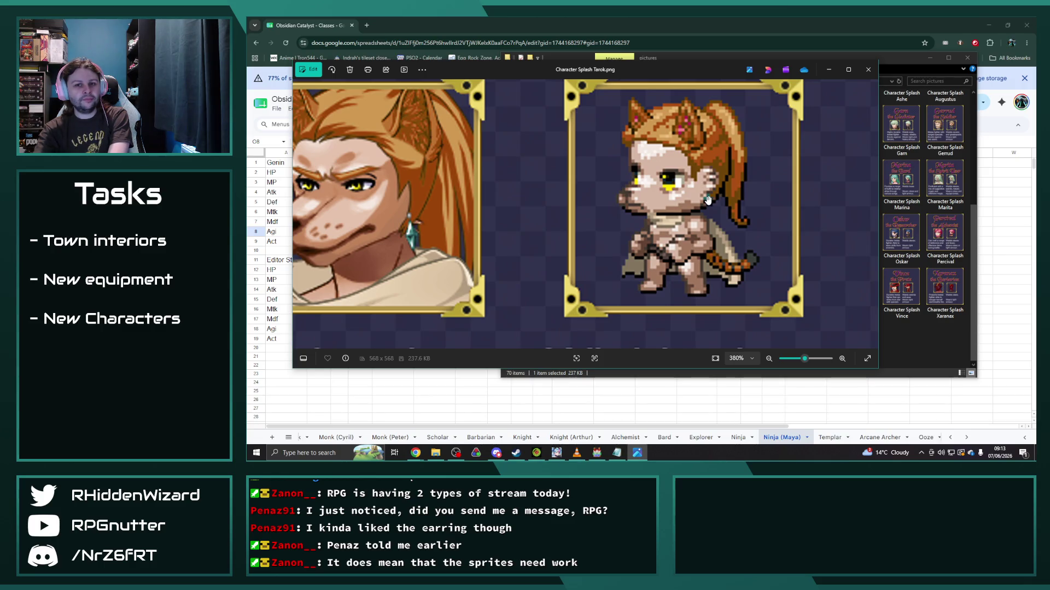
scroll(707, 200, "down", 3)
scroll(656, 213, "down", 3)
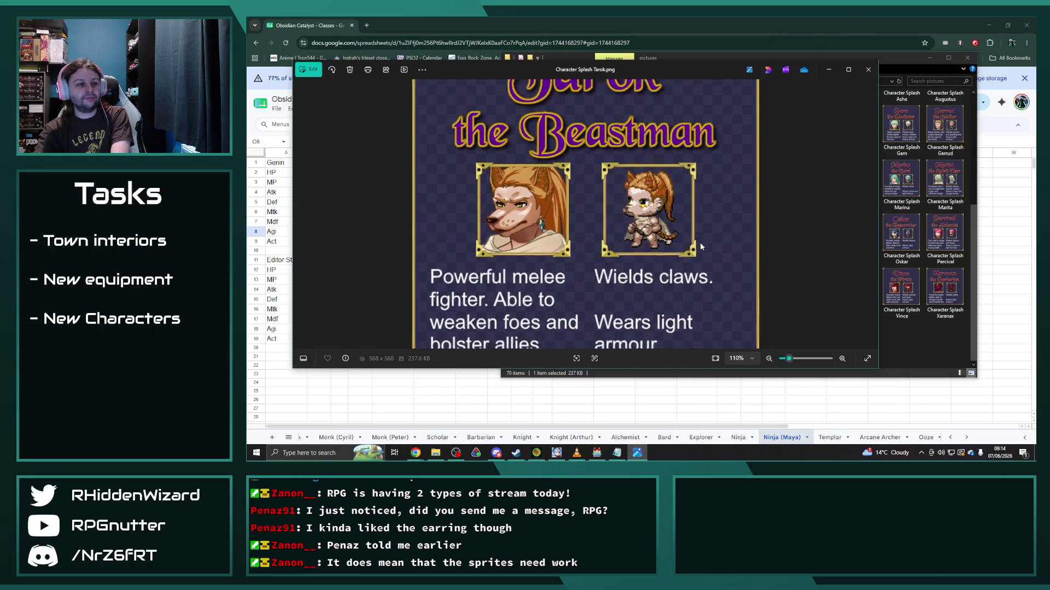
scroll(699, 242, "down", 3)
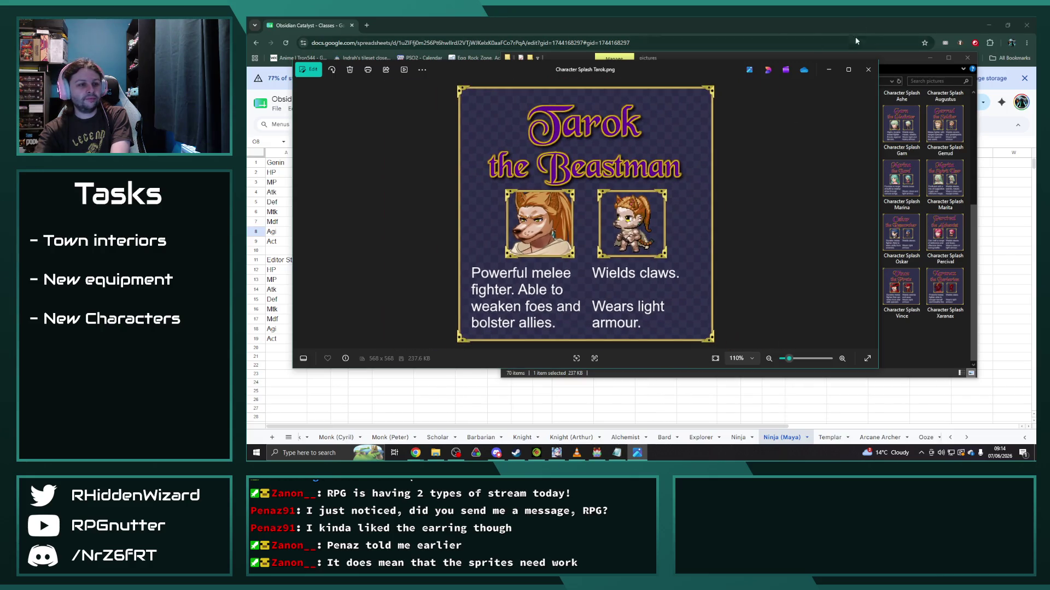
left_click(869, 71)
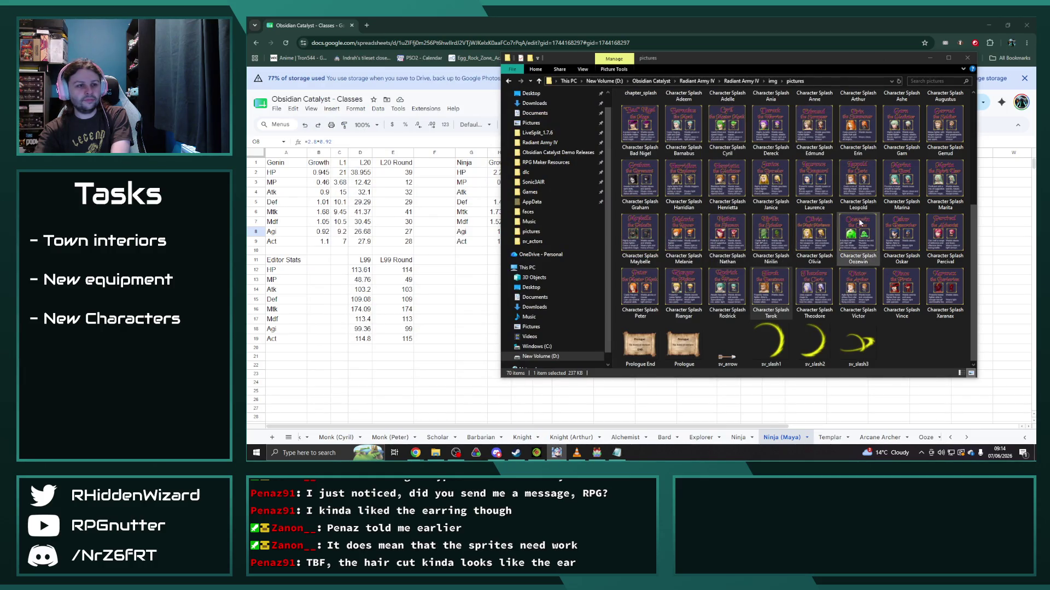
Step: Review the Tarok splash once more, close it and bring the Classes spreadsheet back
double_click(771, 291)
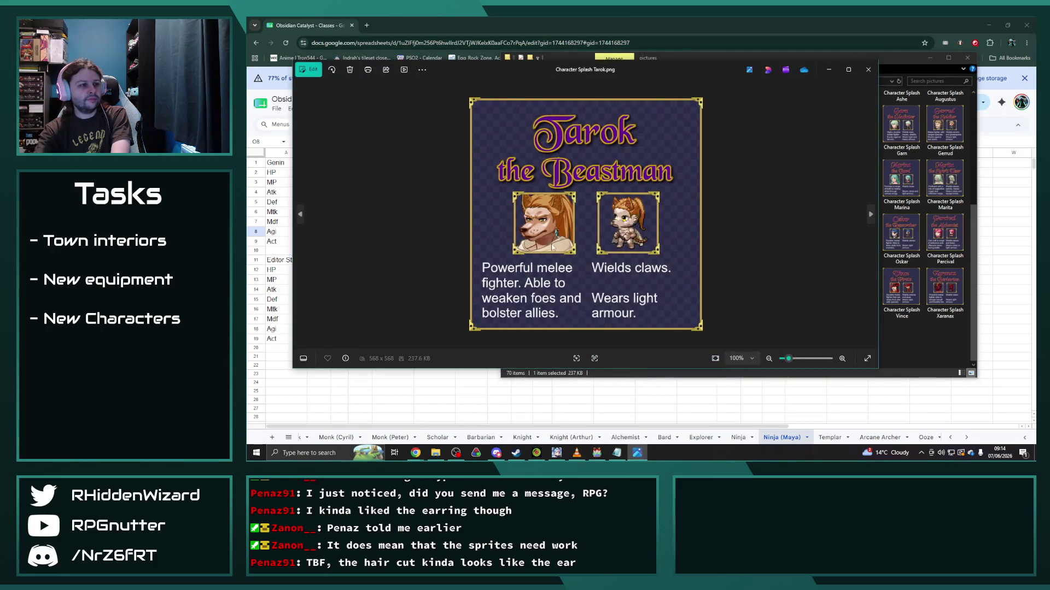
scroll(554, 244, "up", 2)
scroll(550, 243, "up", 3)
scroll(547, 241, "up", 2)
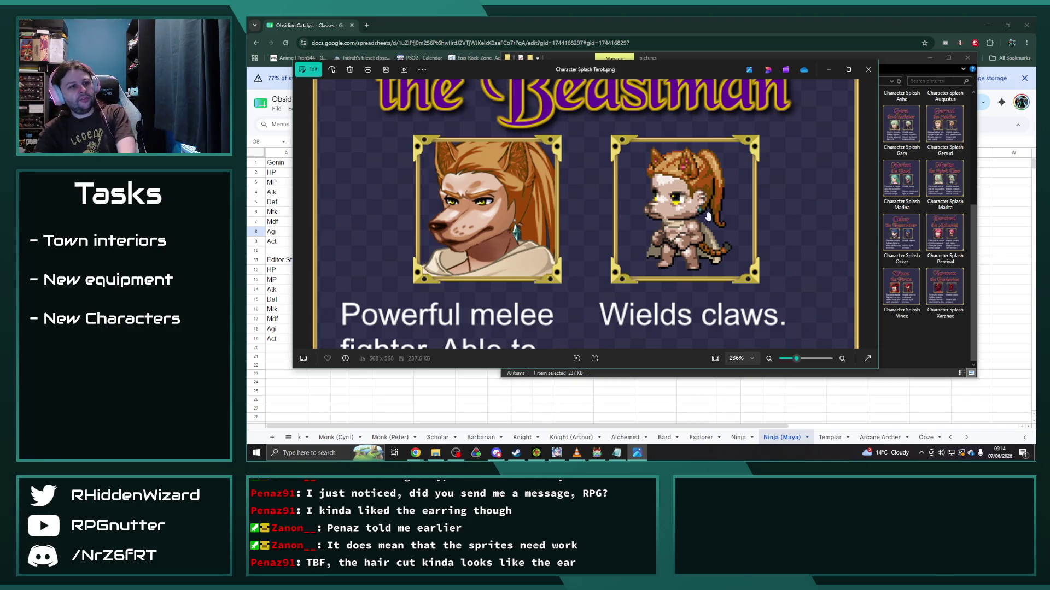
left_click(868, 70)
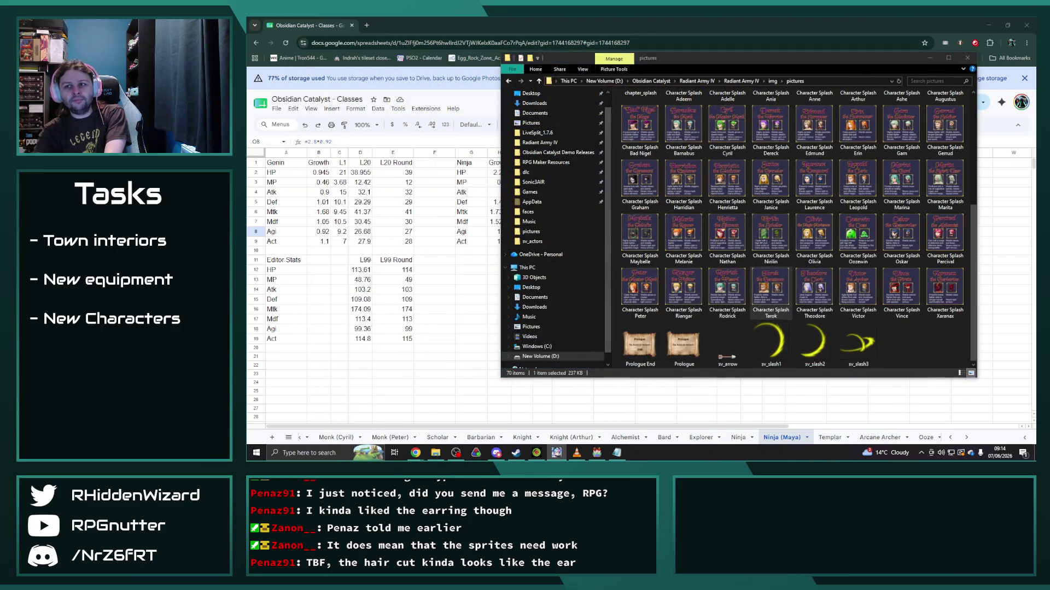
left_click(668, 29)
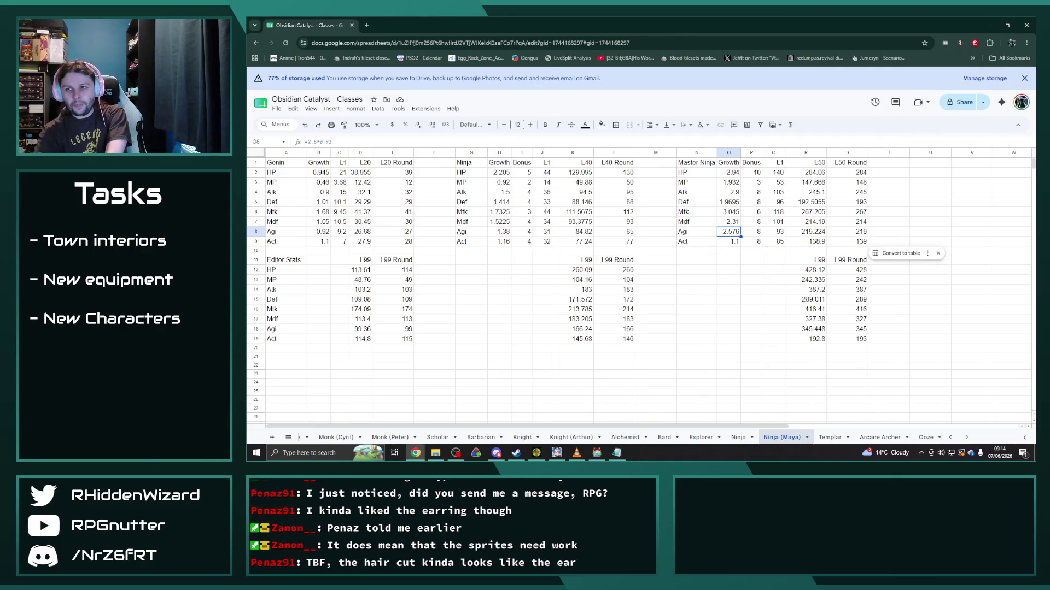
scroll(689, 437, "up", 5)
scroll(672, 438, "up", 3)
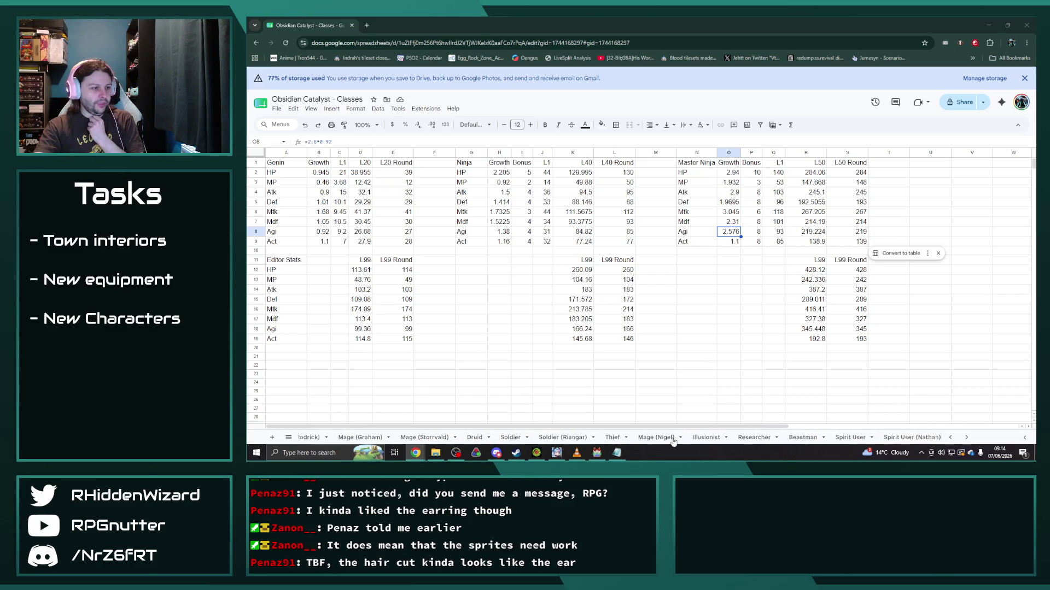
Step: Duplicate the Thief sheet and rename the copy 'Thief (Ellie)'
left_click(613, 437)
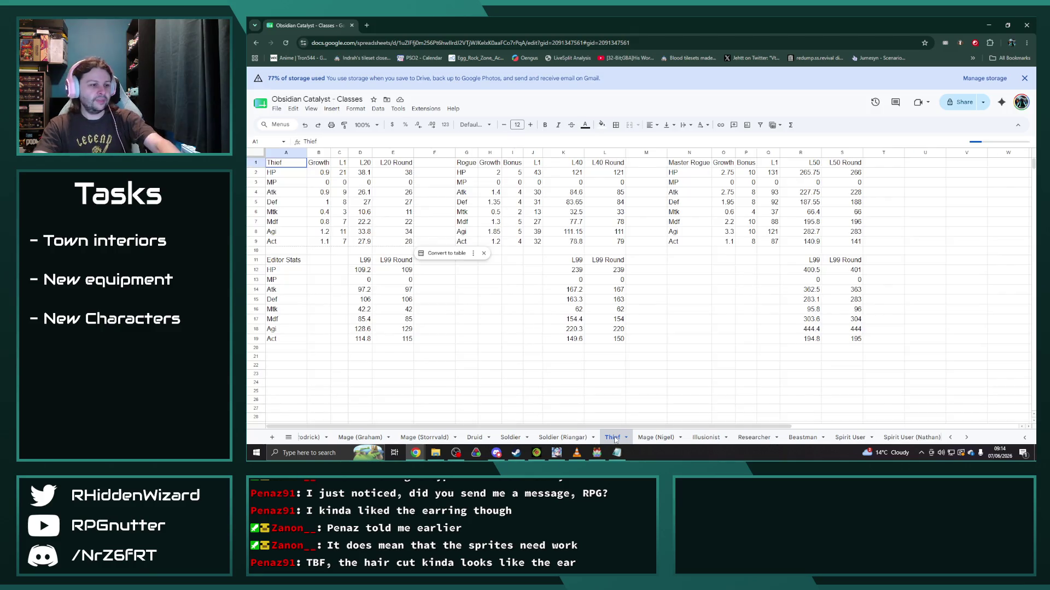
right_click(619, 438)
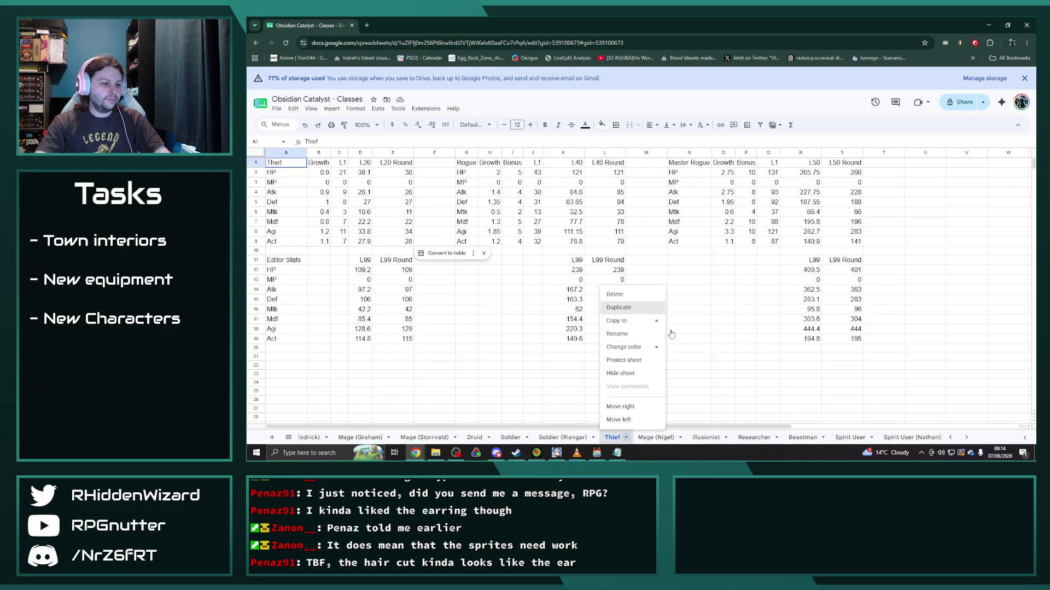
left_click(621, 308)
right_click(656, 437)
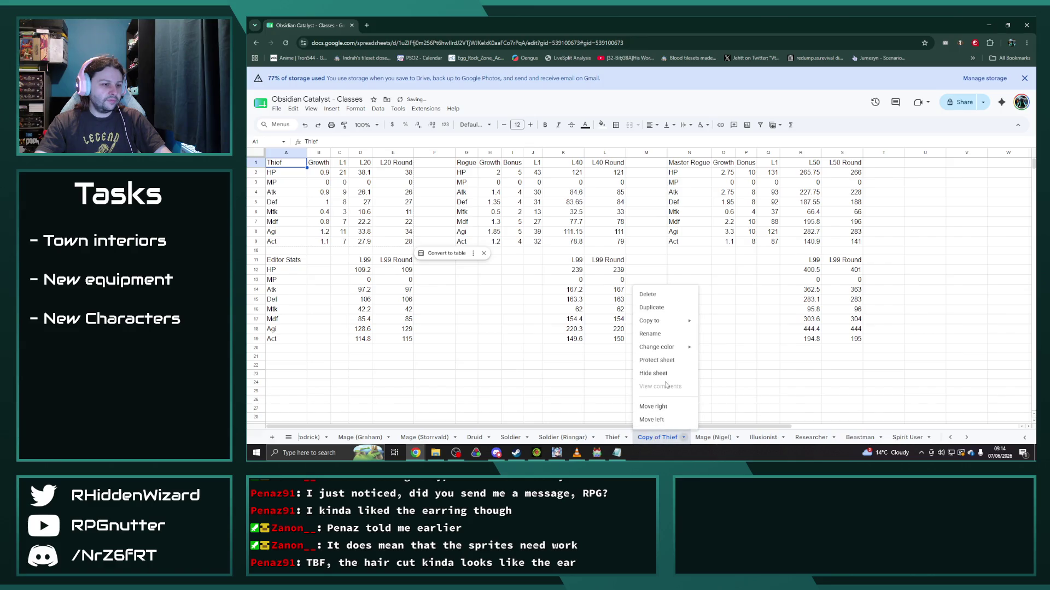
left_click(660, 344)
type("Thief (")
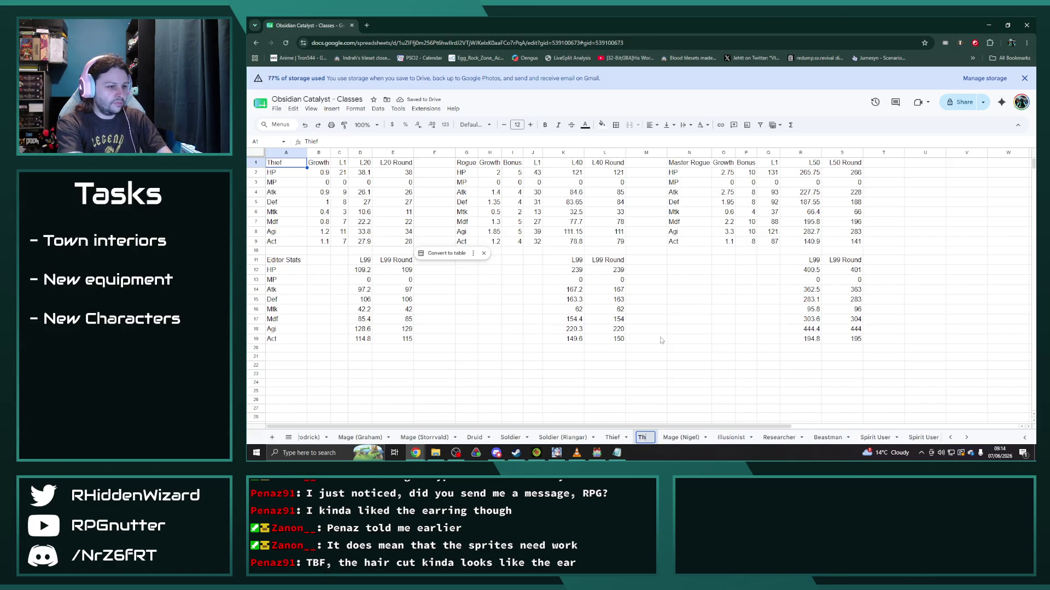
type("Ellie)")
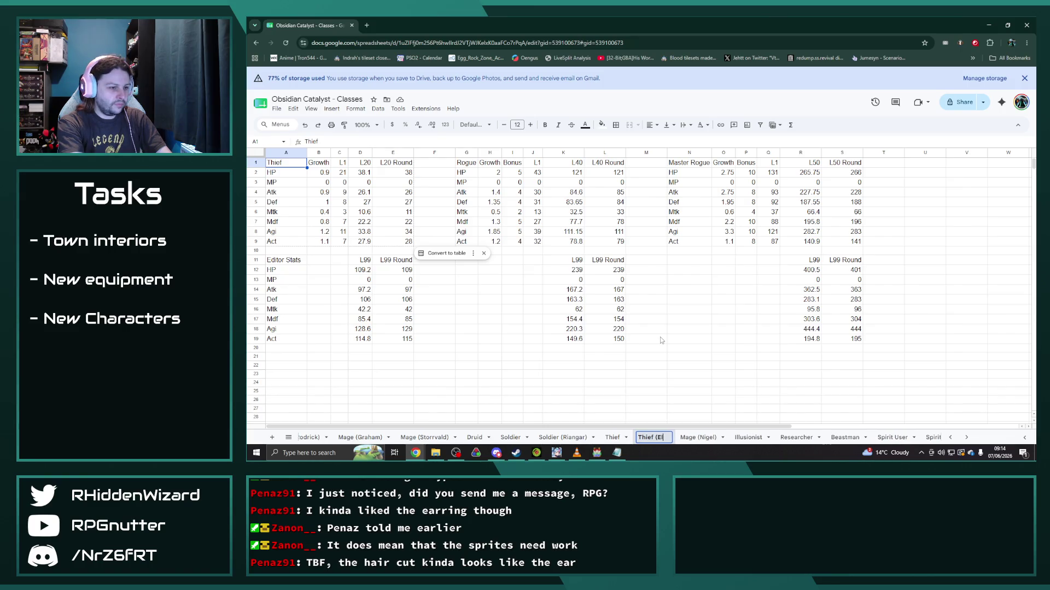
key("Return")
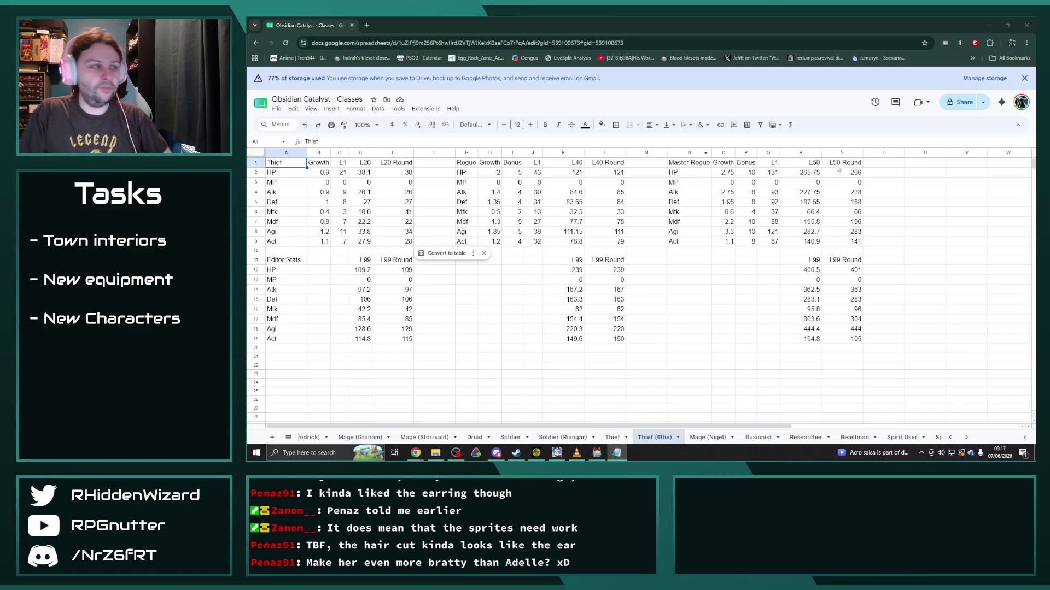
Step: Raise Thief HP growth to 0.945 and its level-1 HP by 5%, autofitting column C
left_click(318, 173)
left_click(324, 141)
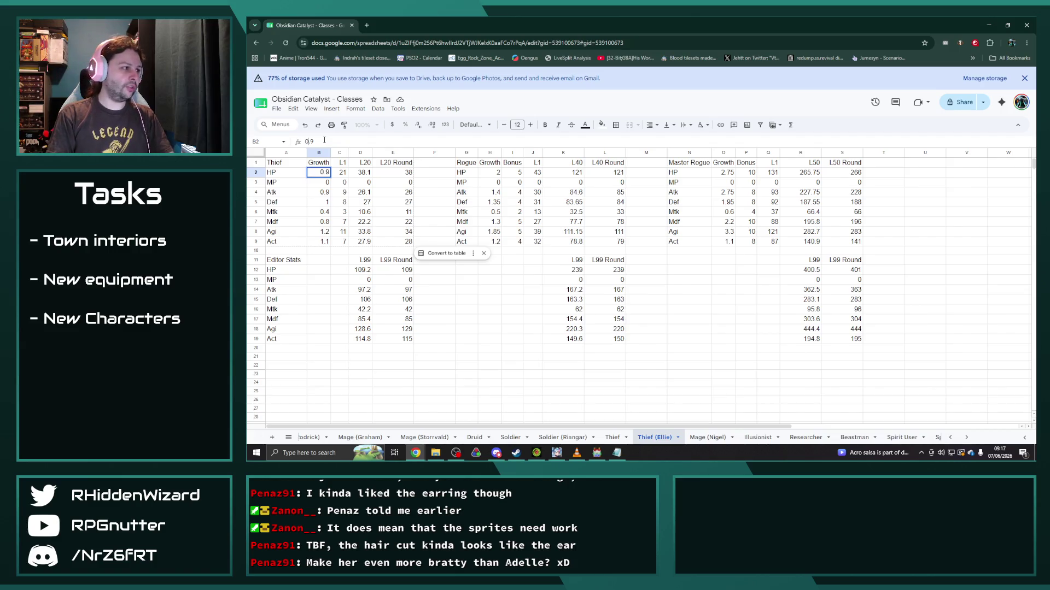
type("=0.9+1")
type("1")
left_click_drag(330, 142, 321, 141)
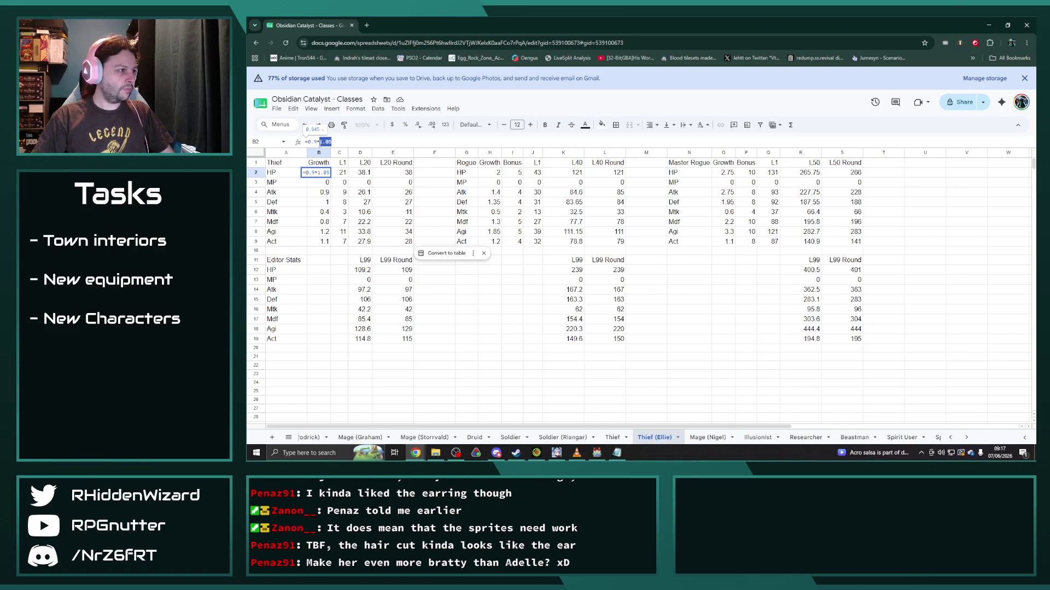
type(".05")
key("Tab")
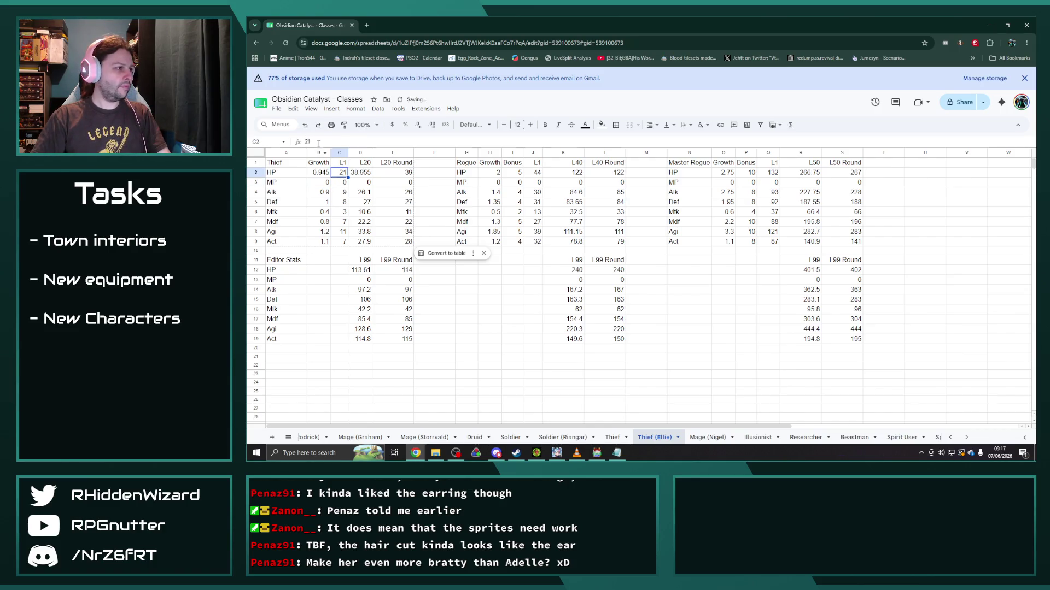
type("=21")
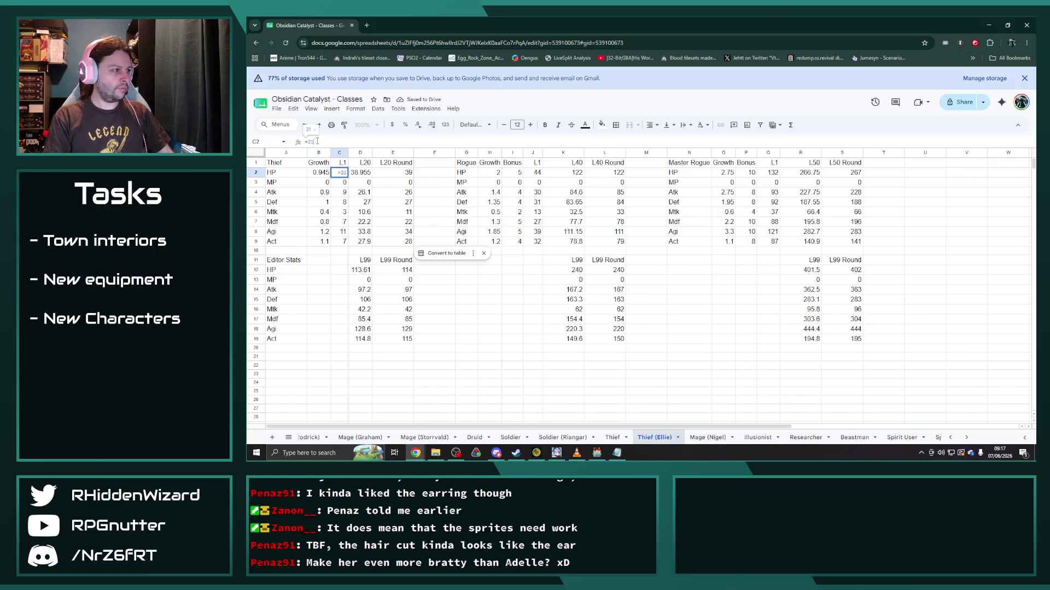
type("*1.05")
key("Return")
double_click(351, 153)
Step: Raise Rogue HP growth to 2.1 and Master Rogue HP growth to 2.8875
left_click(493, 172)
type("2*1.05")
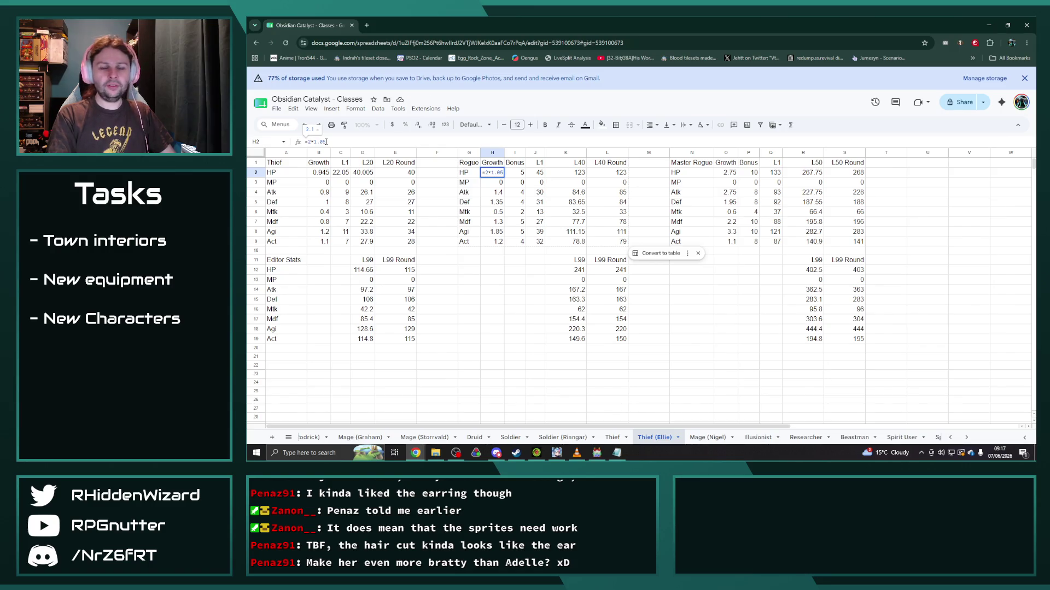
key("Return")
left_click(727, 173)
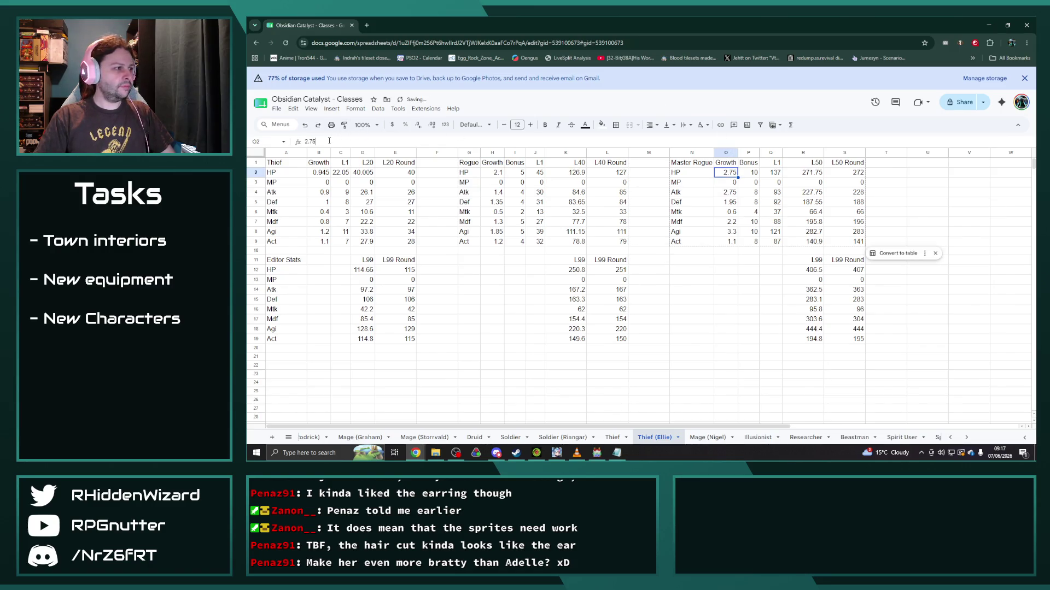
type("=2.75*1.05")
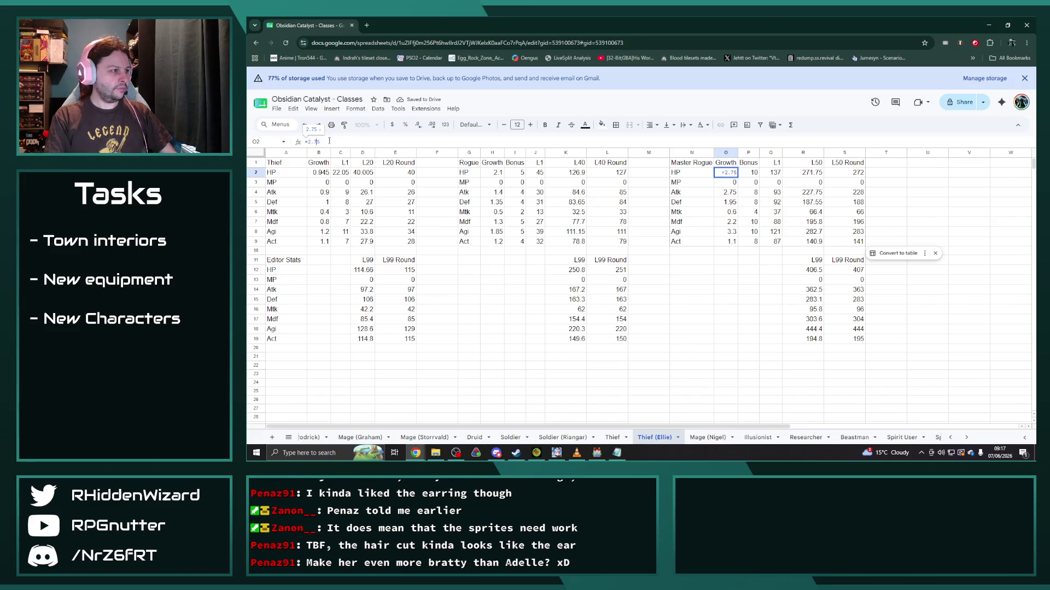
key("Return")
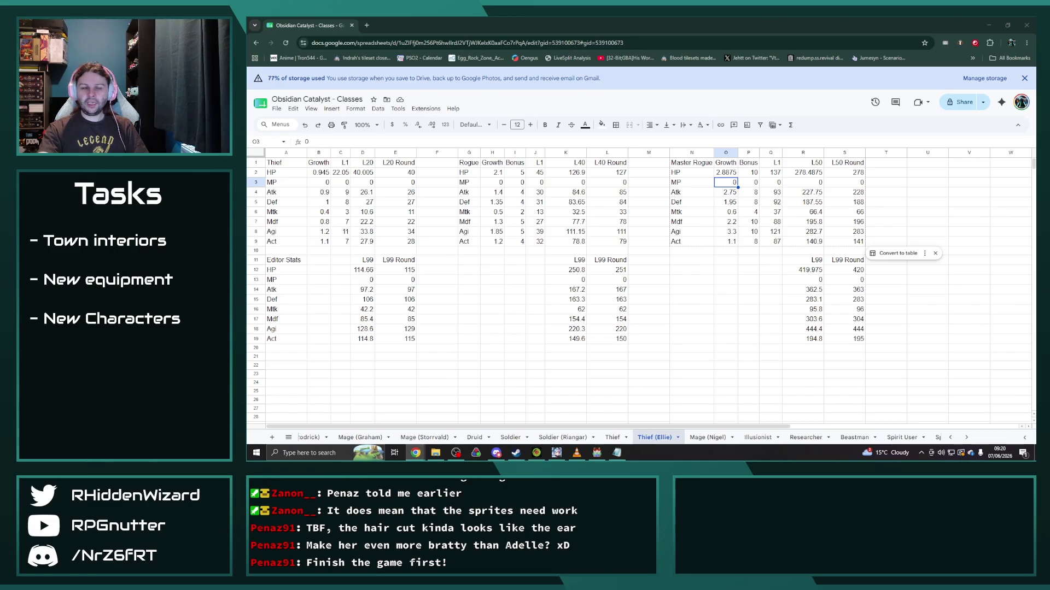
Step: Check the O2 formula, then raise Thief's Def growth in B5 by 5%
left_click(725, 172)
key("alt+Tab")
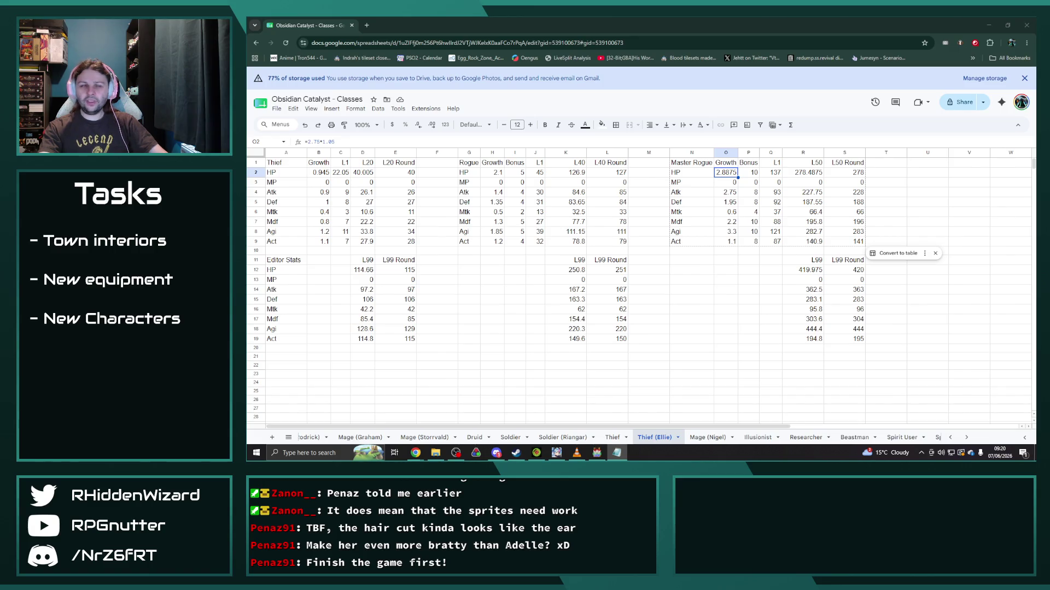
left_click(327, 202)
type("1")
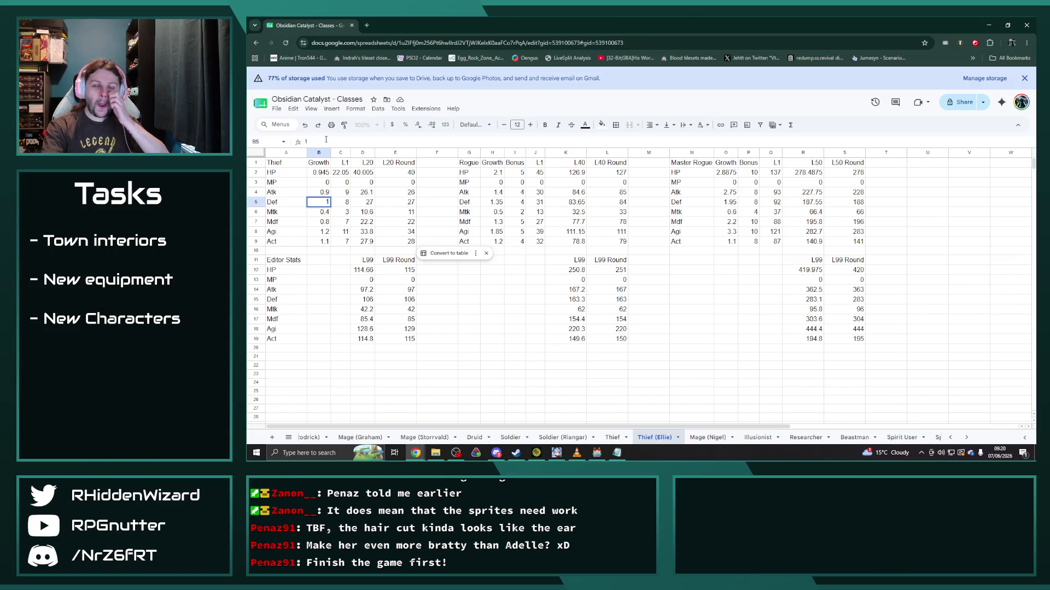
type("=1*1.05")
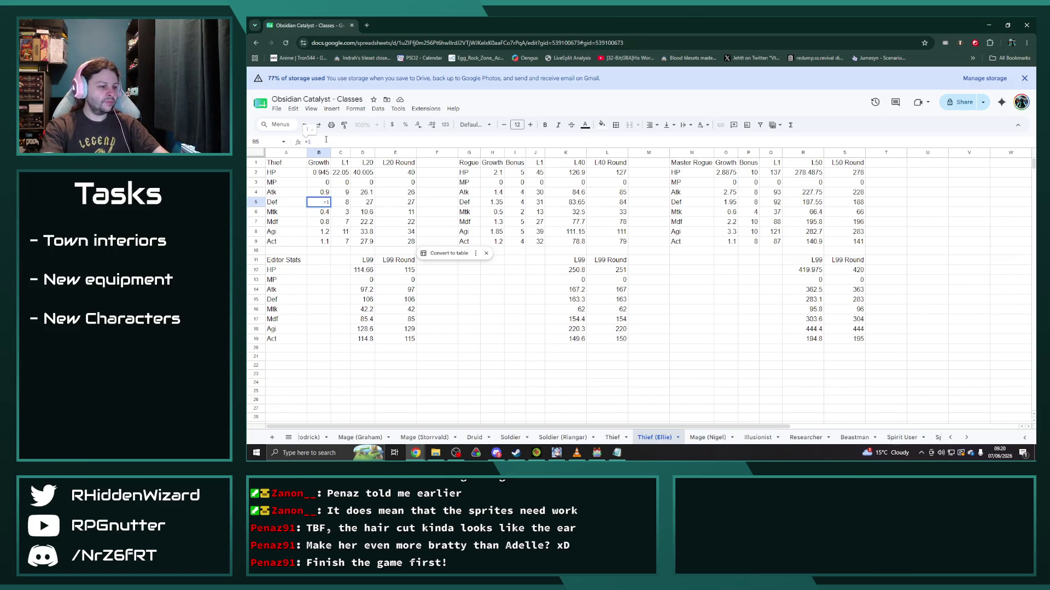
key("Return")
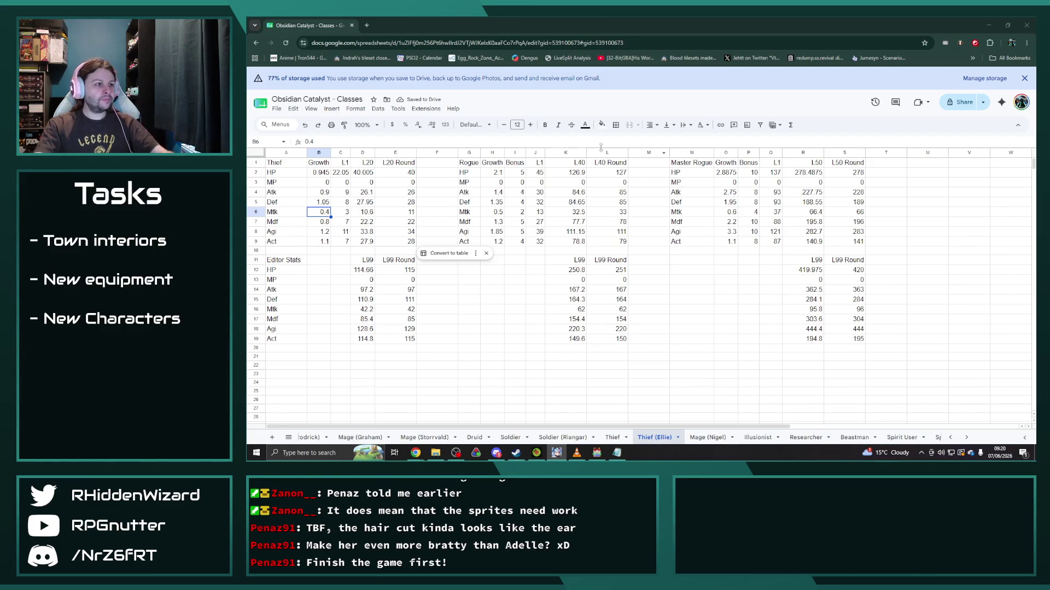
key("Up")
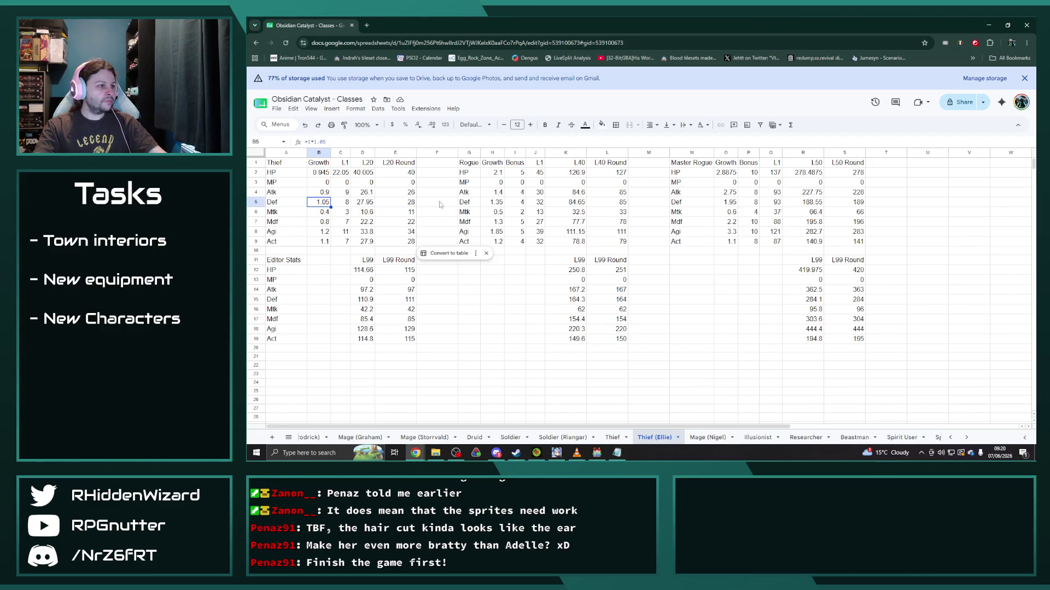
Step: Raise Rogue's Def growth to 1.4175 and Master Rogue's to 2.0475
left_click(495, 204)
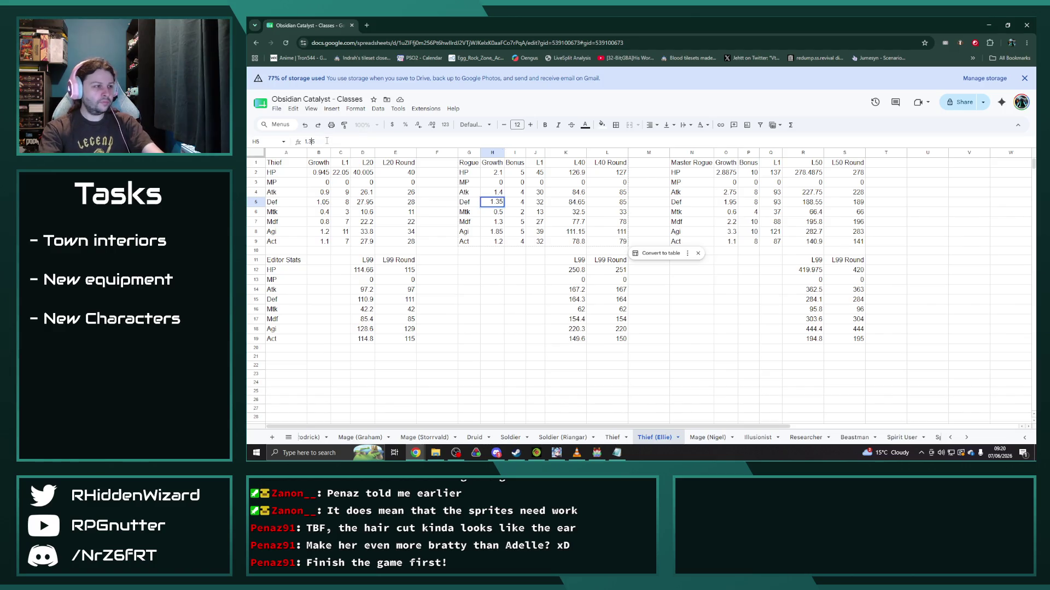
left_click(305, 141)
type("=")
type("*1.05")
key("Return")
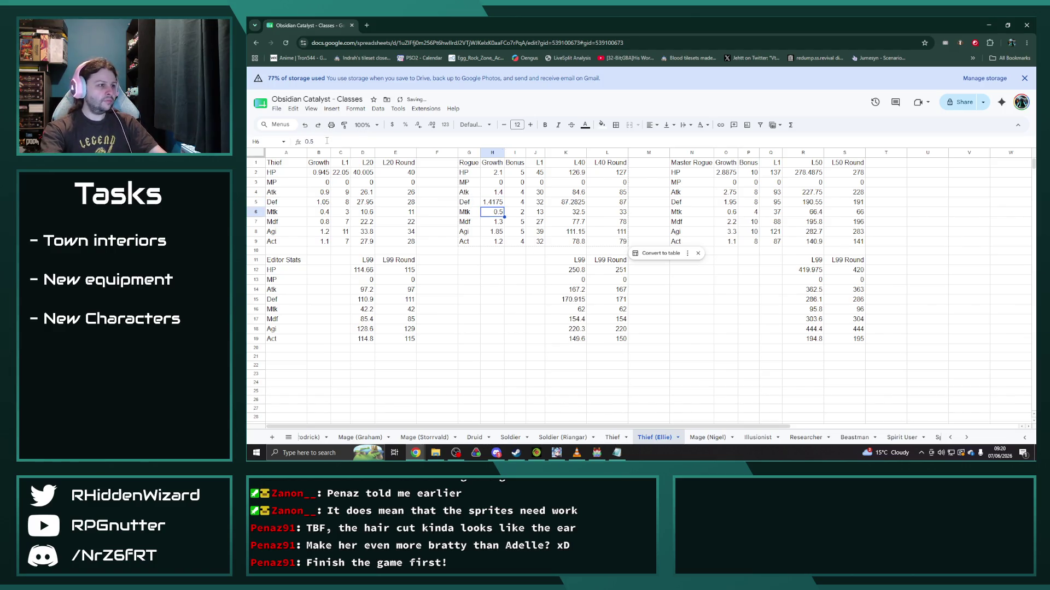
left_click(728, 203)
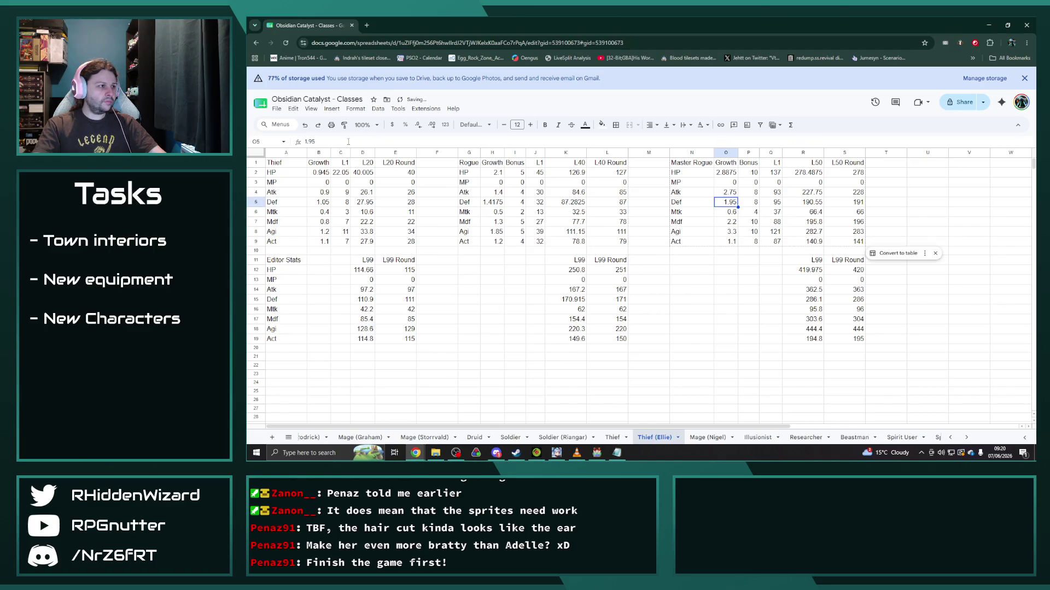
left_click(306, 141)
type("=1.95*1.05")
key("Return")
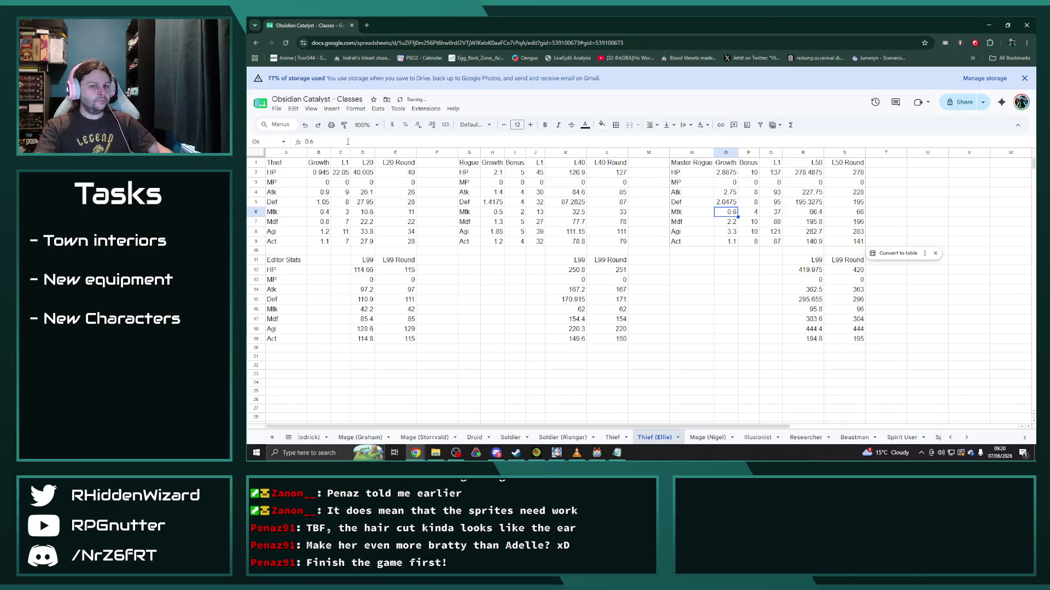
key("Up")
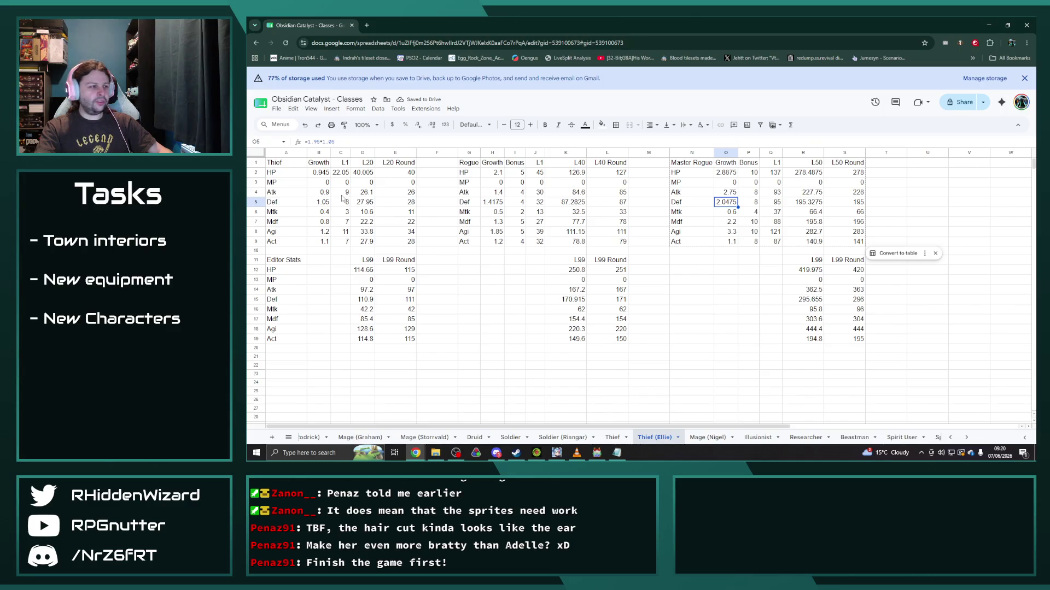
left_click(324, 221)
type("0.8")
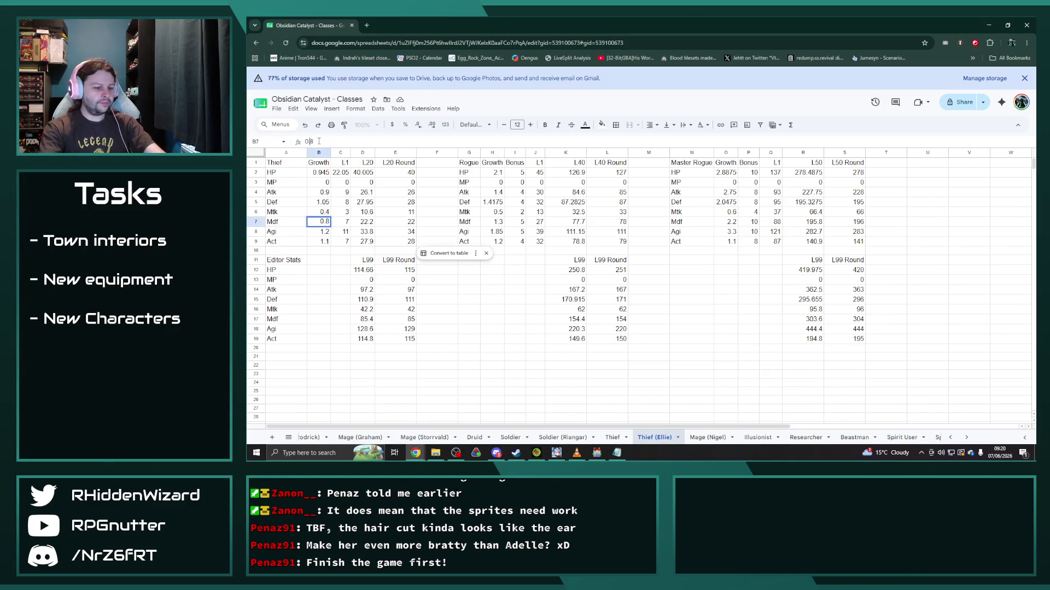
type("4")
Step: Set Thief's Mdf growth to 0.84 and its level-1 Mdf to 7.35
key("Return")
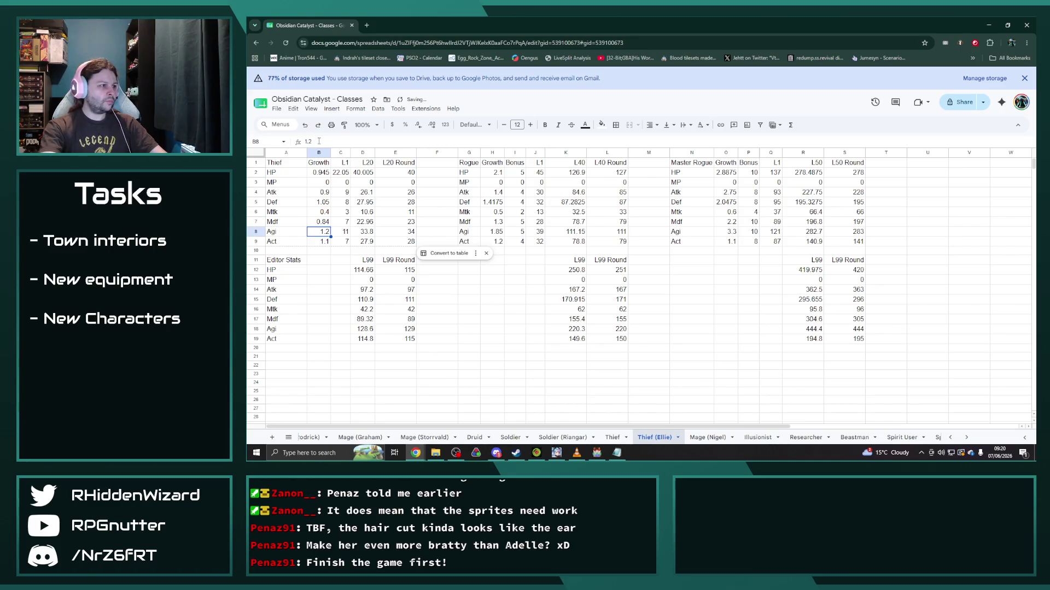
left_click(343, 221)
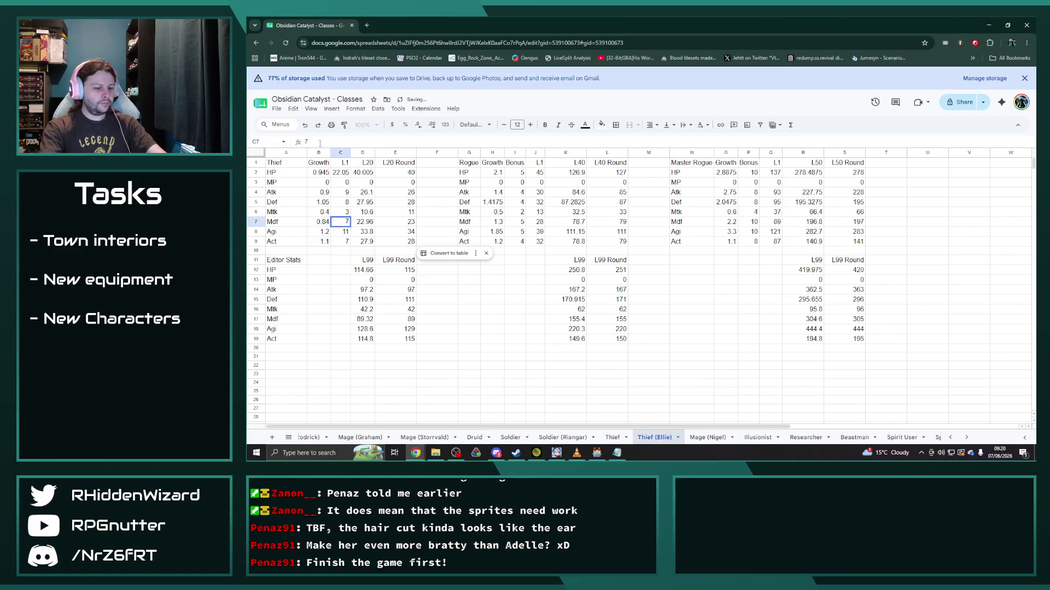
type("=")
type(".35")
key("Return")
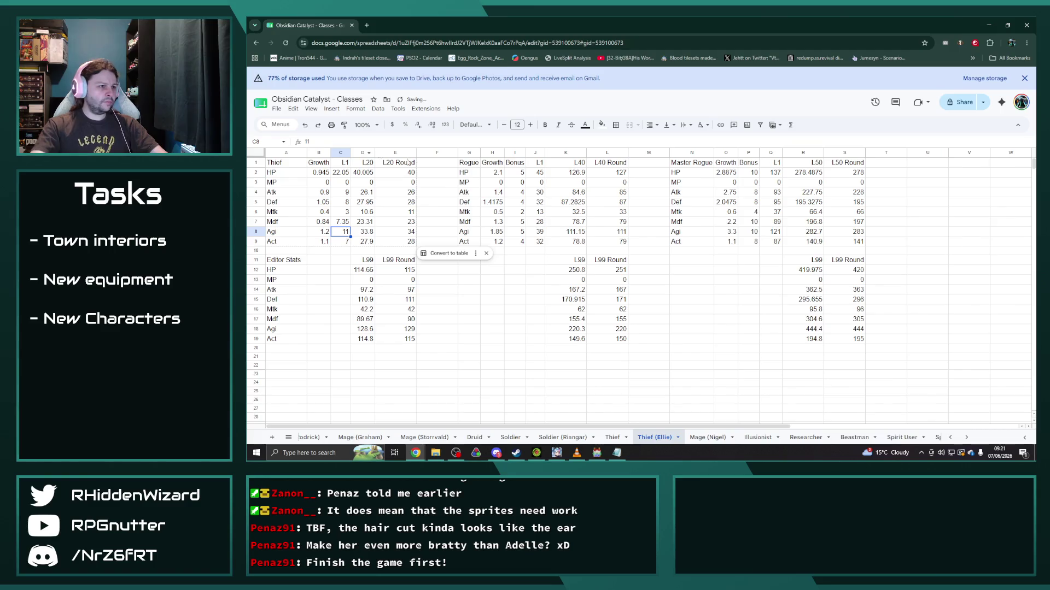
Step: Set Rogue's Mdf growth to 1.365 and Master Rogue's to 2.31
left_click(304, 125)
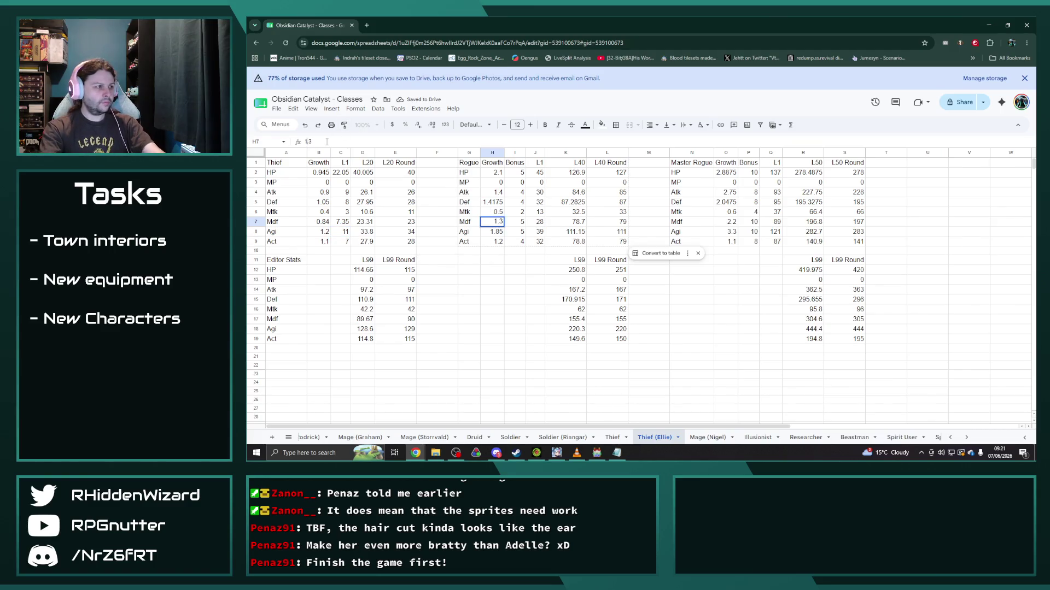
type("65")
key("Return")
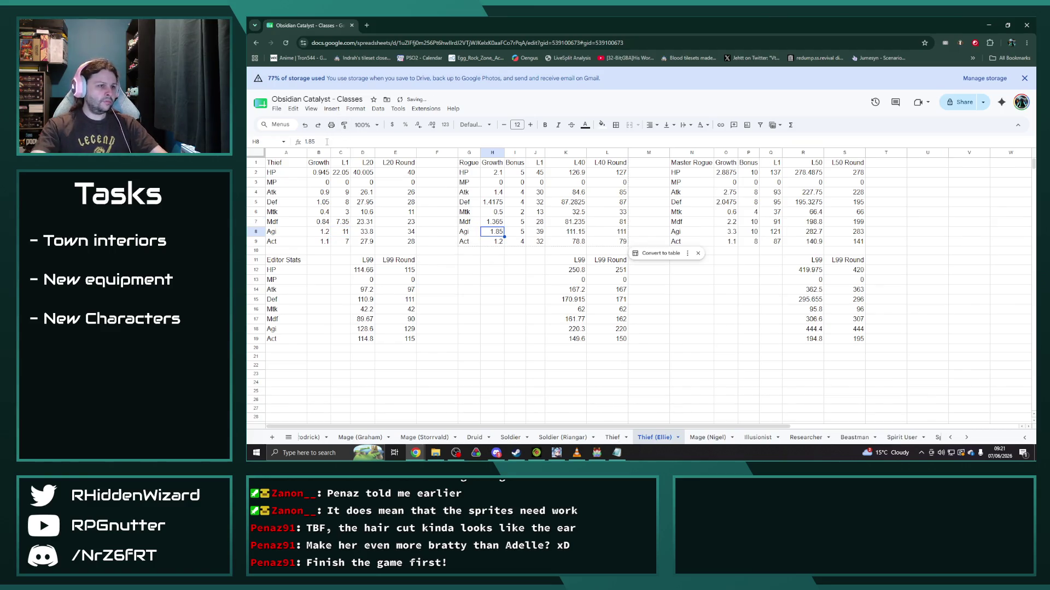
left_click(727, 223)
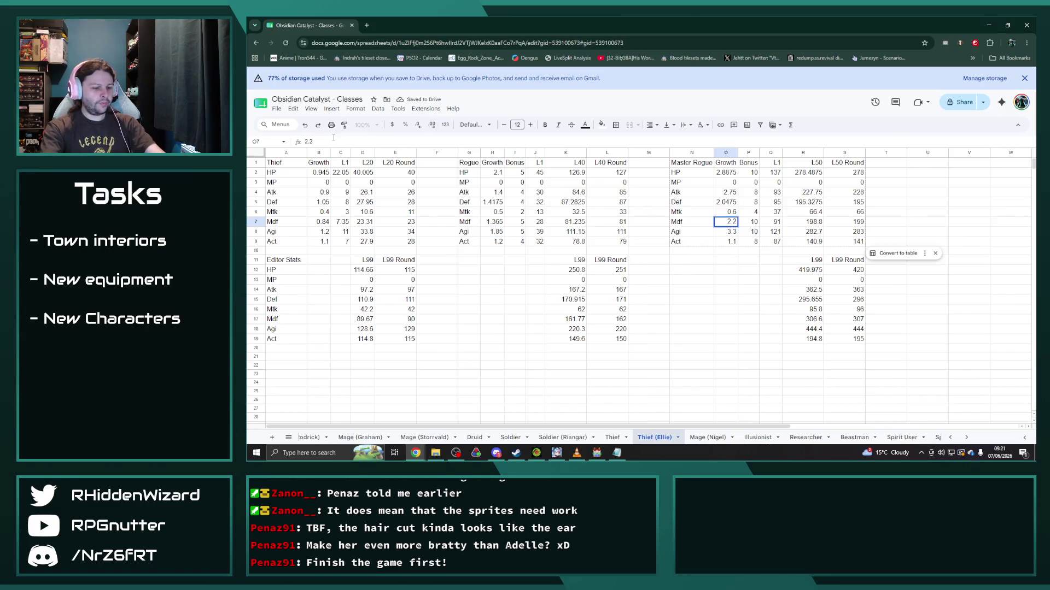
type("2.31")
key("Return")
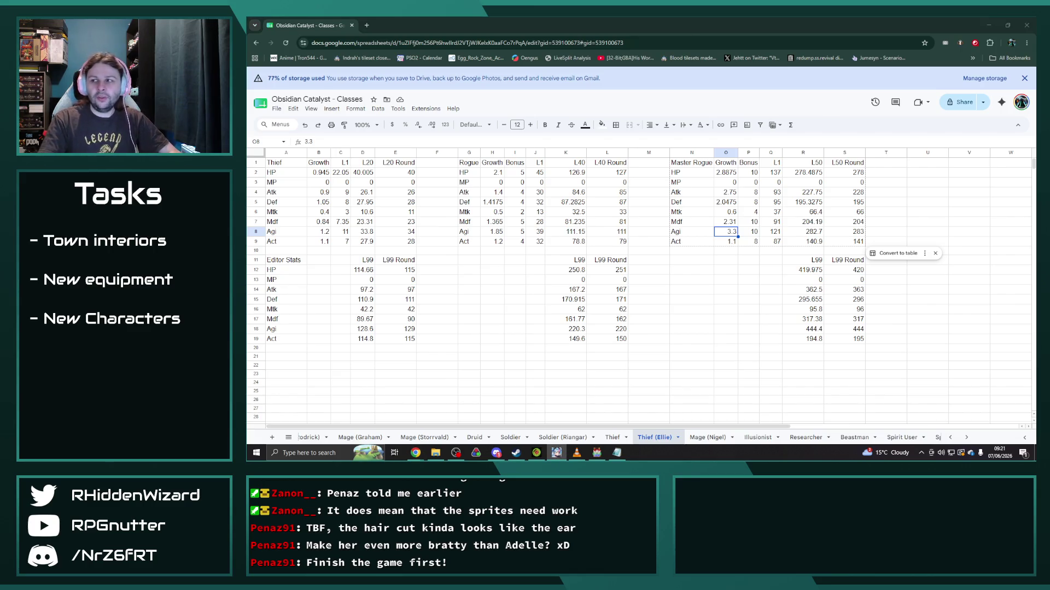
Step: Raise Thief Atk growth to 0.99 and set its level-1 Atk to 9.9
left_click(324, 192)
type("=0.9+1.1")
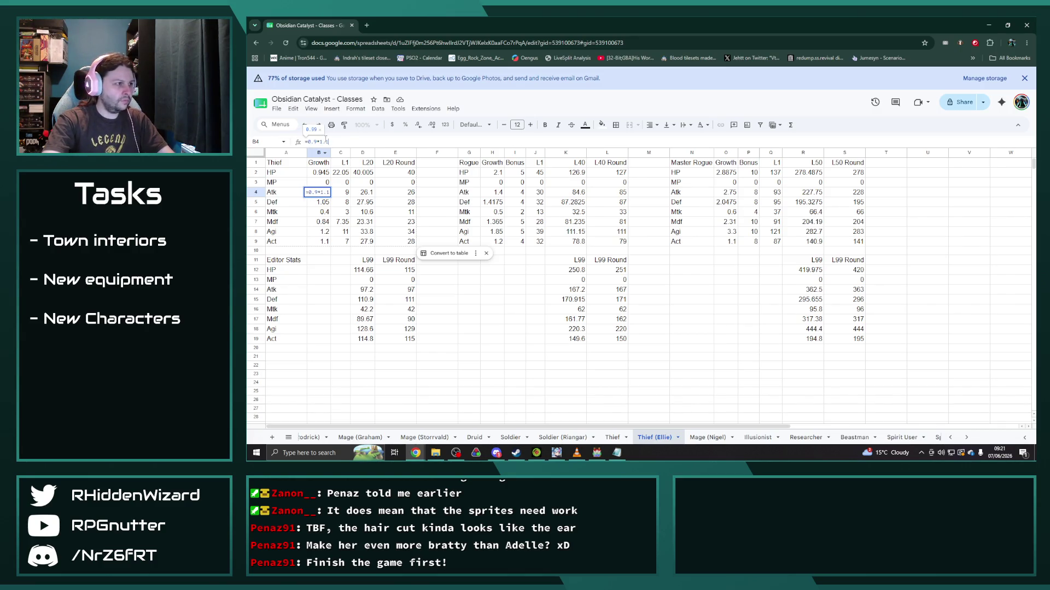
left_click_drag(328, 141, 317, 141)
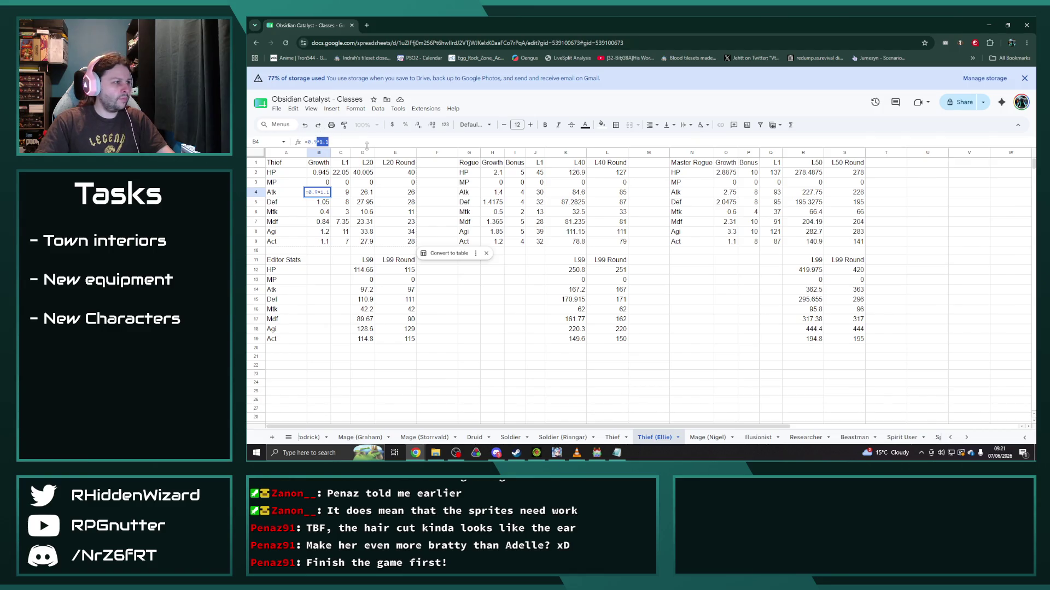
key("Tab")
type("9.9")
key("Return")
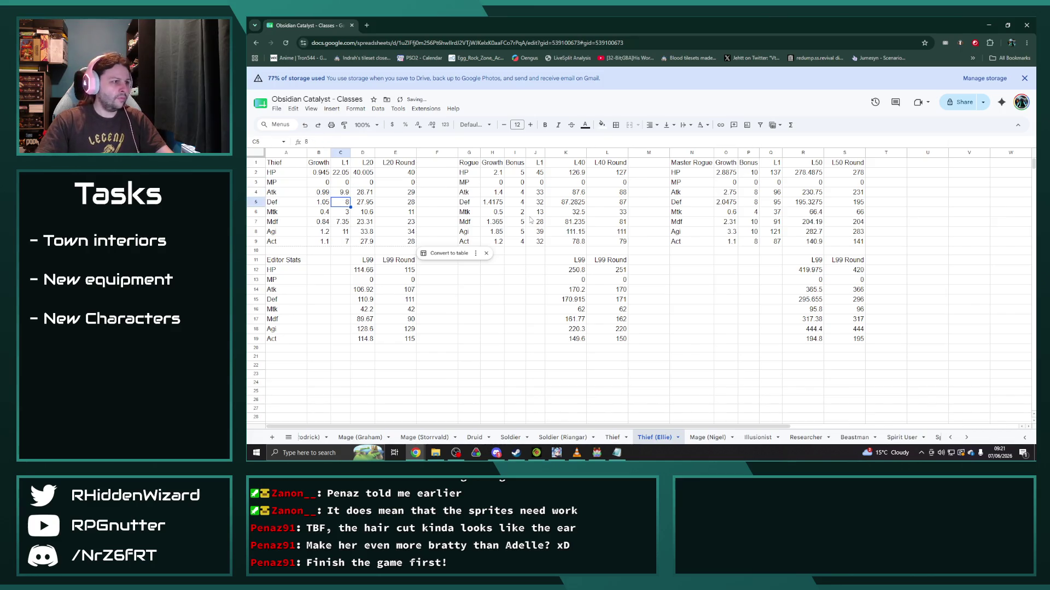
Step: Raise Rogue Atk growth to 1.54 and Master Rogue's to 3.025
left_click(492, 192)
type("=")
key("Return")
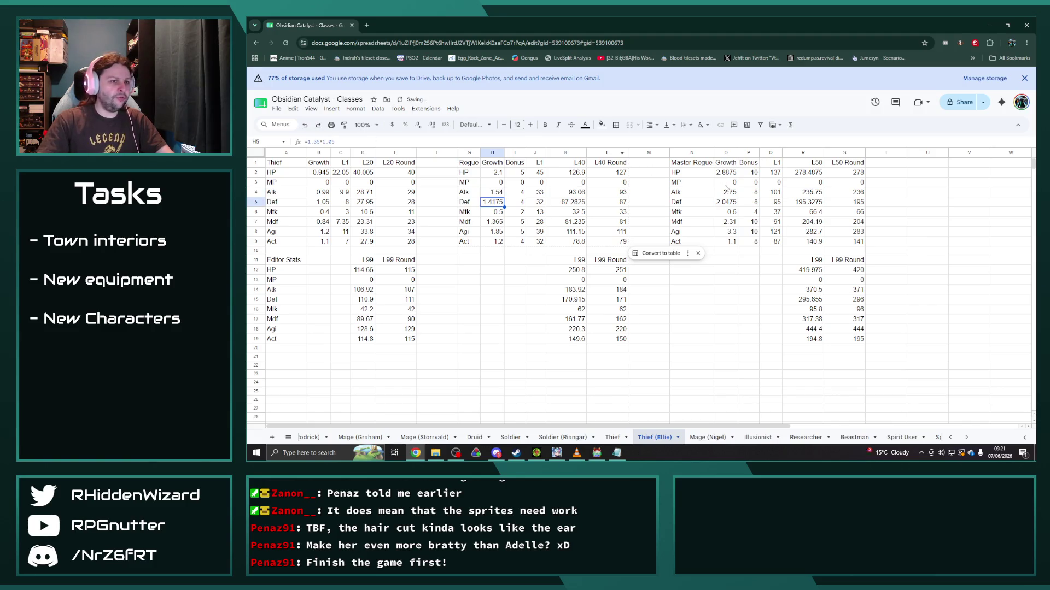
left_click(725, 193)
type("=2.75*1.1")
key("Return")
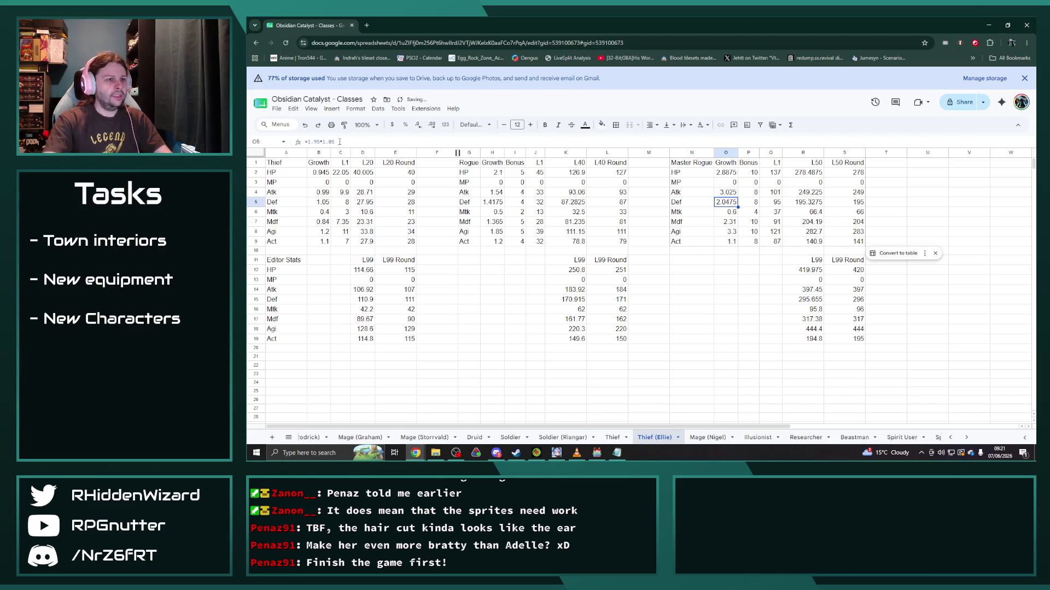
left_click(320, 231)
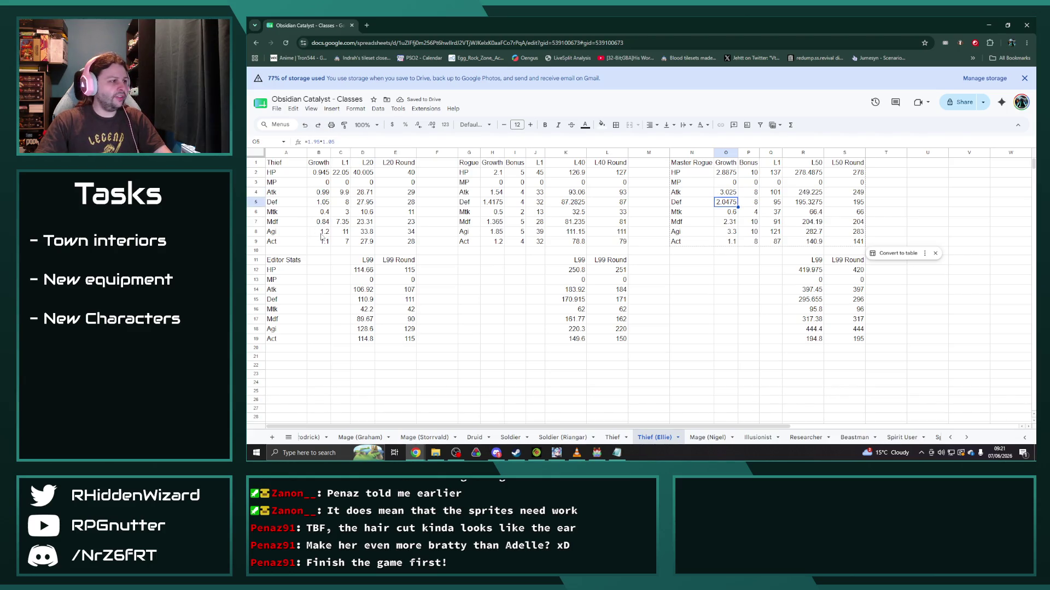
Step: Cut Thief Agi growth by 15% to 1.02, undoing a broken formula along the way
left_click(321, 142)
key("Home")
type("=")
key("End")
type("*")
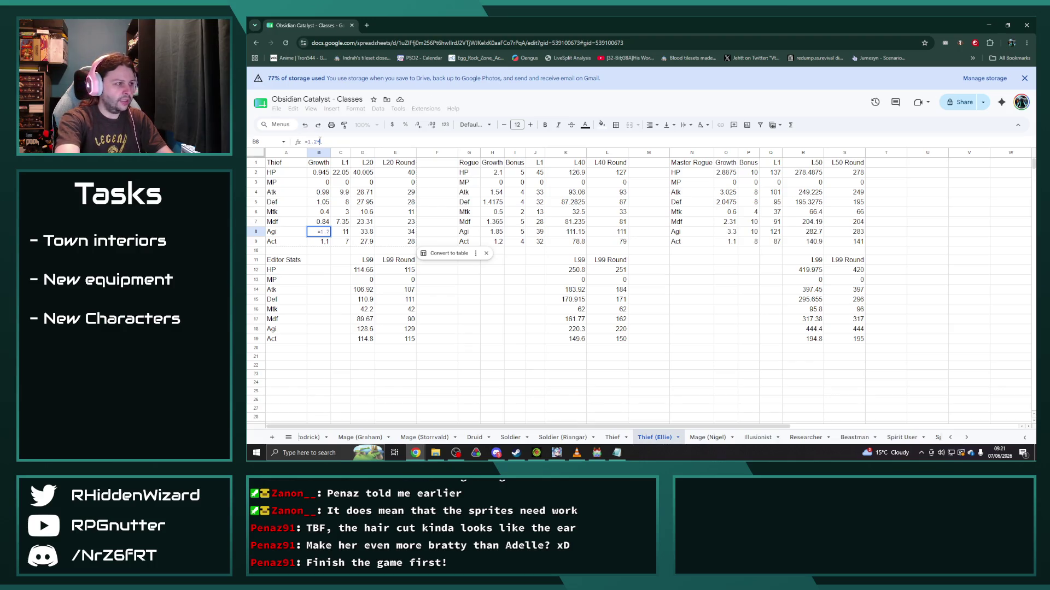
left_click(367, 182)
key("Return")
key("ctrl+z")
left_click(323, 142)
type("=")
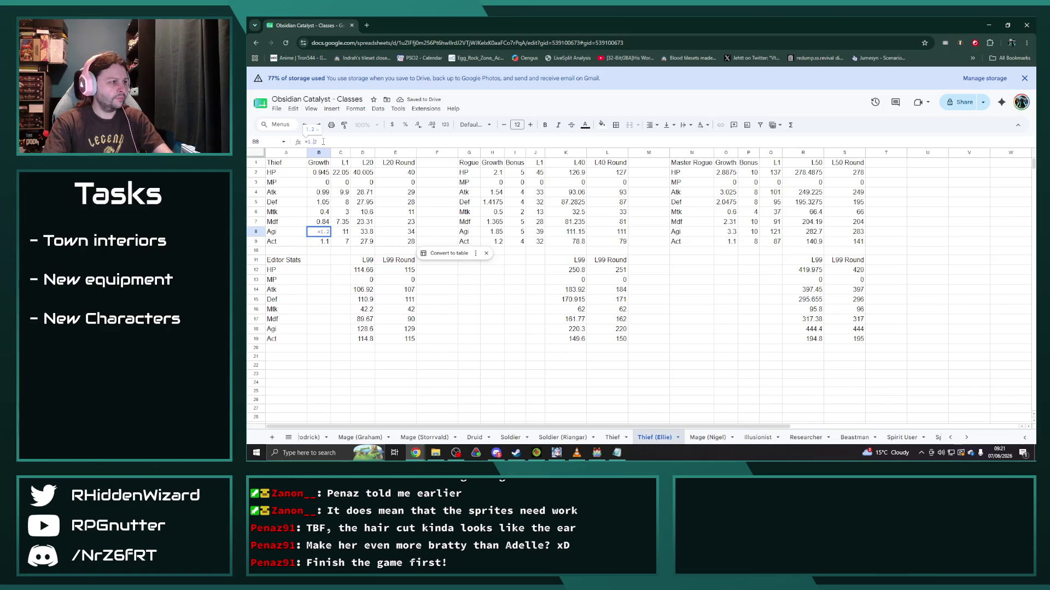
type("*8")
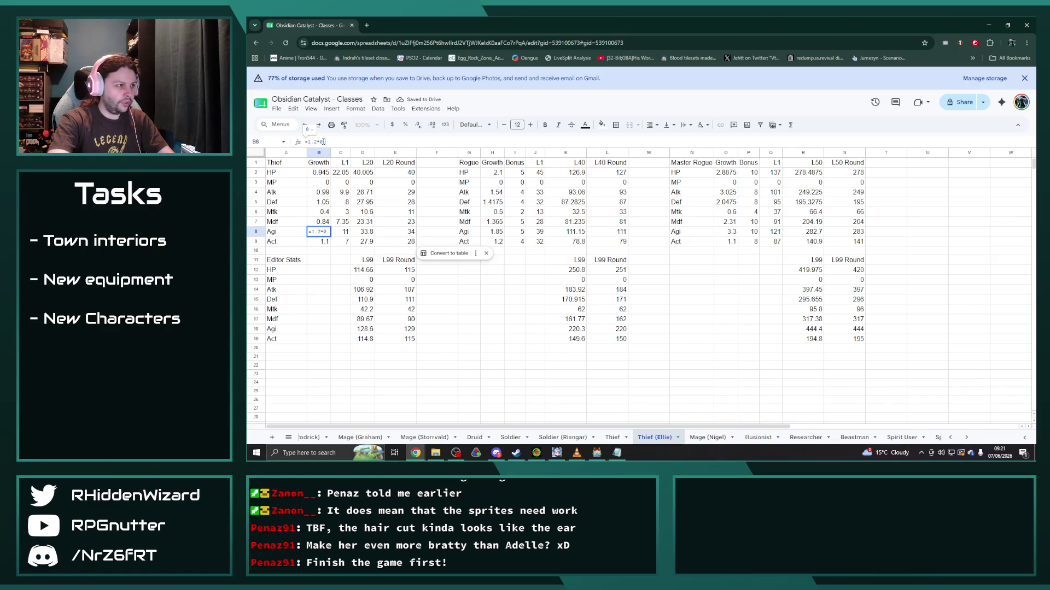
type(".88")
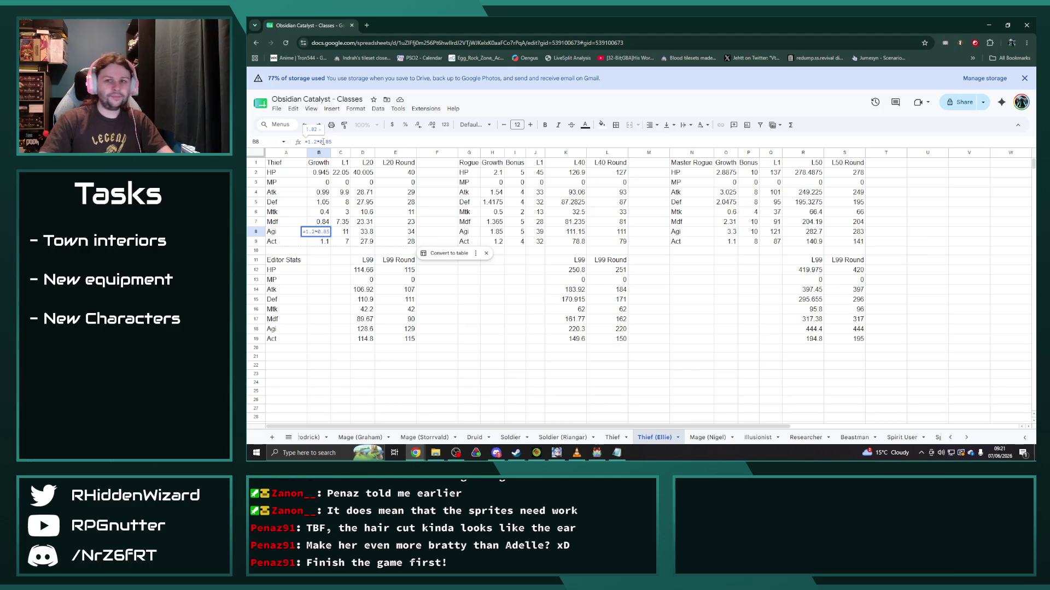
double_click(324, 141)
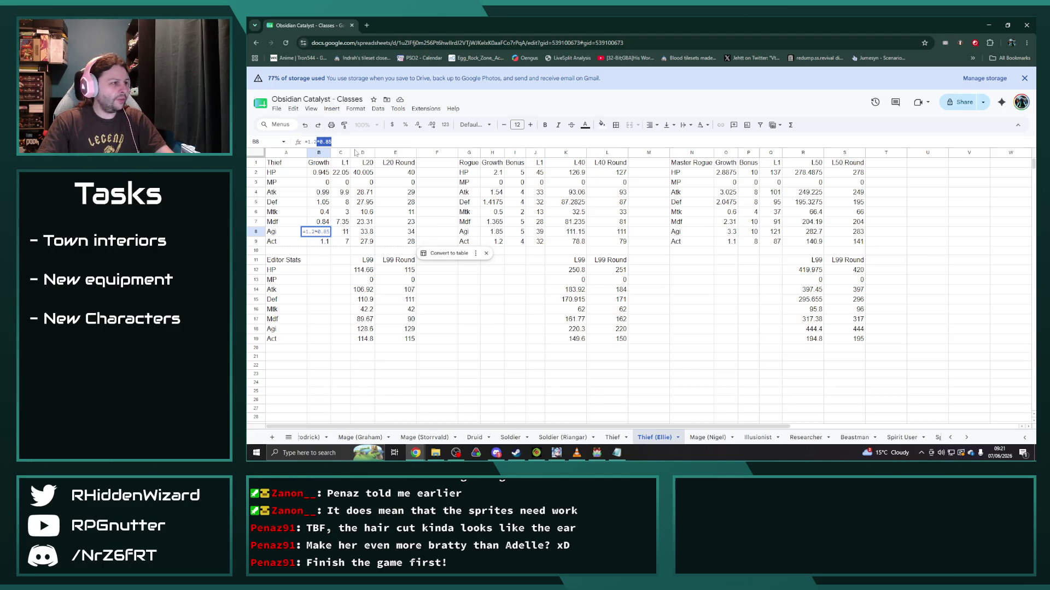
type("0.85")
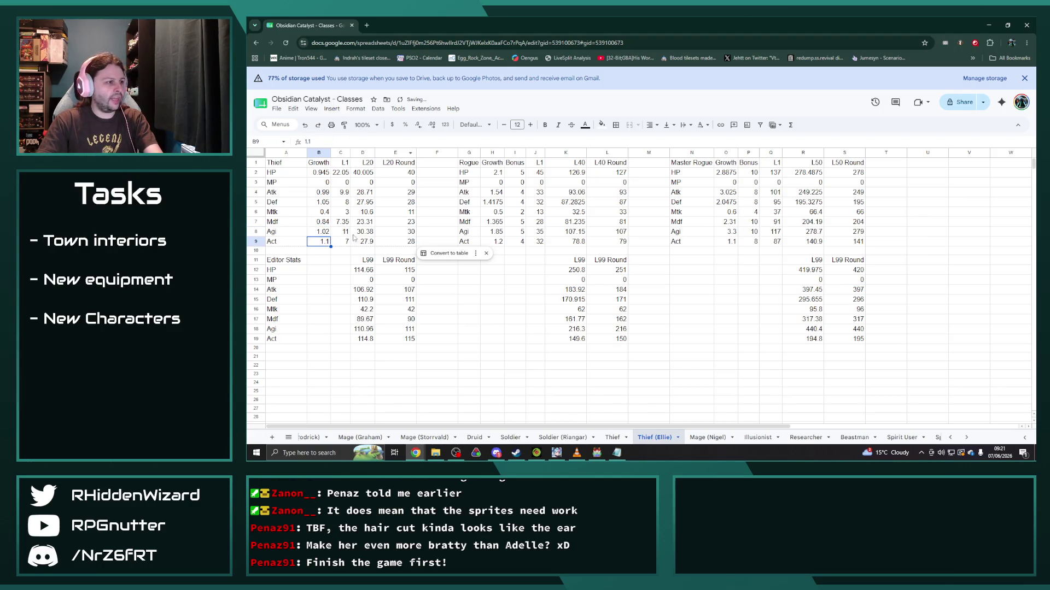
Step: Lower Thief's level-1 Agi to 9.35
left_click(342, 235)
left_click(323, 141)
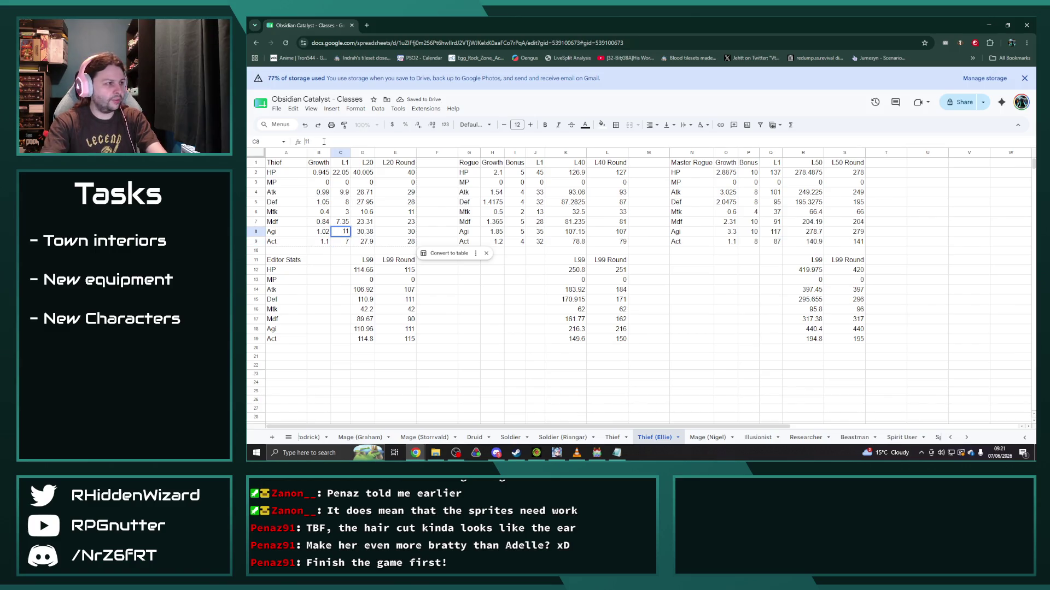
type("=9.35")
key("Return")
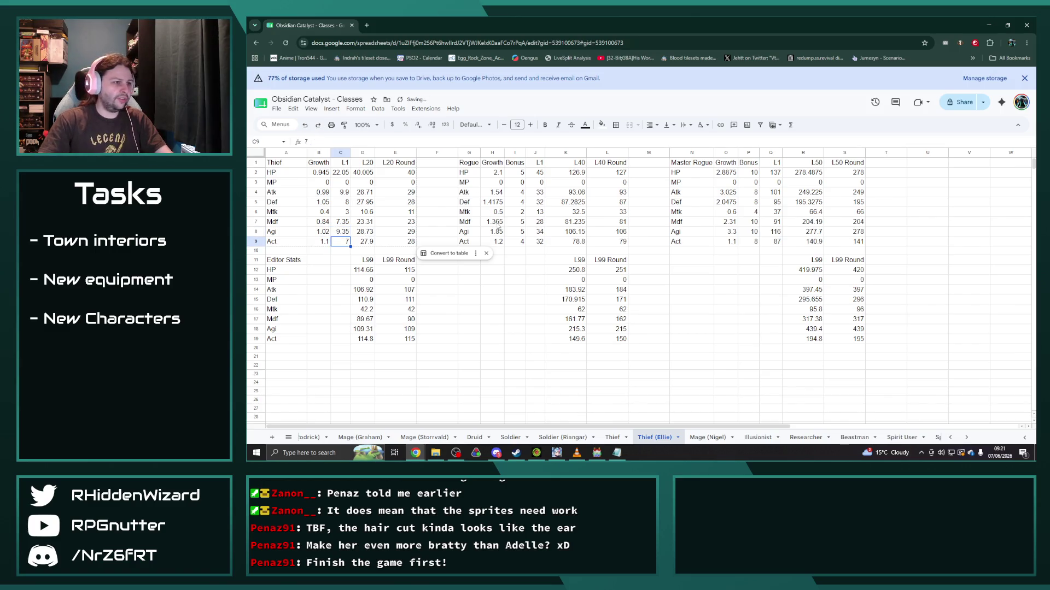
Step: Cut Rogue Agi growth to 1.5725 and Master Rogue's to 2.805, comparing with the Thief sheet
left_click(497, 233)
left_click(334, 142)
type("=*0.85")
key("Return")
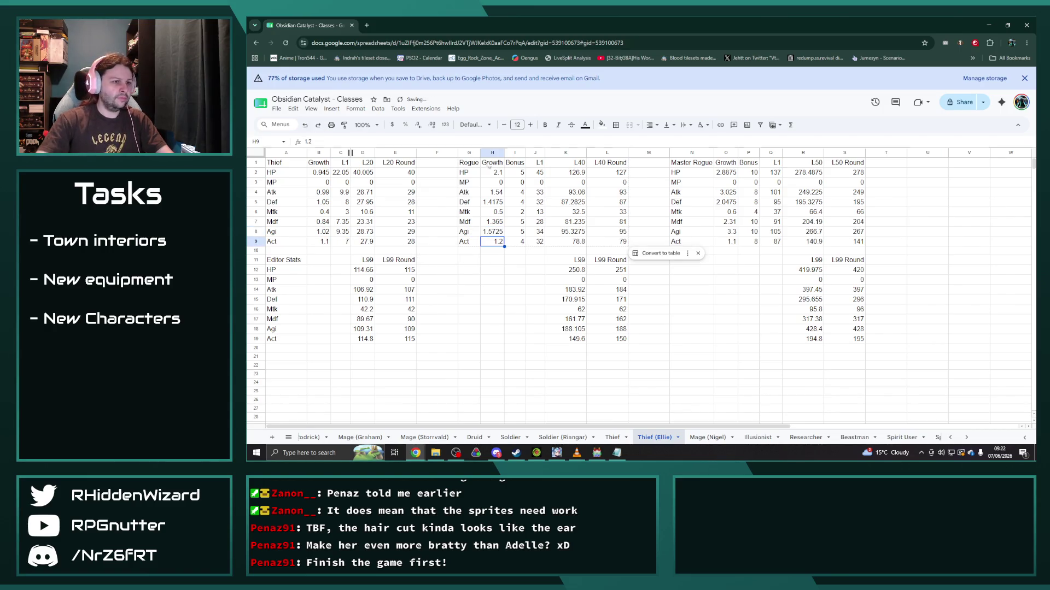
left_click(727, 233)
left_click(333, 142)
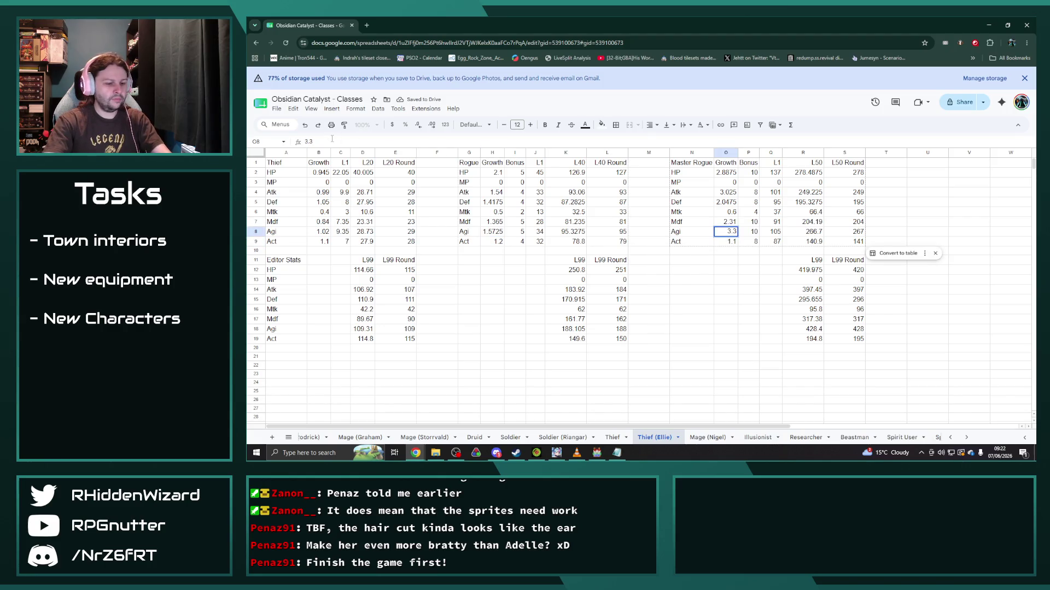
type("=")
type("*0.85")
key("Return")
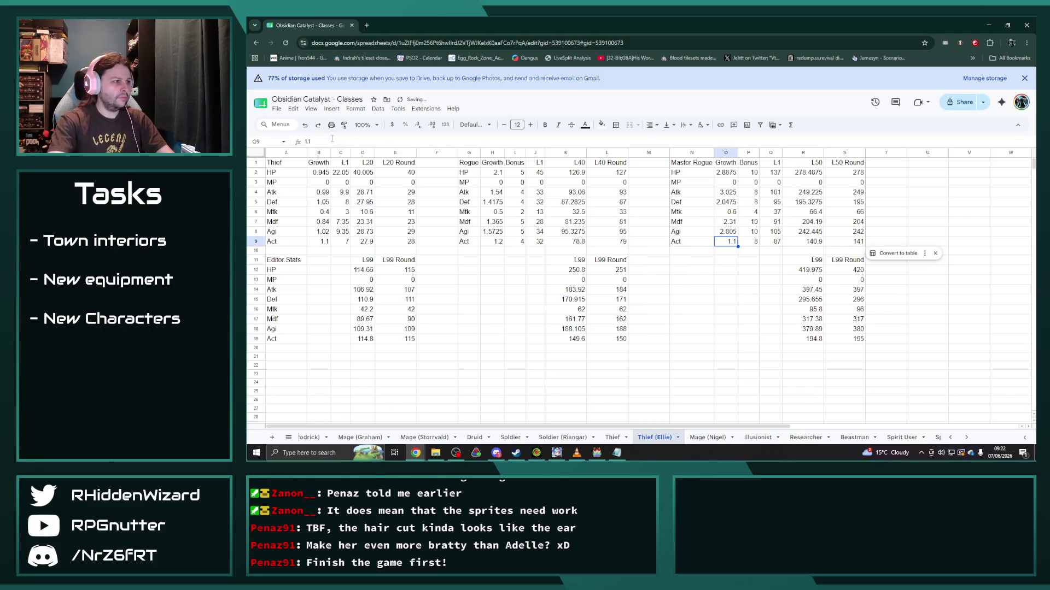
left_click(612, 437)
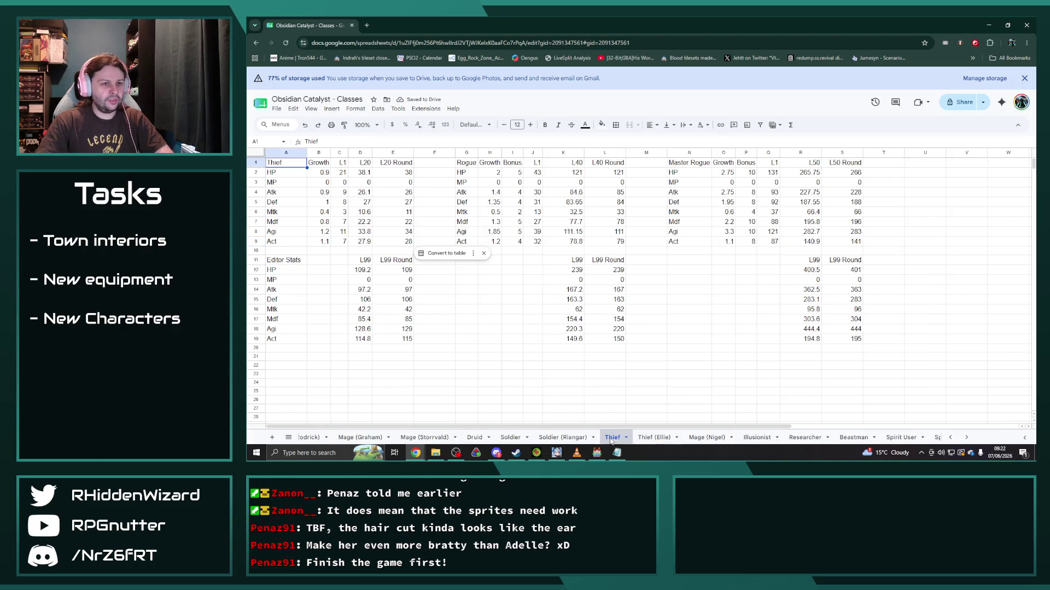
left_click(655, 437)
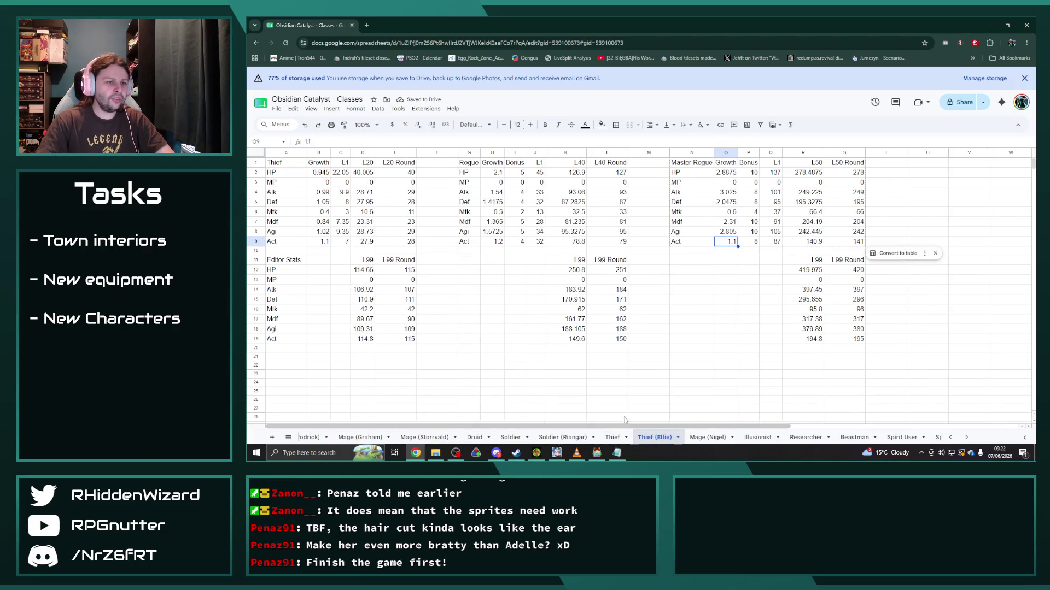
left_click(322, 241)
type("1")
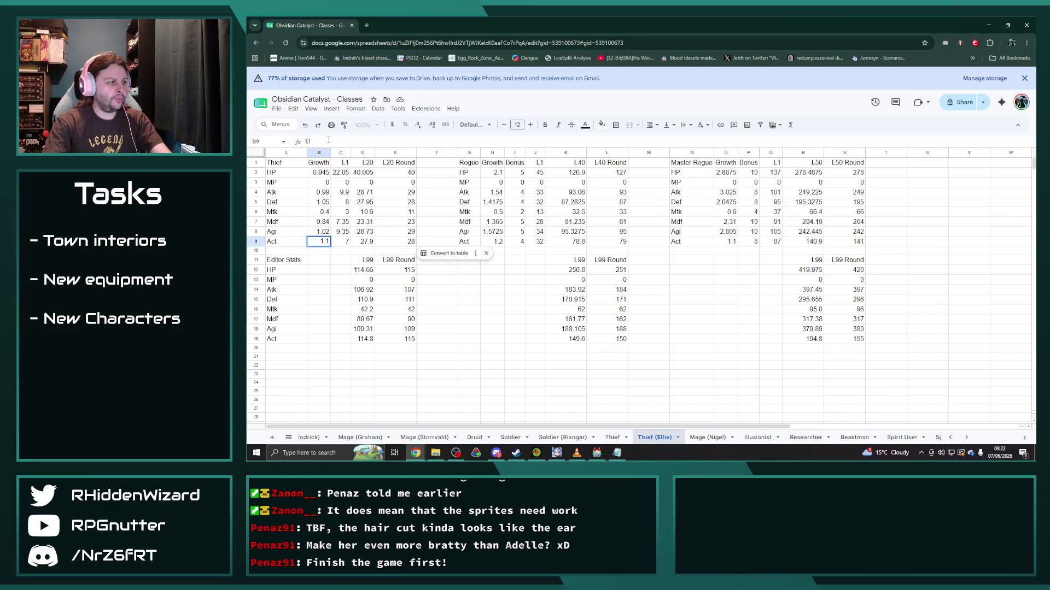
type("4")
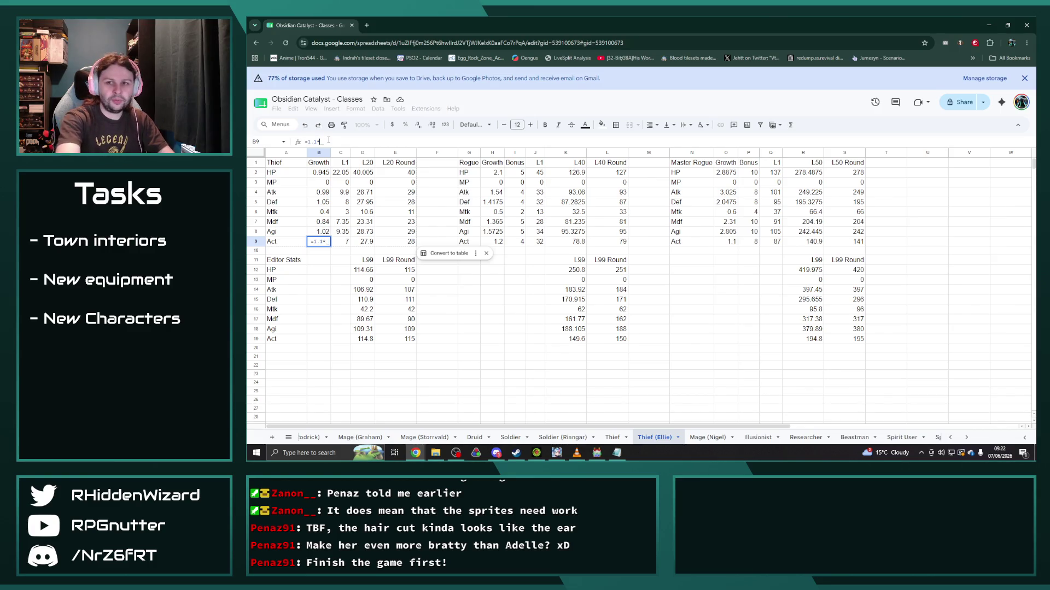
type("6")
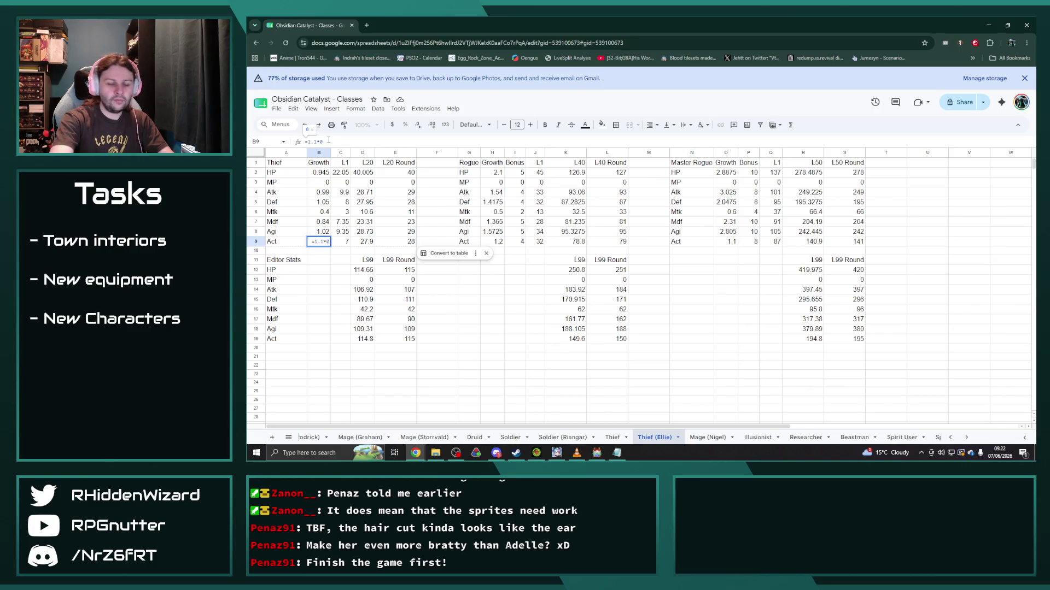
key("Return")
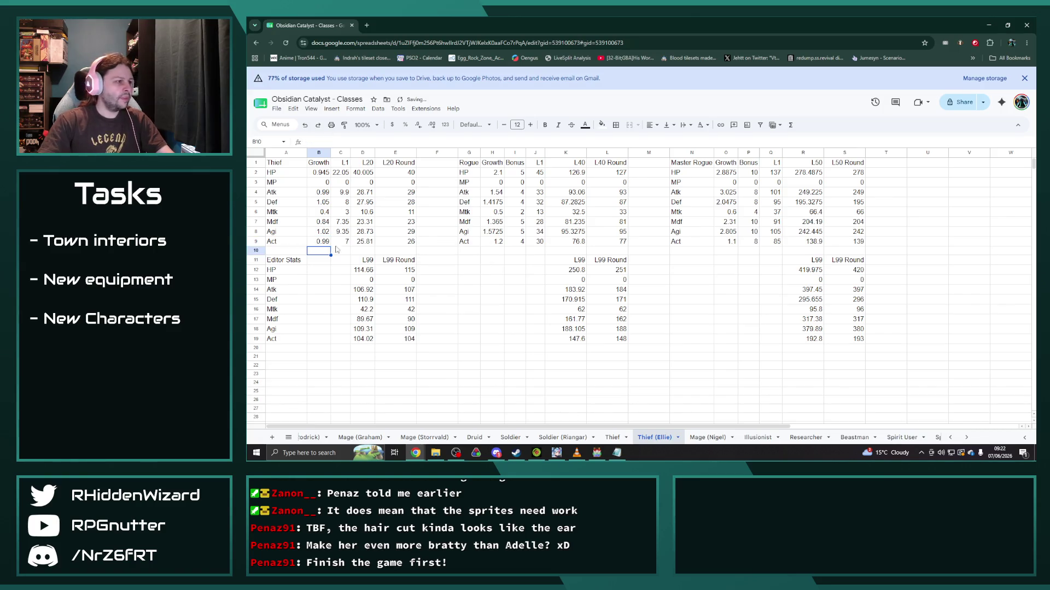
left_click(318, 241)
double_click(324, 142)
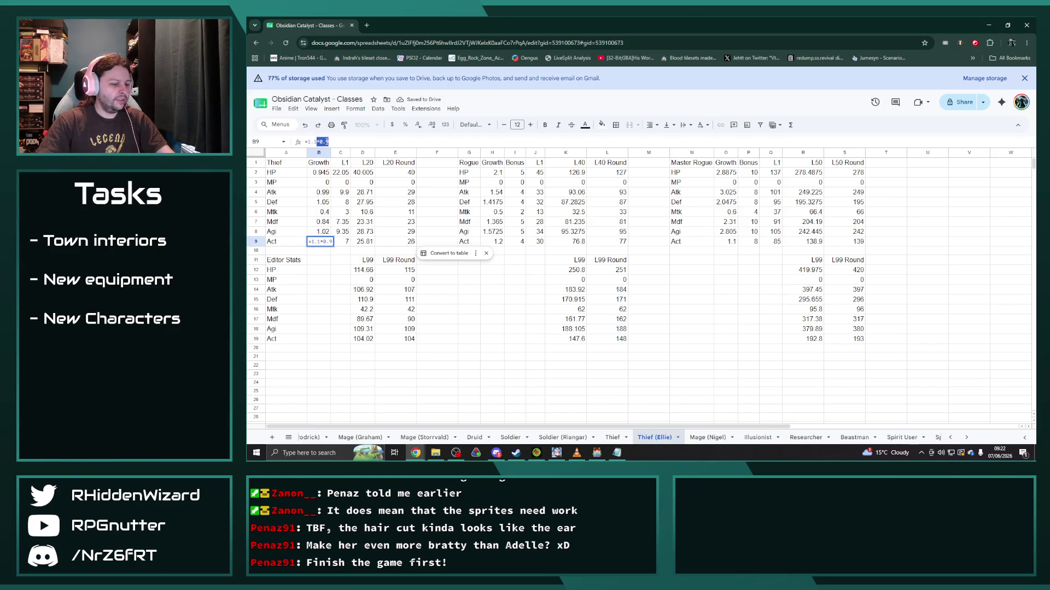
key("Tab")
type("=7*0.9")
key("Return")
left_click(493, 241)
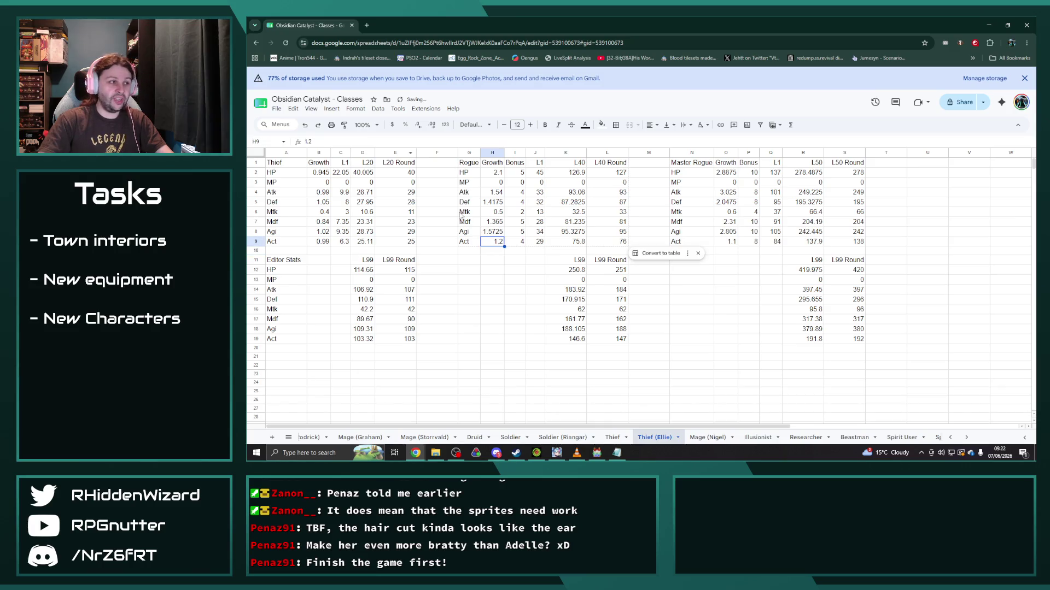
type("1.2")
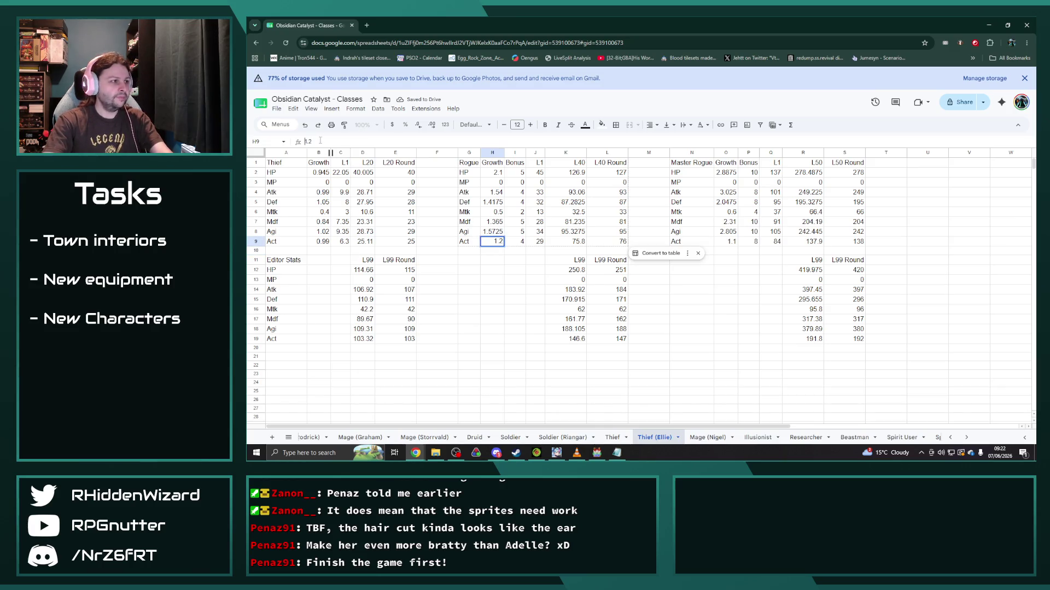
type("*0.9")
key("Return")
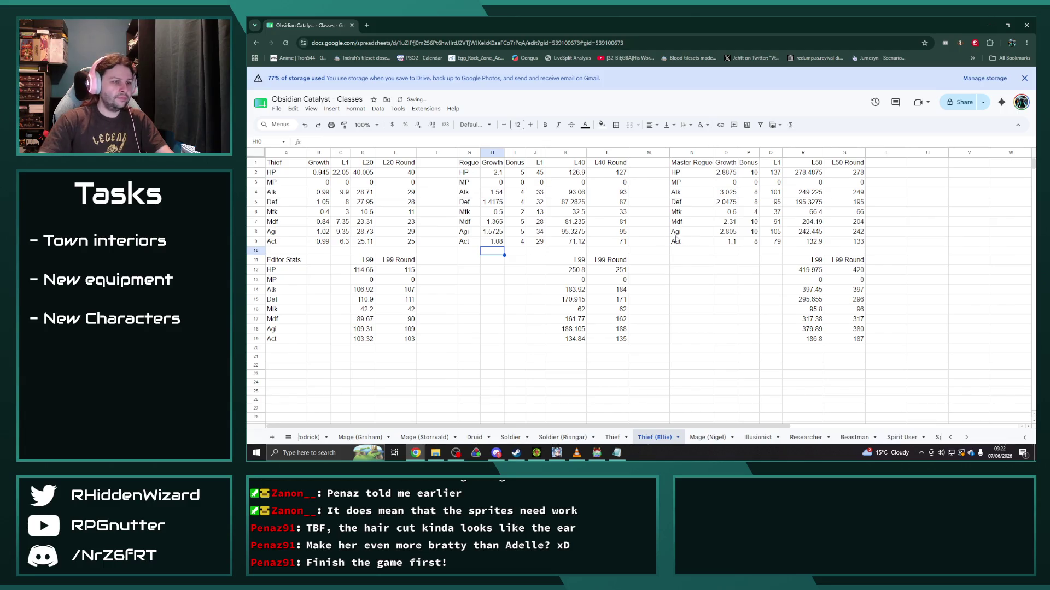
left_click(725, 241)
left_click(327, 142)
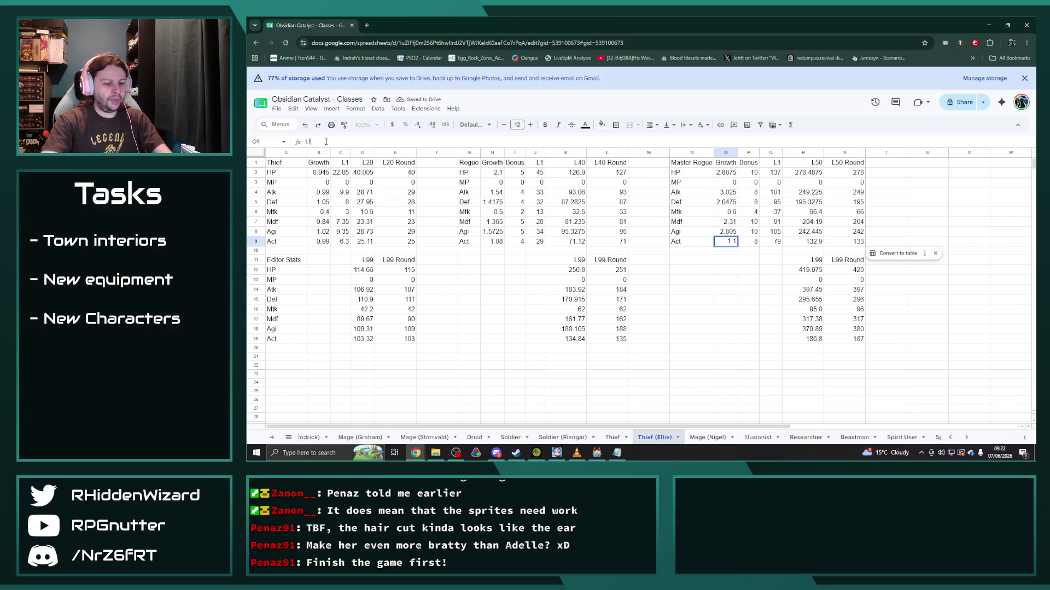
type("*0.9")
key("Return")
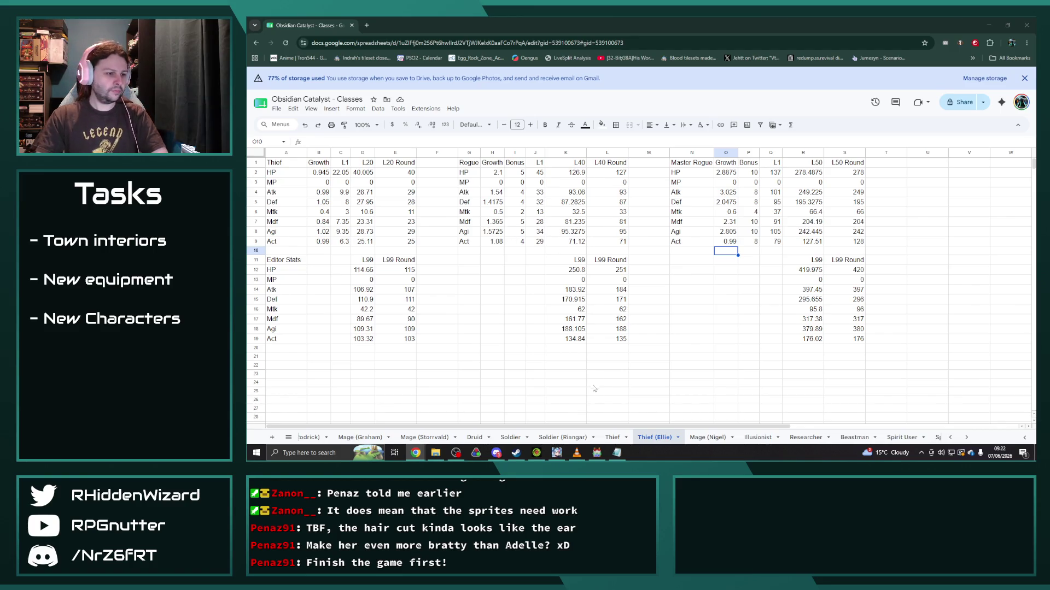
scroll(623, 437, "up", 3)
scroll(623, 436, "up", 3)
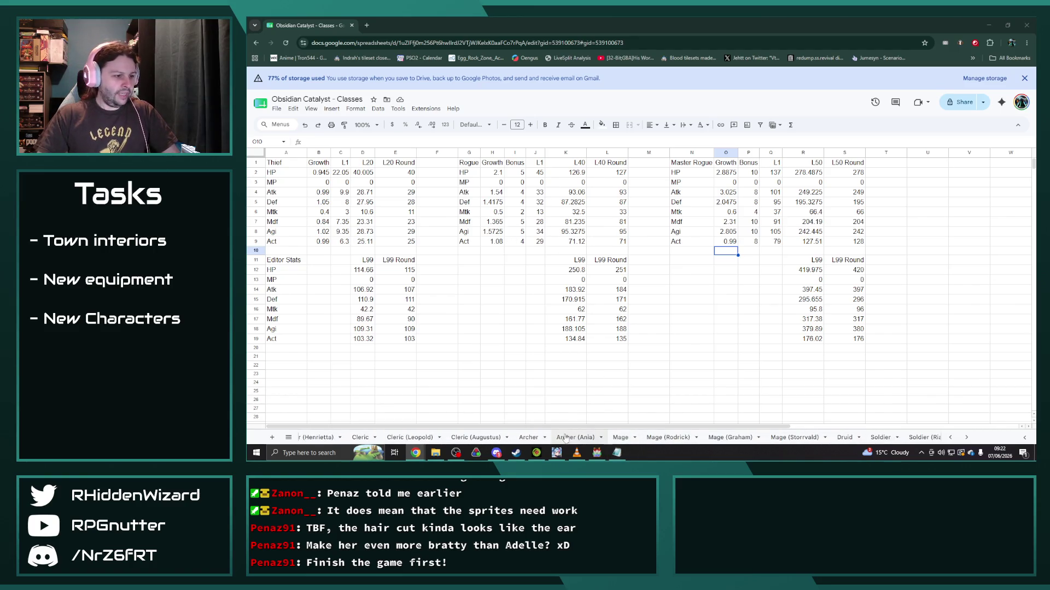
Step: Duplicate Archer as 'Archer (Lyle)' and move it right after Archer (Ania)
left_click(528, 436)
right_click(528, 437)
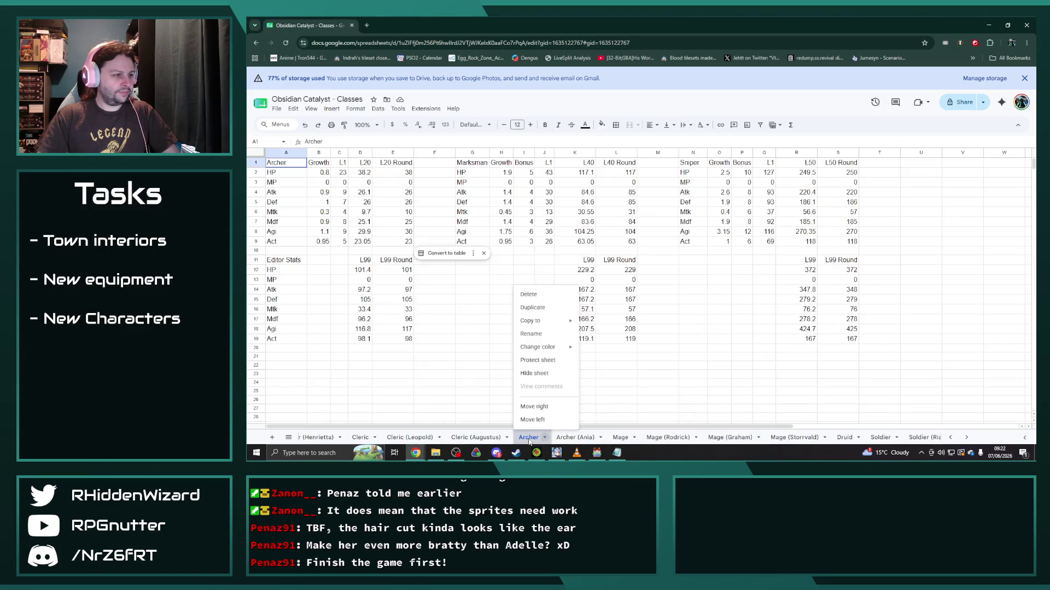
left_click(532, 307)
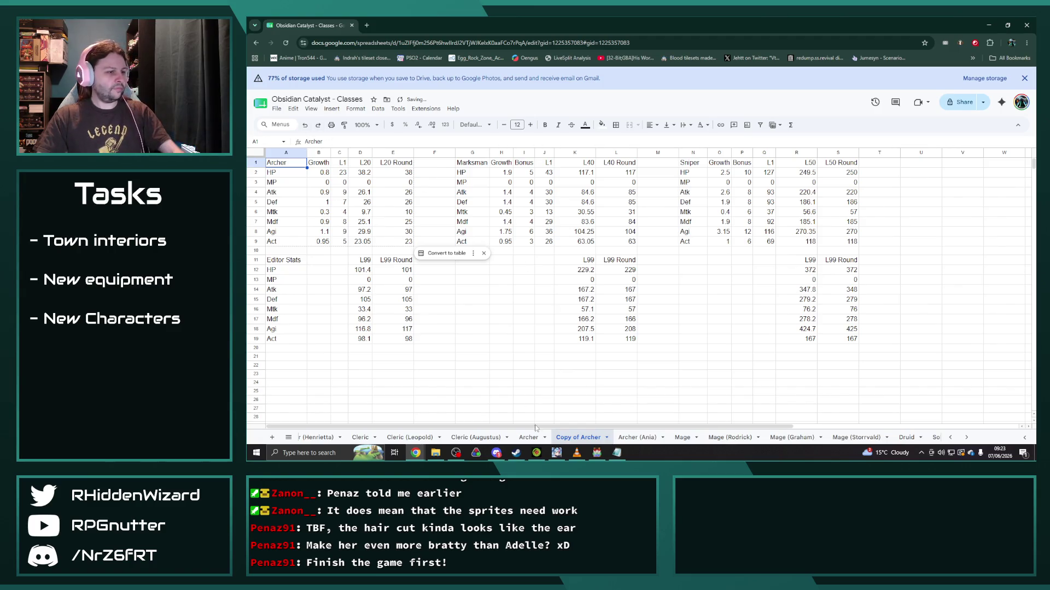
right_click(578, 437)
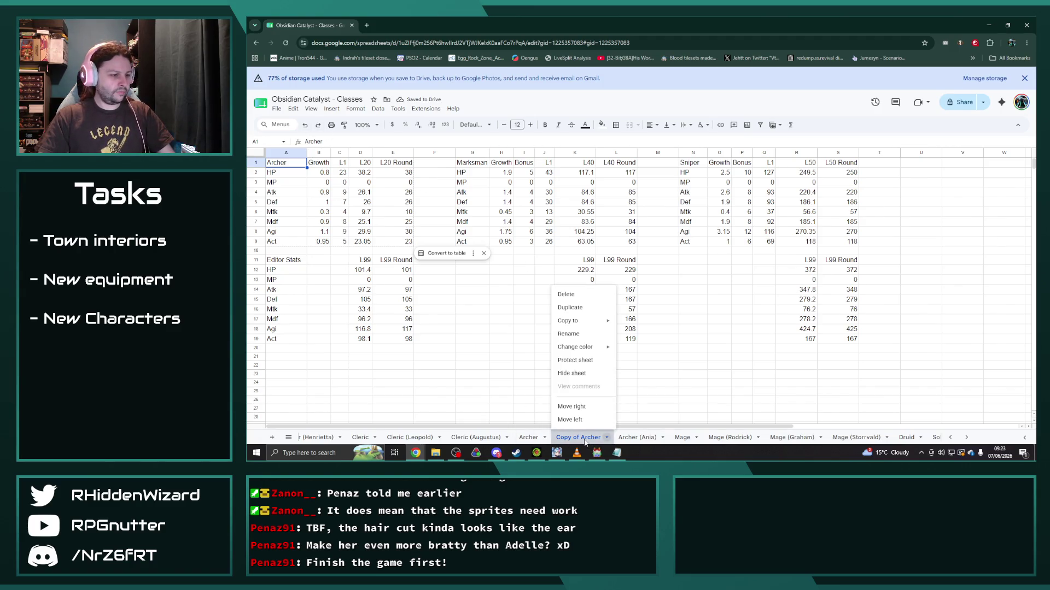
left_click(568, 334)
type("Archer (")
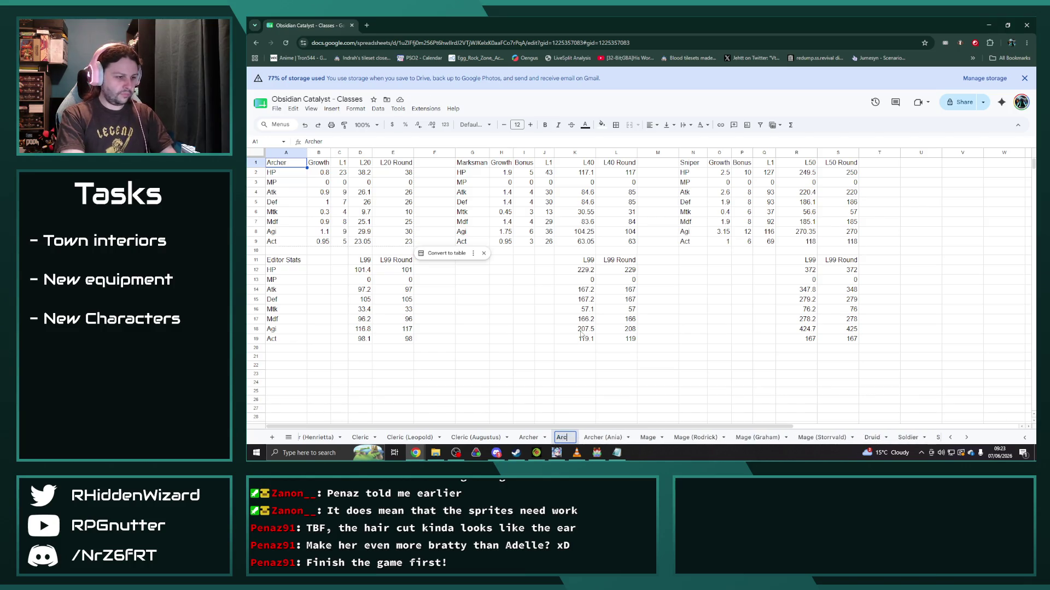
type("Lyle)")
key("Return")
left_click_drag(574, 437, 638, 437)
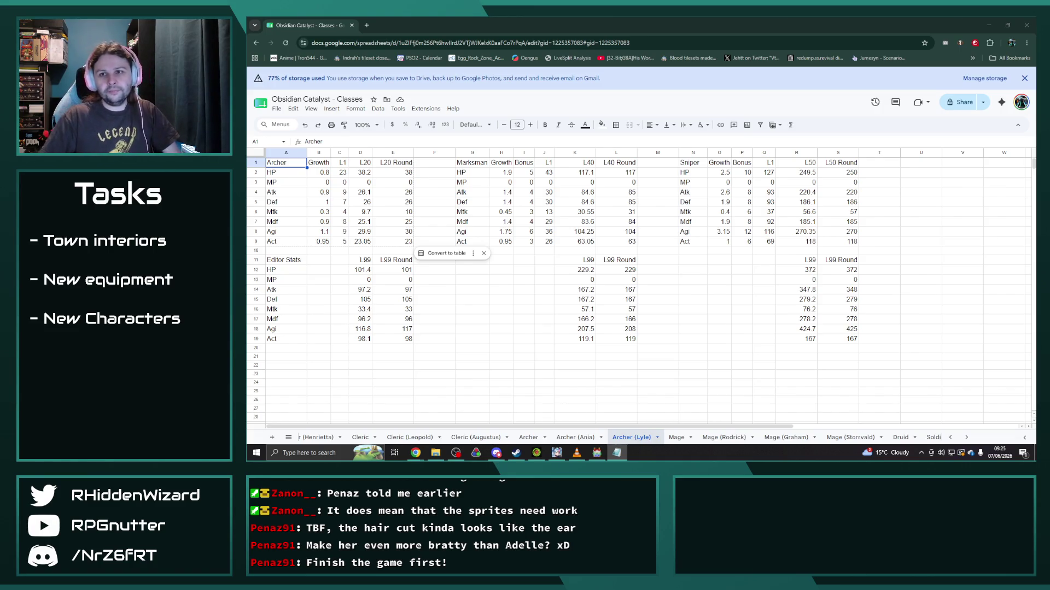
key("alt+Tab")
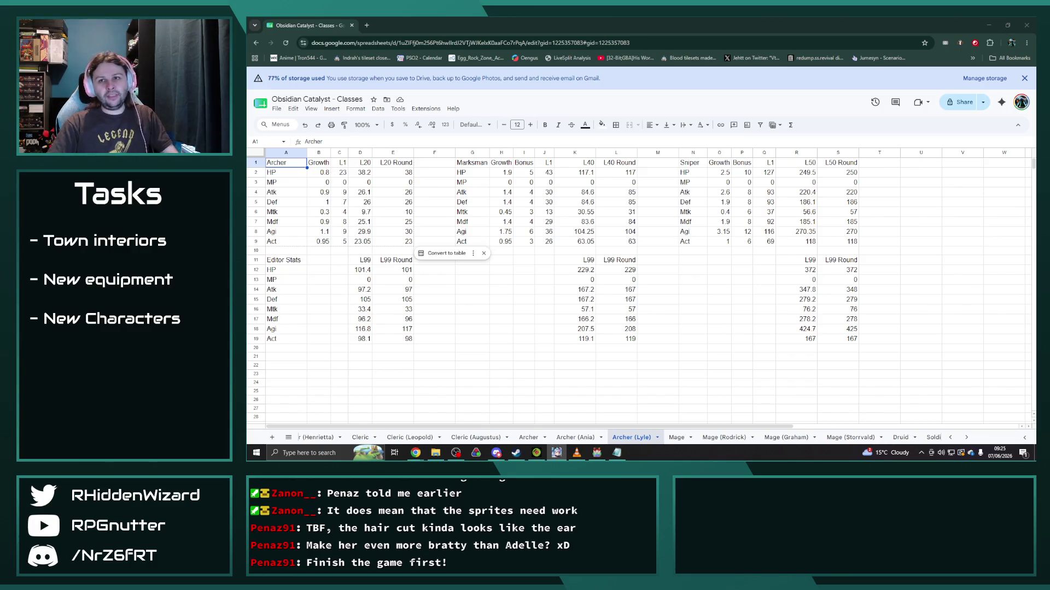
Step: Raise Archer Atk growth to 1.035 and level-1 Atk to 10.35, widening column C
left_click(318, 192)
type("=")
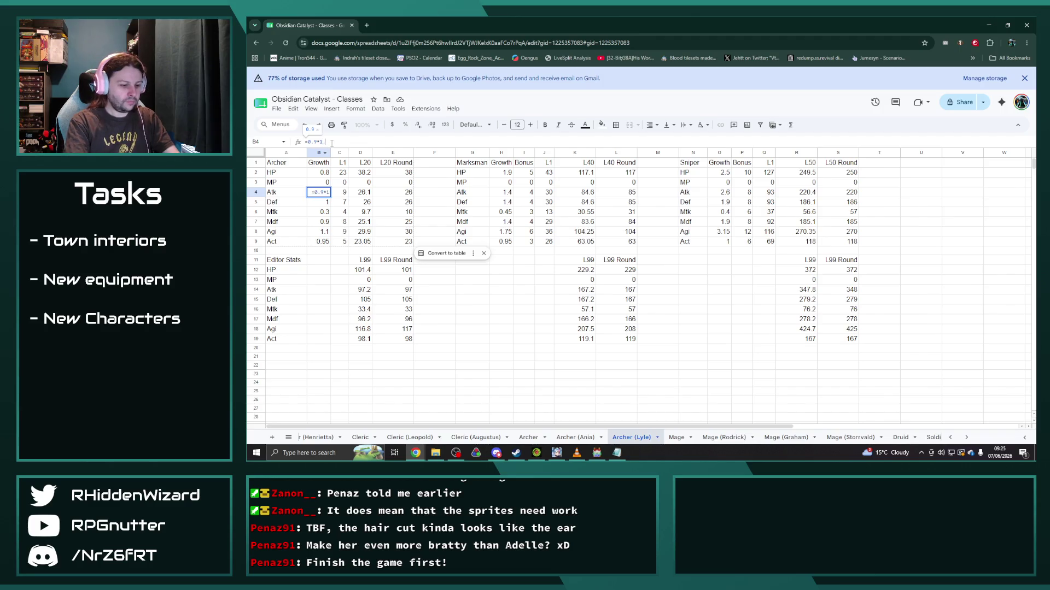
type("+1.15")
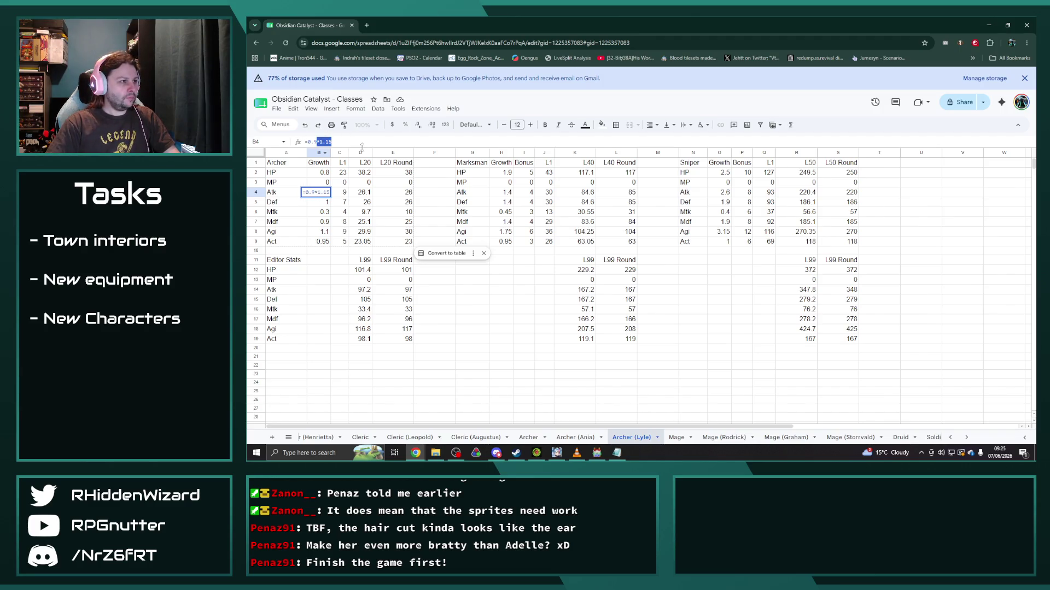
key("Tab")
type("=*1.15")
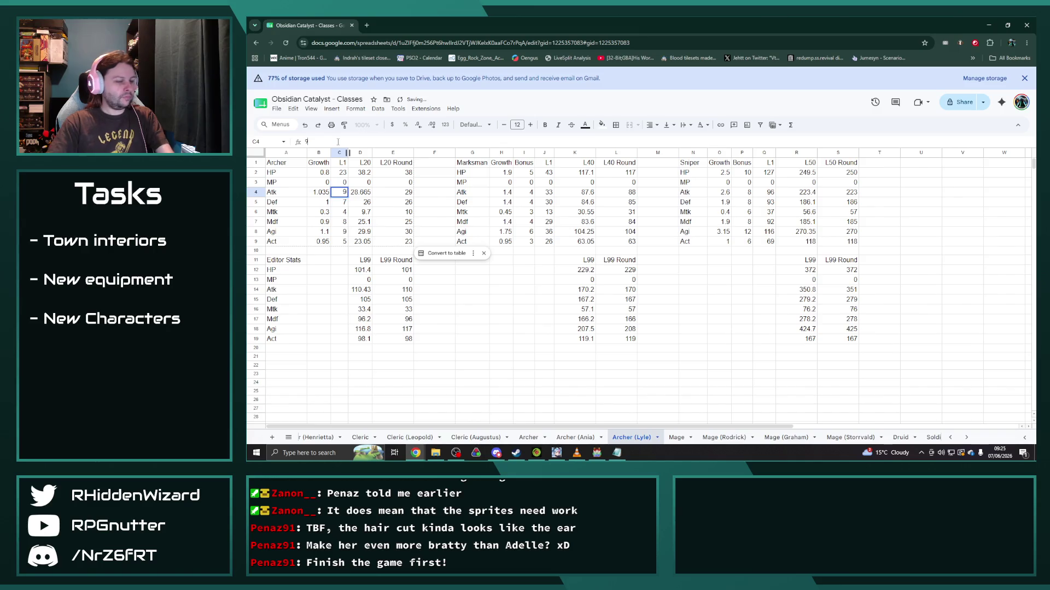
key("Return")
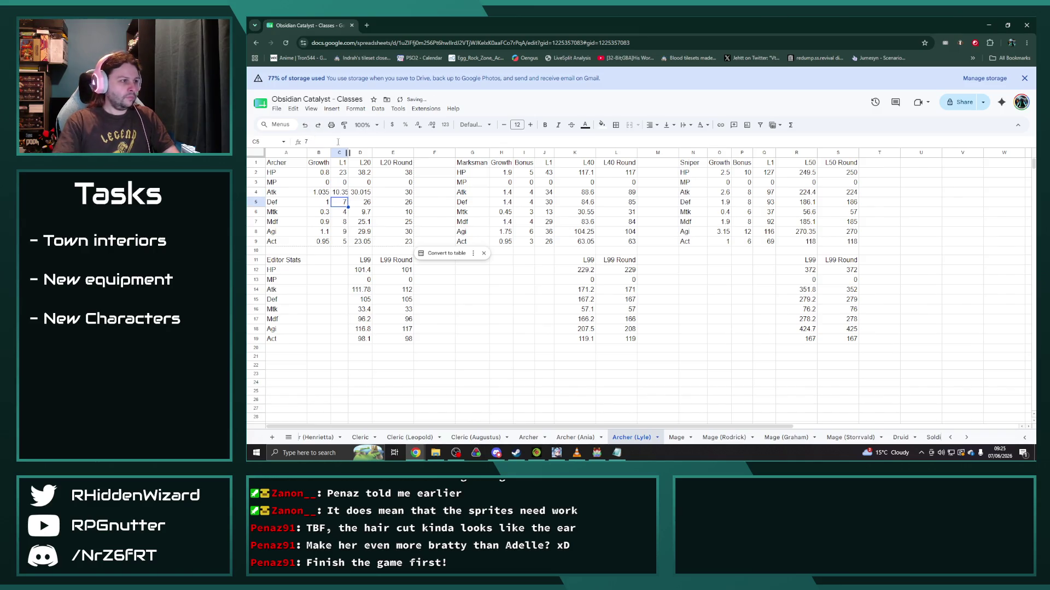
left_click_drag(346, 153, 350, 153)
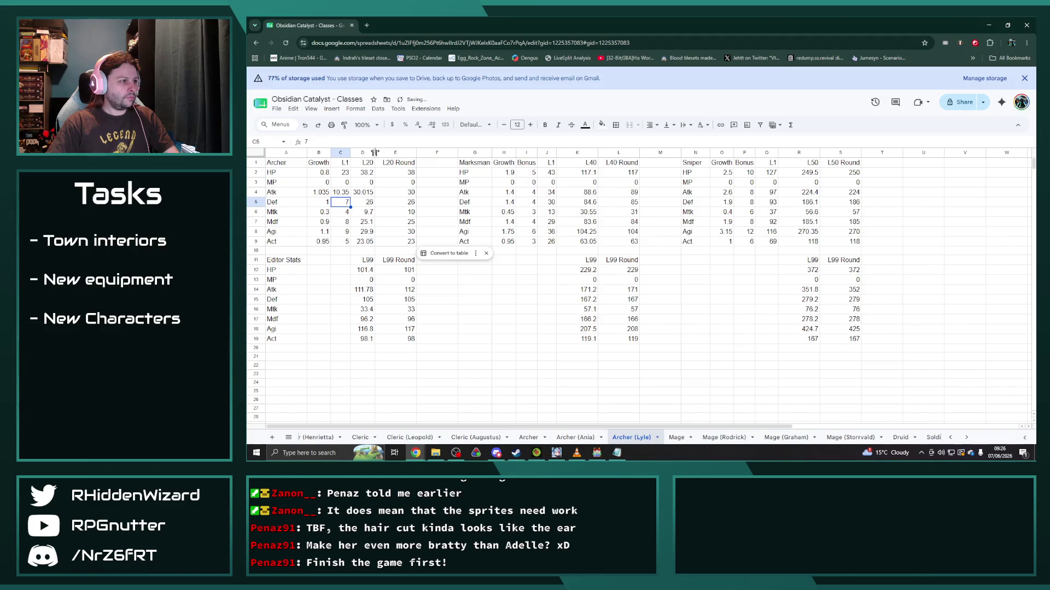
Step: Raise Marksman Atk growth to 1.61 and Sniper's to 2.99
left_click(507, 192)
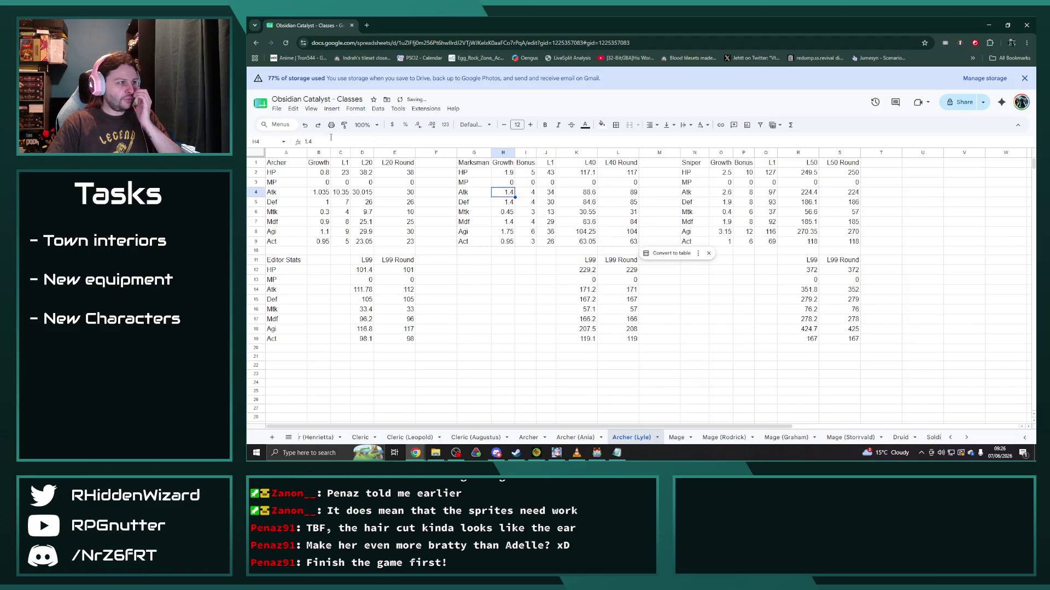
left_click(306, 142)
type("=")
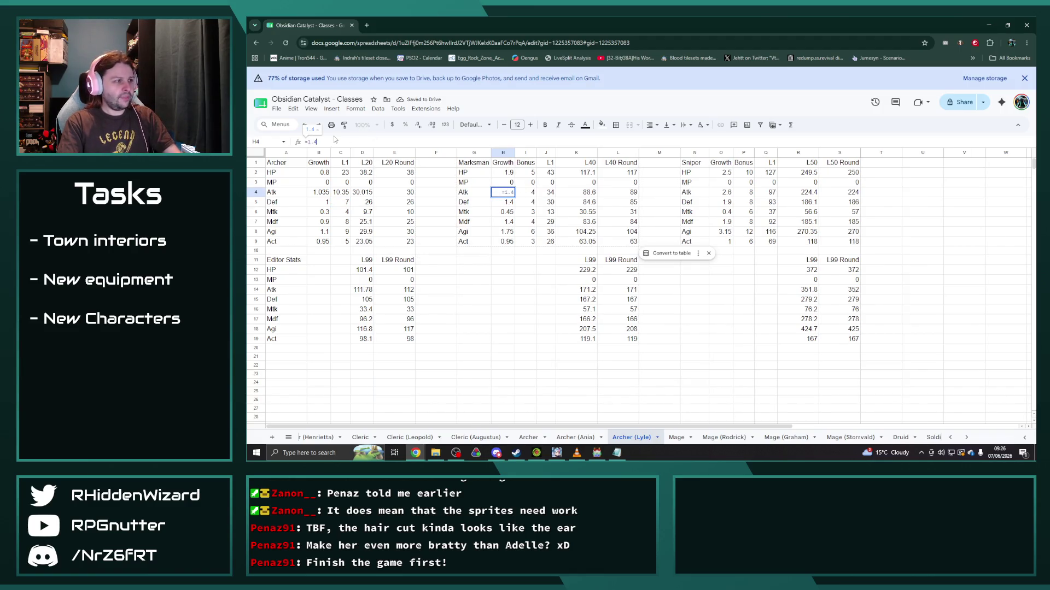
key("Return")
left_click(721, 192)
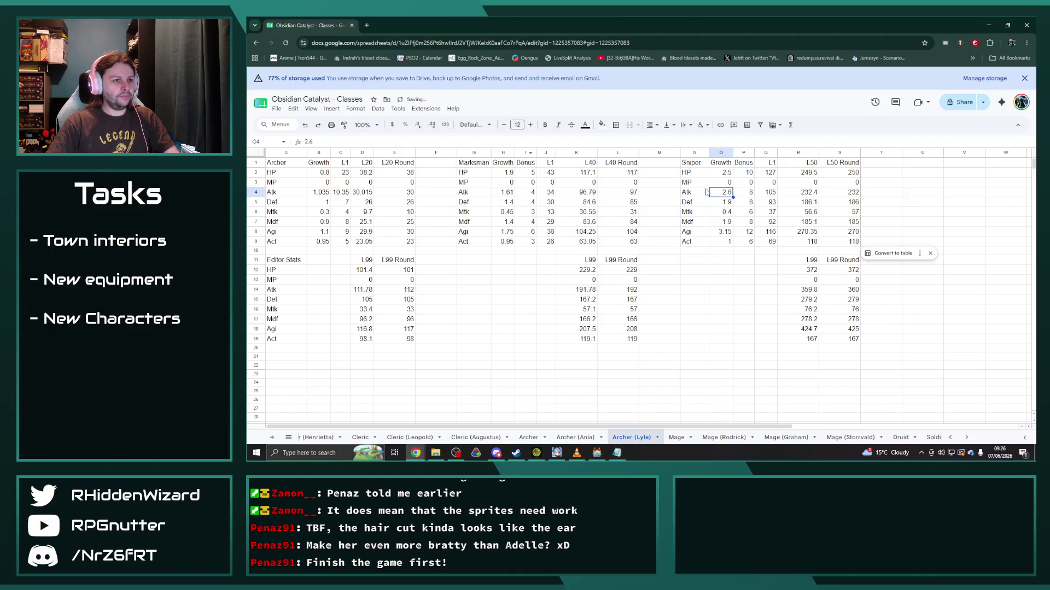
left_click(306, 141)
type("=")
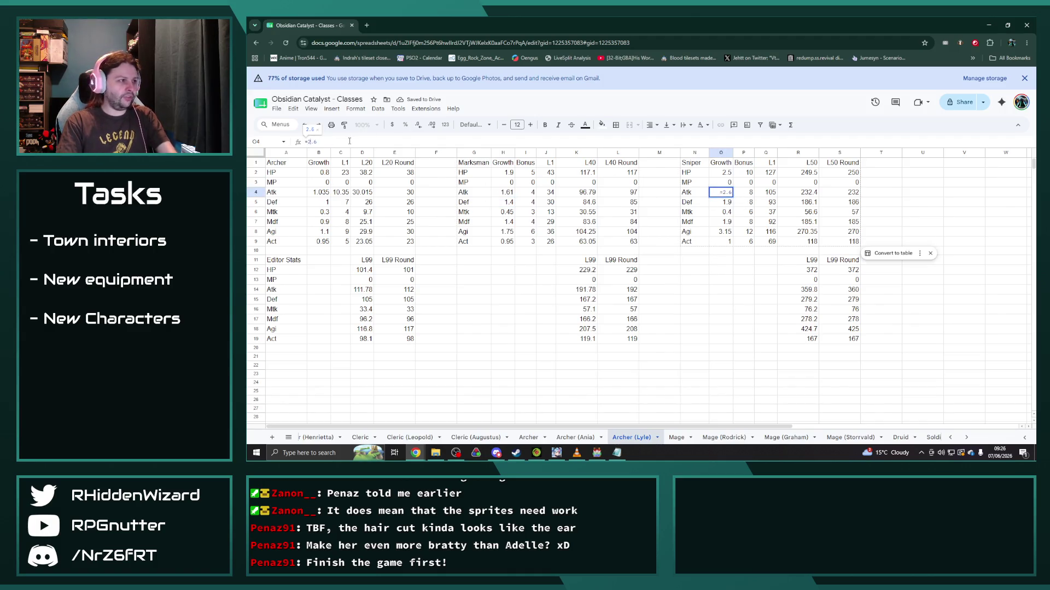
key("Return")
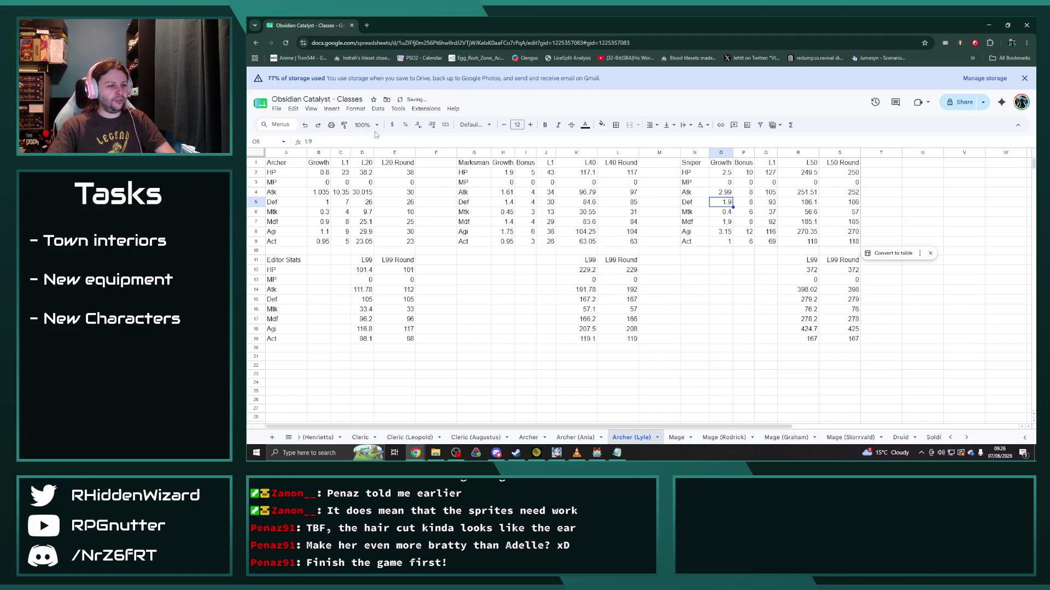
left_click(316, 437)
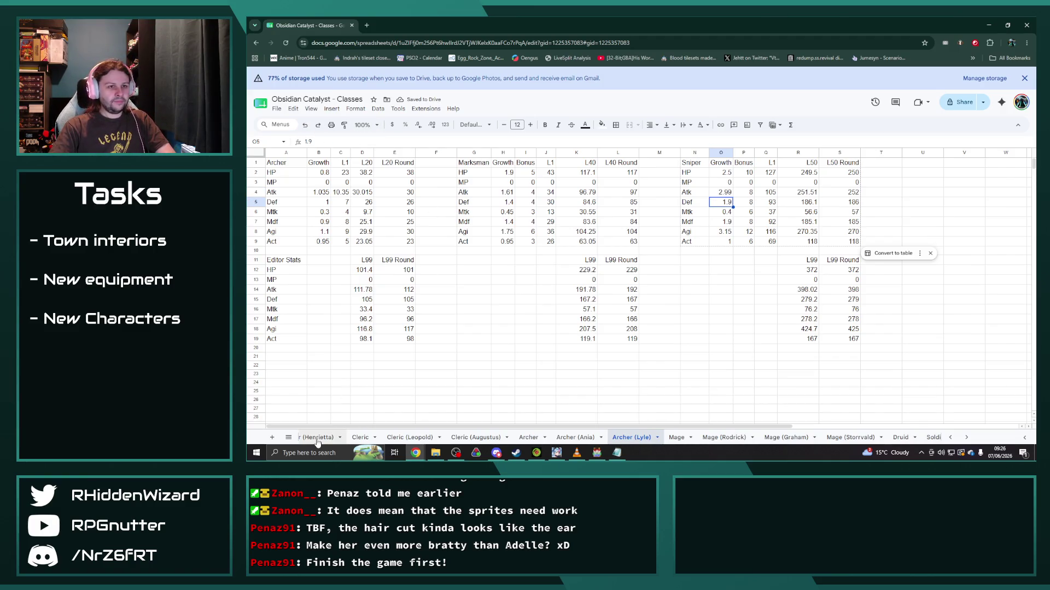
scroll(316, 436, "up", 2)
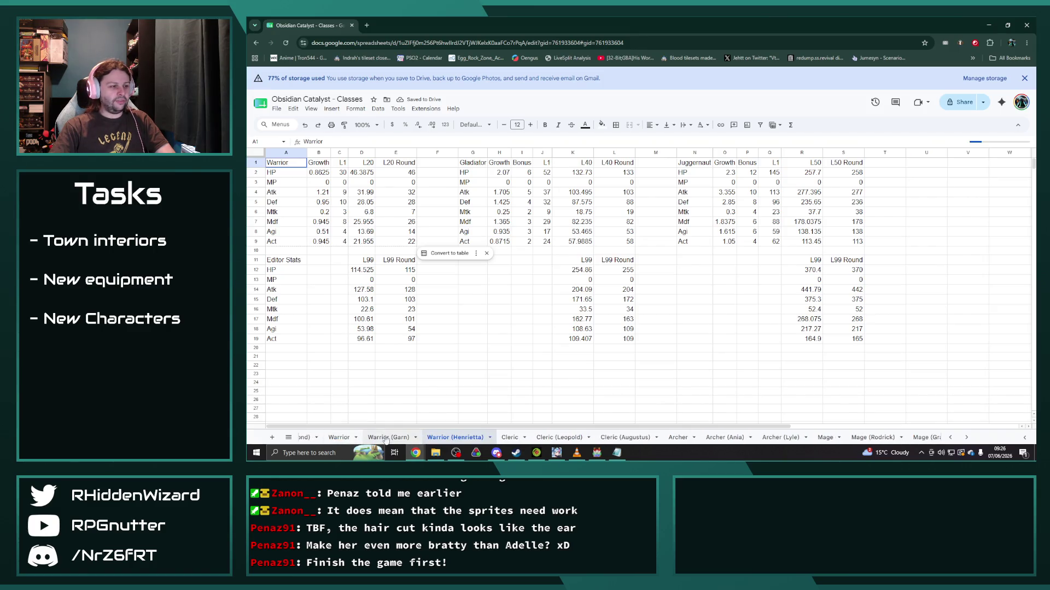
left_click(388, 437)
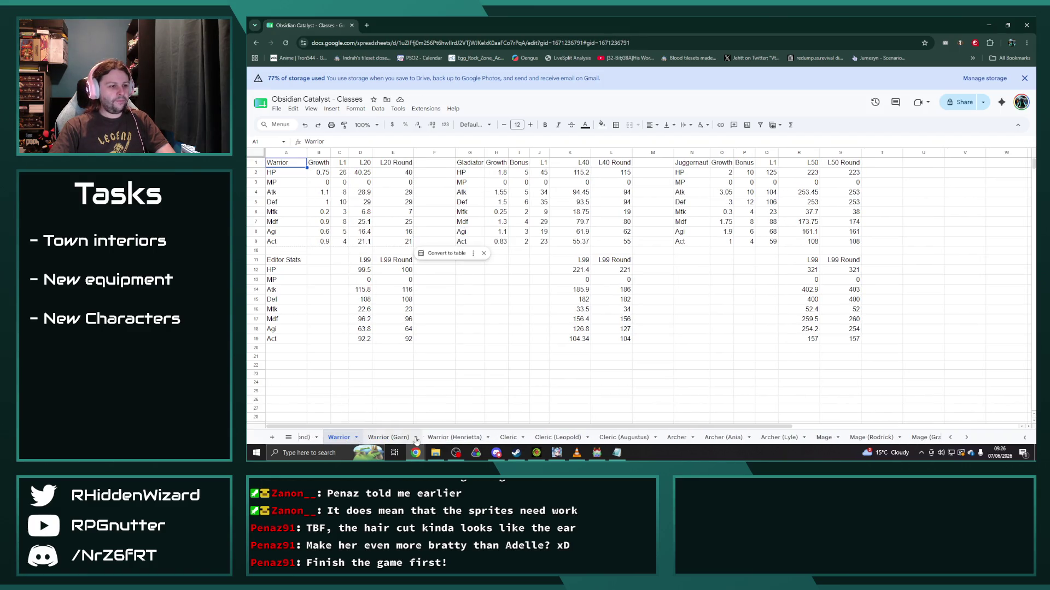
left_click(406, 438)
scroll(443, 438, "up", 2)
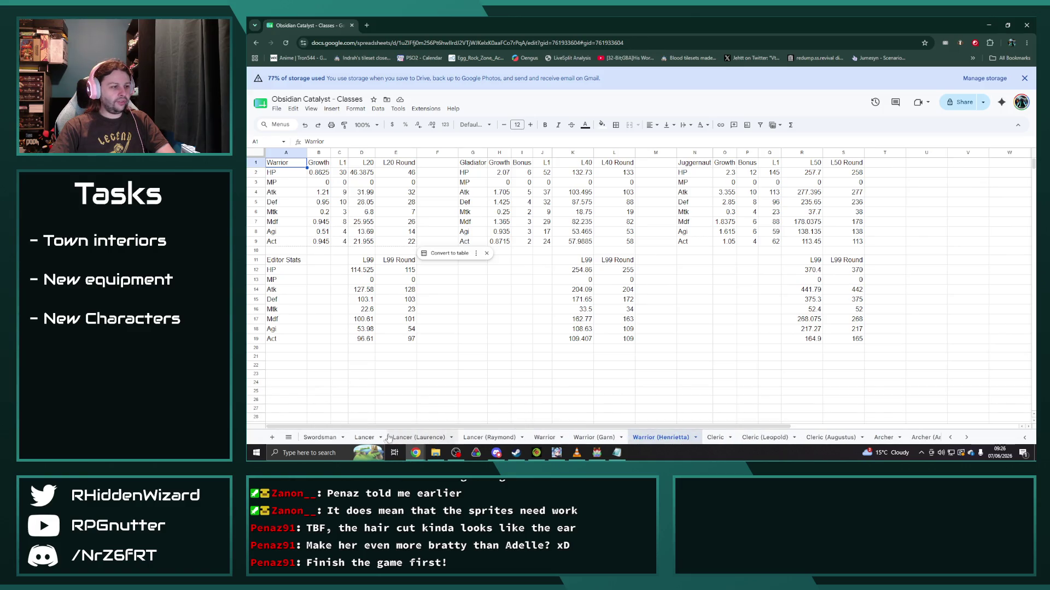
left_click(364, 438)
left_click(418, 436)
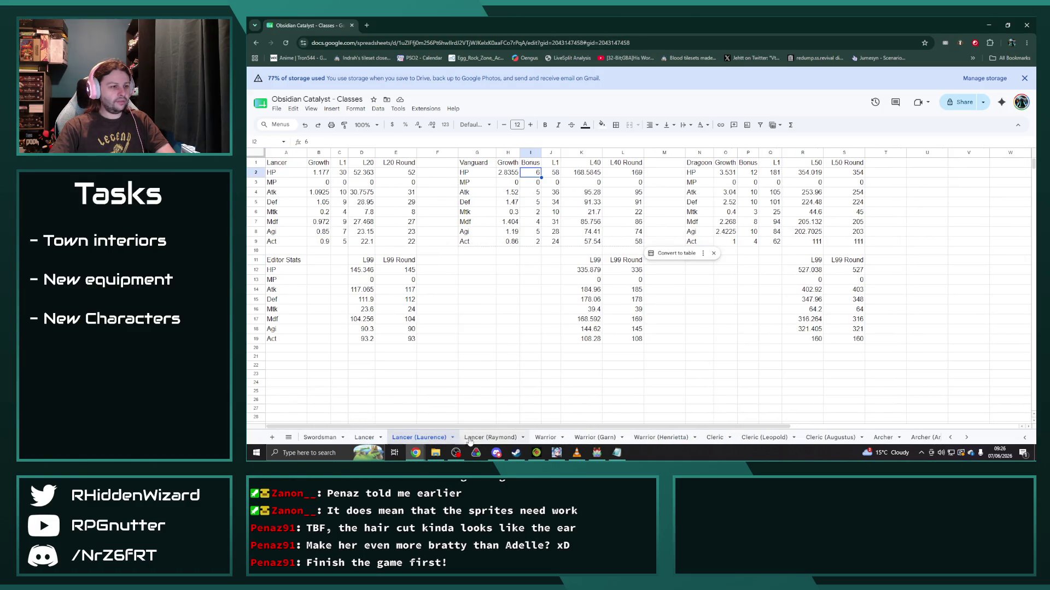
left_click(488, 438)
scroll(487, 438, "up", 2)
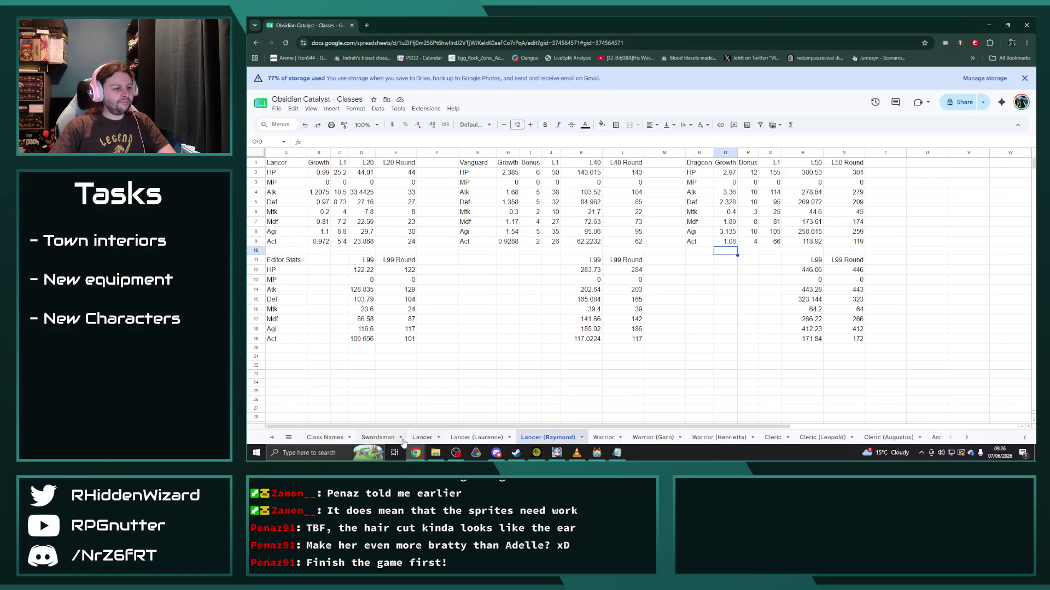
left_click(377, 437)
scroll(487, 437, "down", 2)
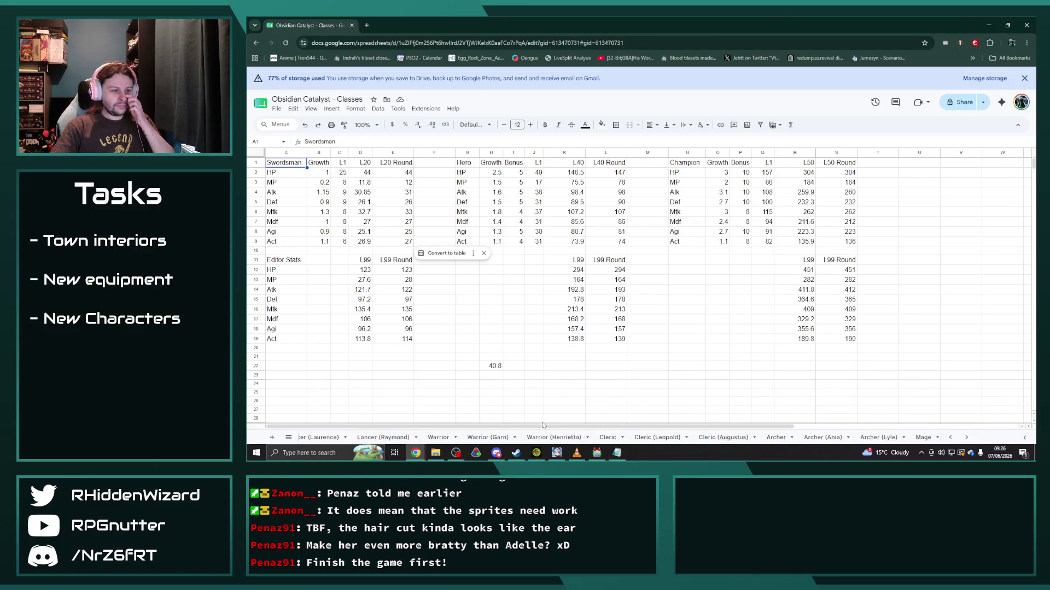
left_click(553, 436)
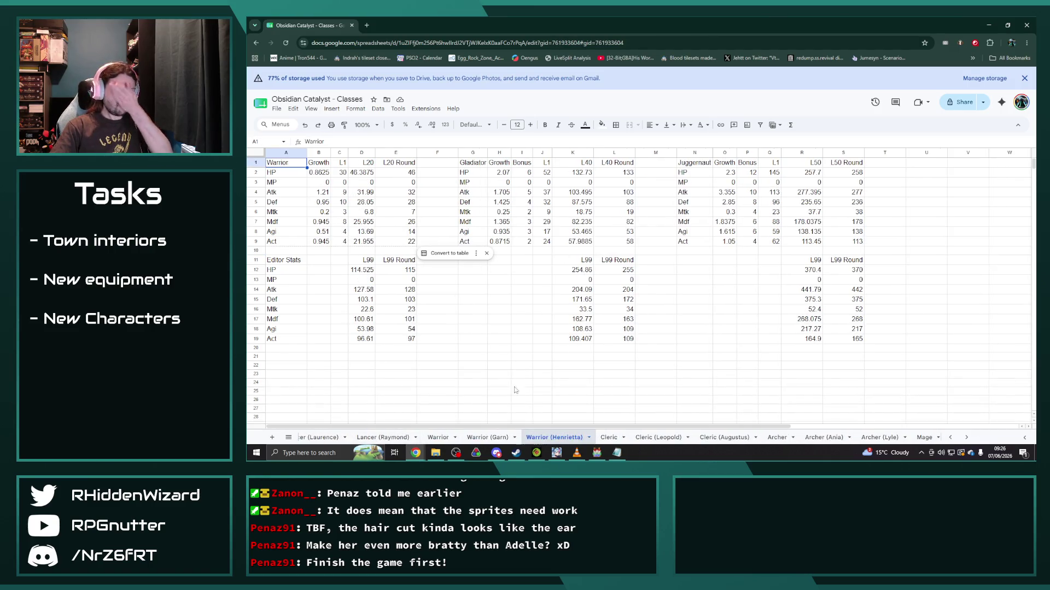
left_click(324, 192)
left_click(342, 192)
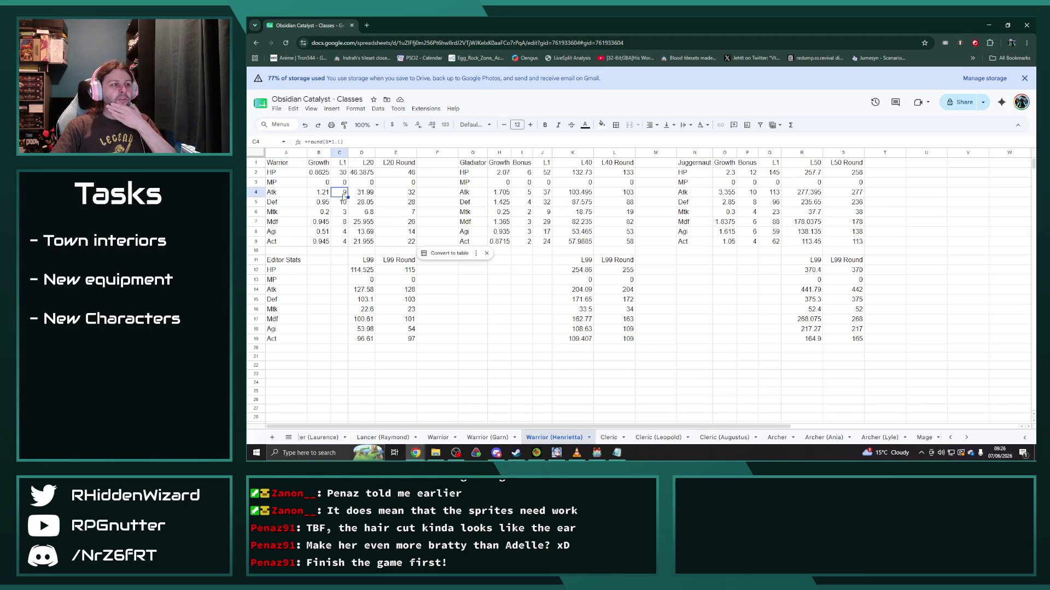
left_click(499, 193)
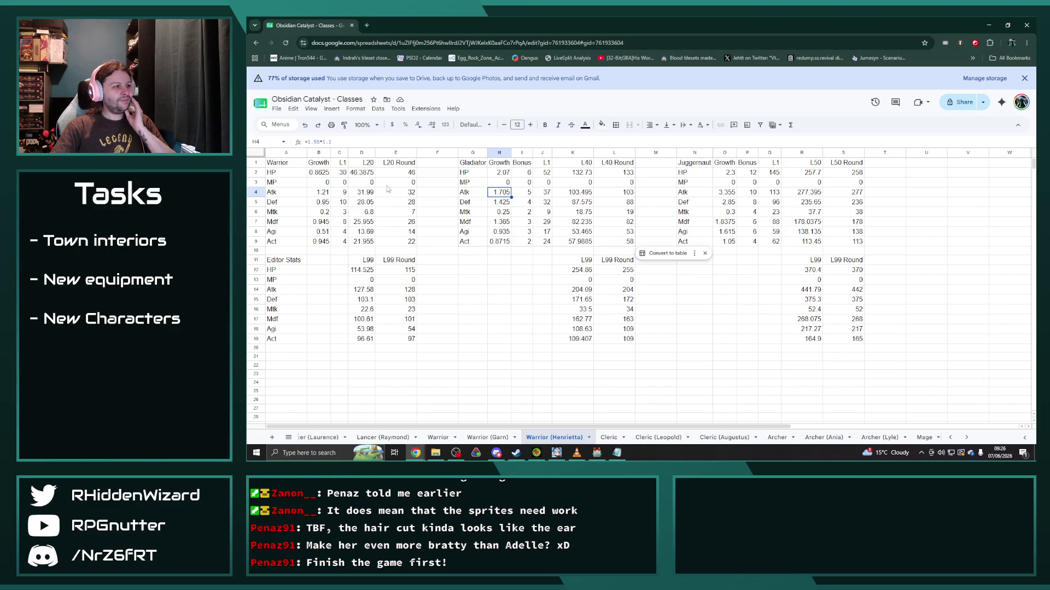
left_click(353, 195)
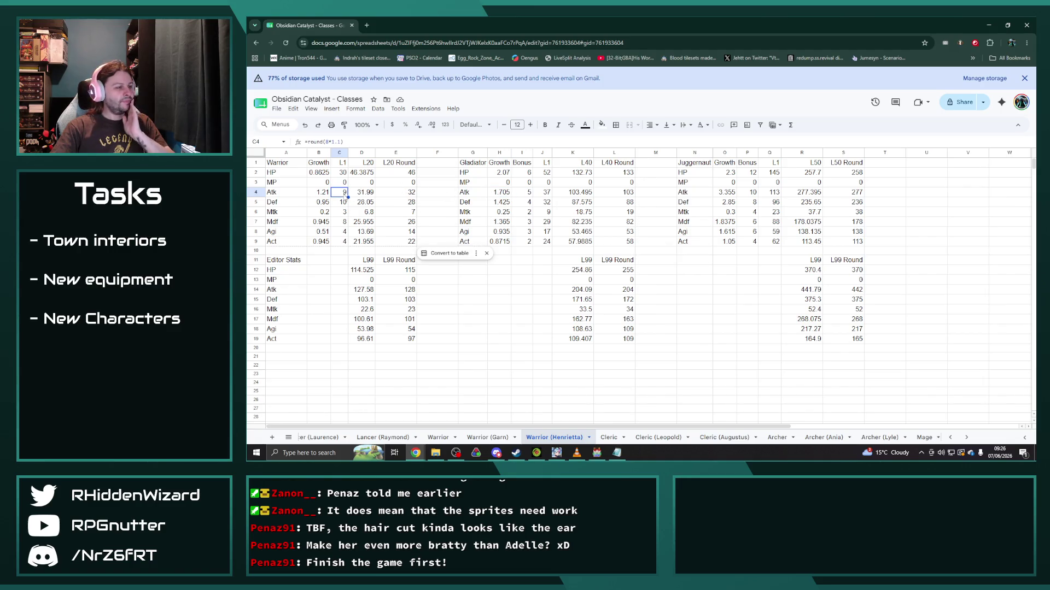
left_click(723, 194)
left_click(747, 193)
left_click(800, 194)
left_click(846, 196)
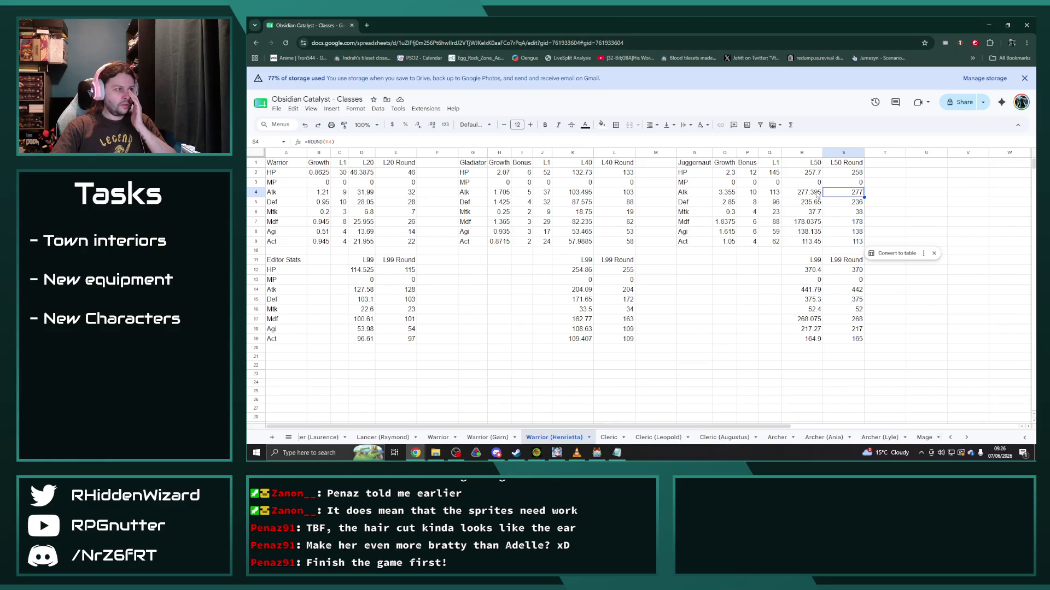
left_click(321, 192)
left_click(342, 182)
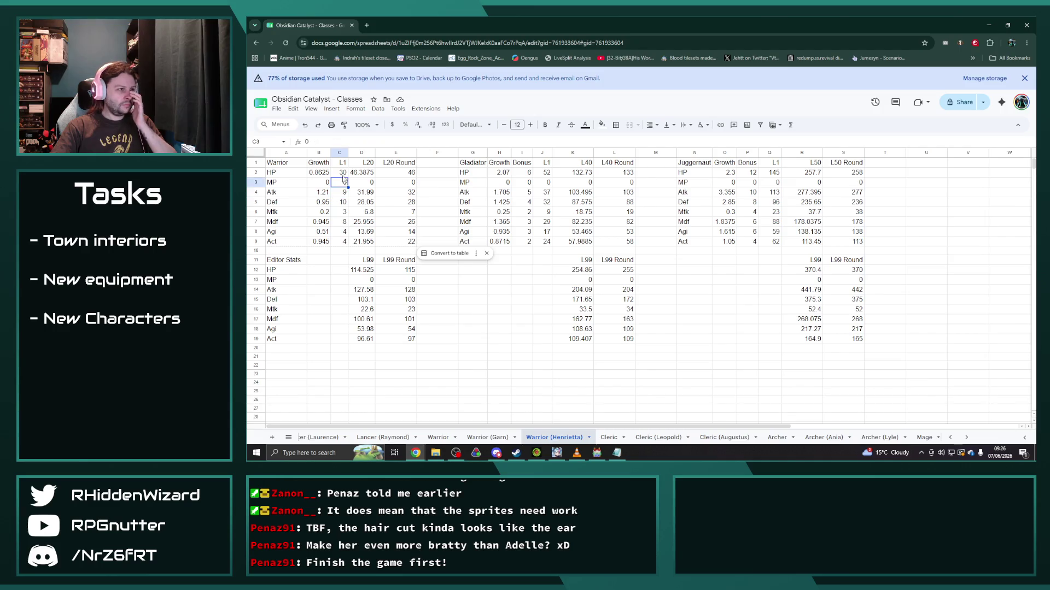
left_click(343, 192)
left_click(343, 211)
left_click(343, 231)
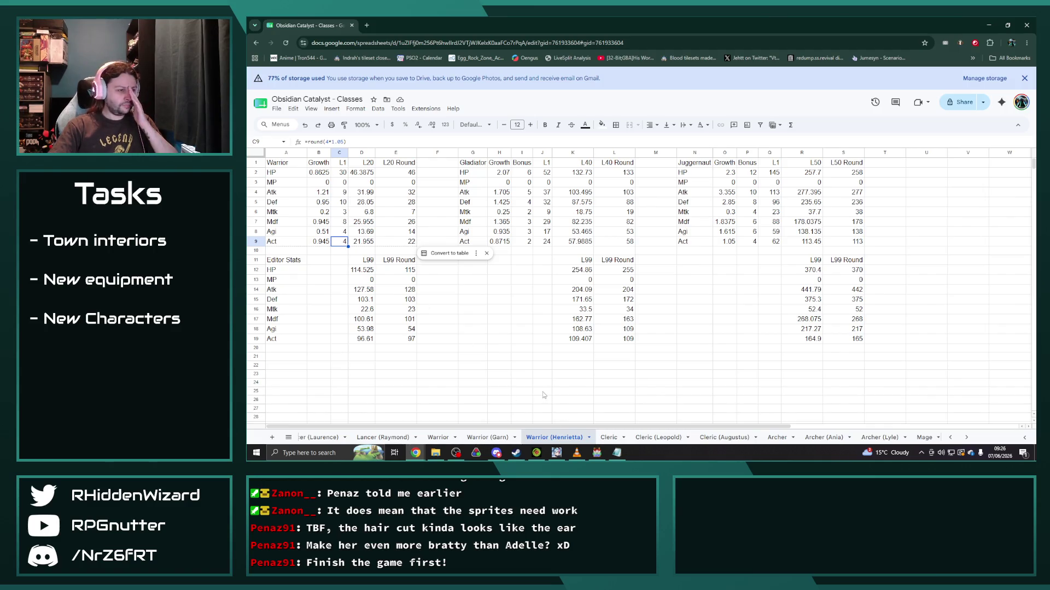
scroll(683, 442, "down", 3)
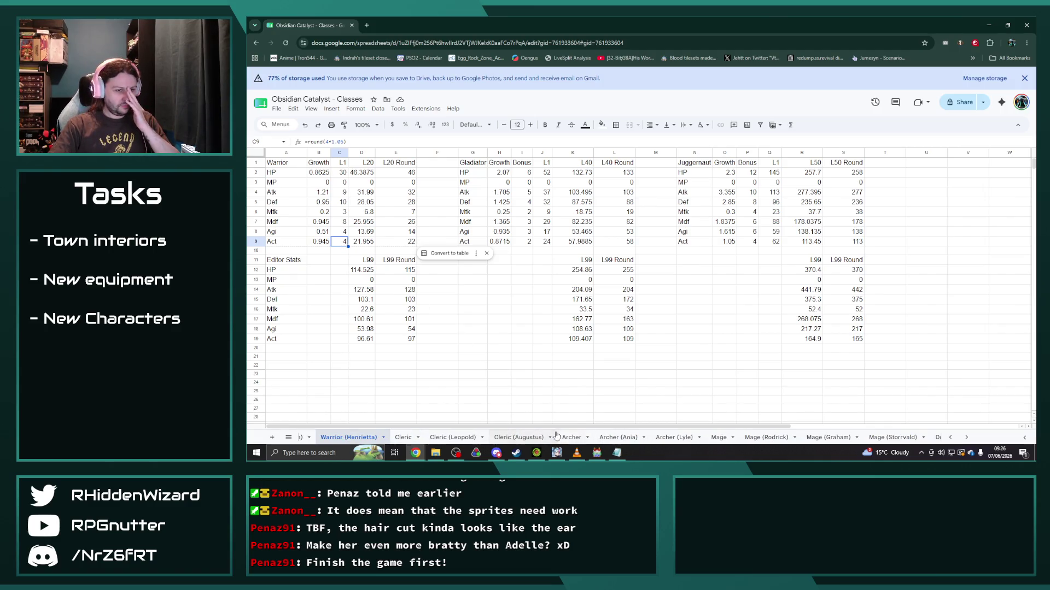
left_click(673, 437)
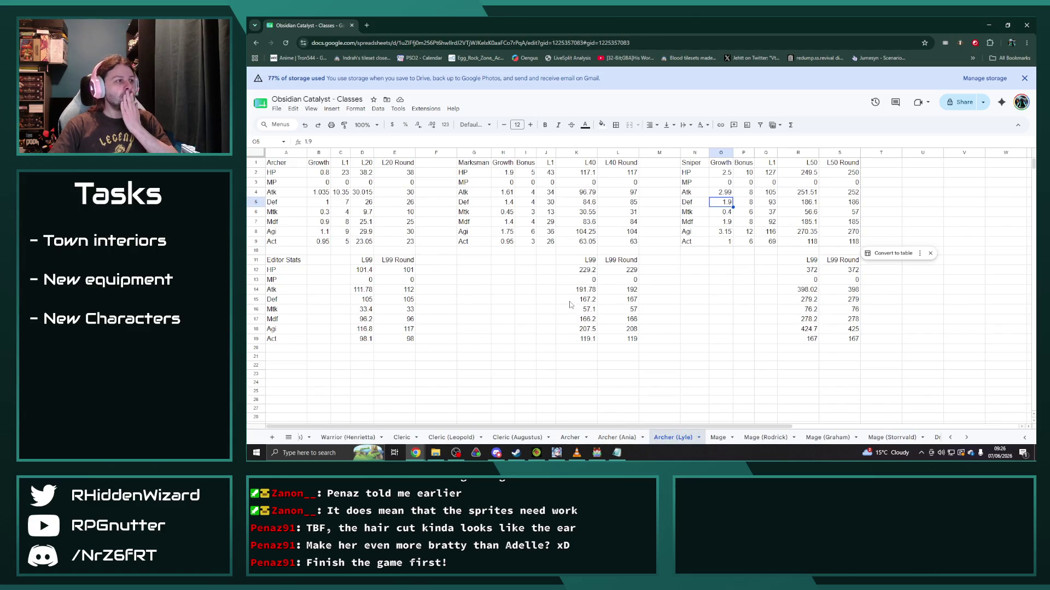
Step: Inspect Sniper HP and Atk growths, then raise Archer Def growth to 1.1
left_click(724, 173)
left_click(728, 192)
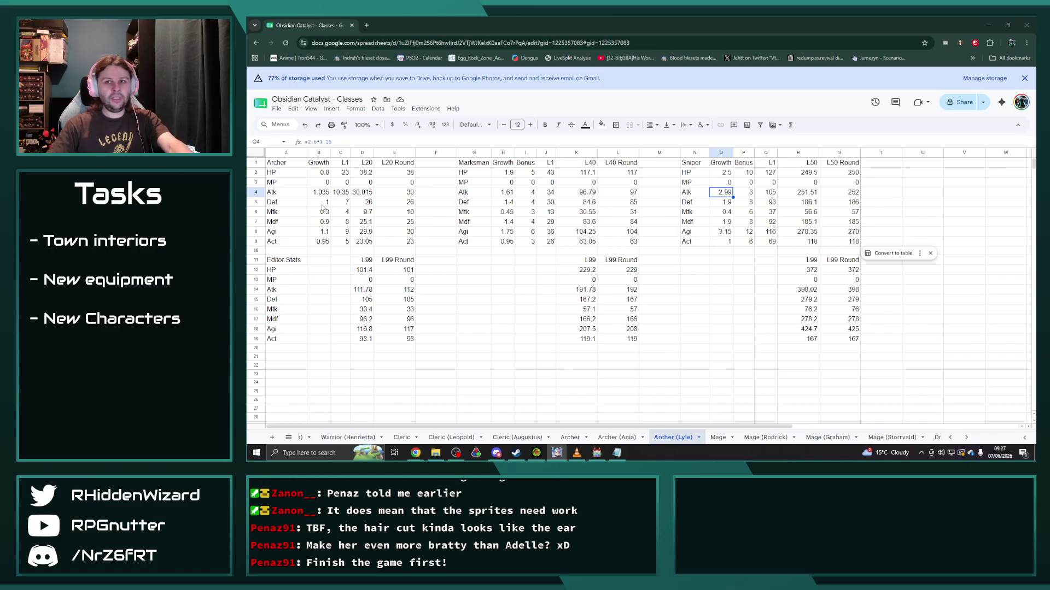
left_click(322, 203)
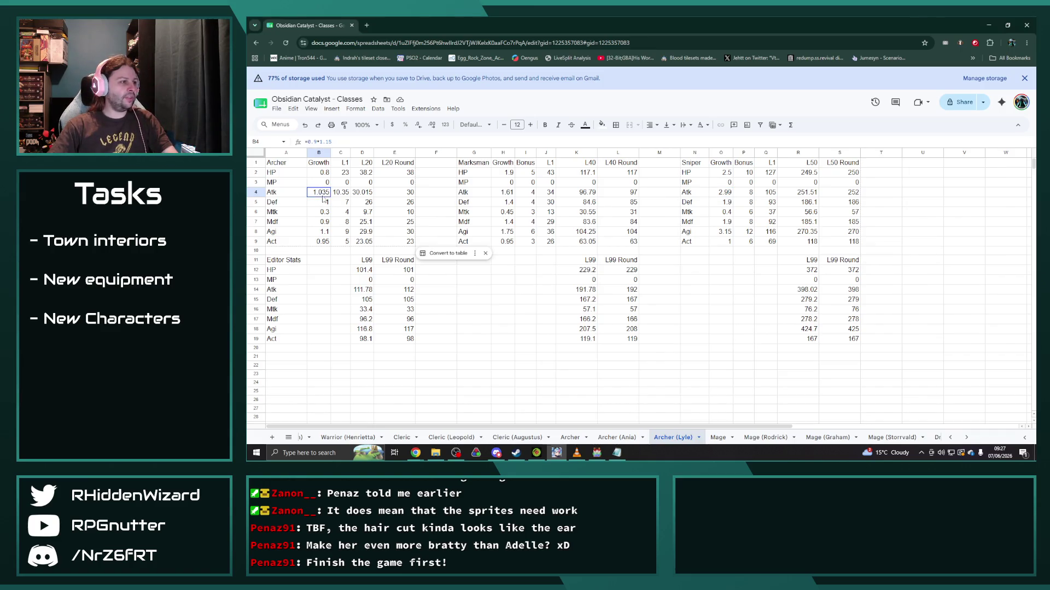
double_click(321, 201)
type("=1+")
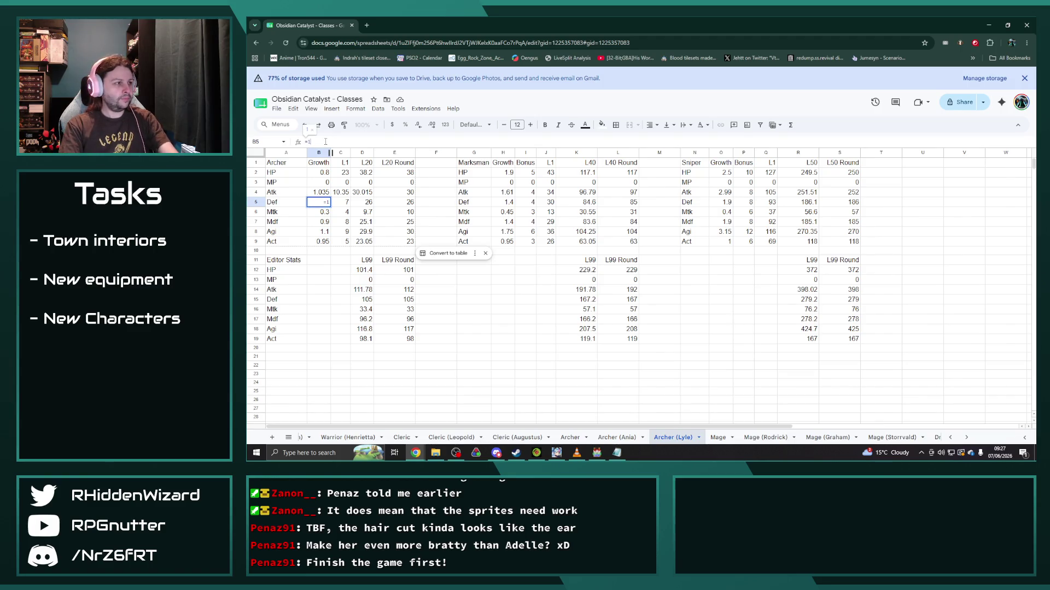
type("1.1")
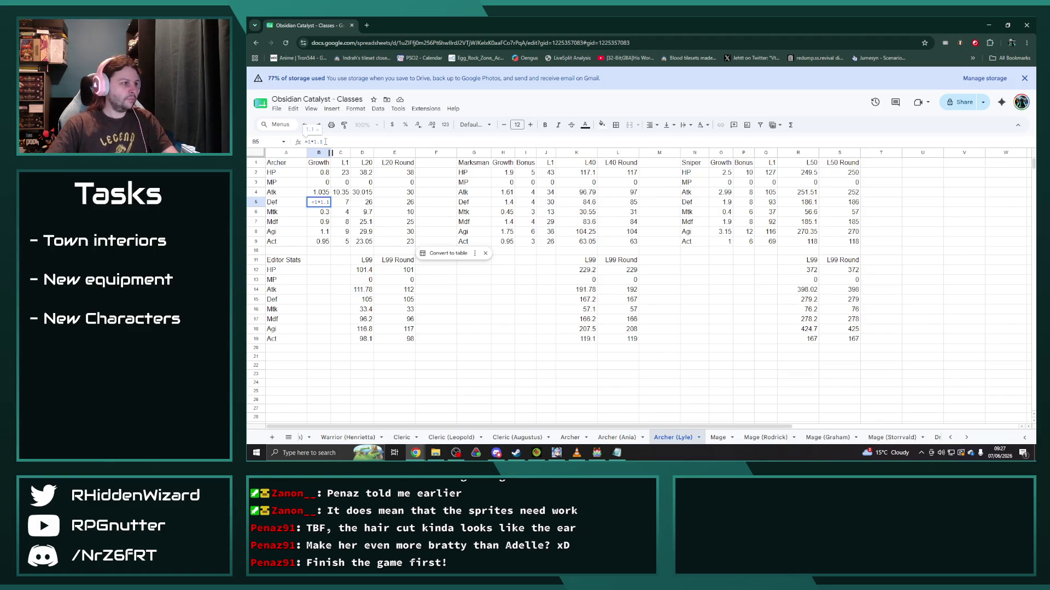
left_click_drag(322, 141, 313, 141)
key("Return")
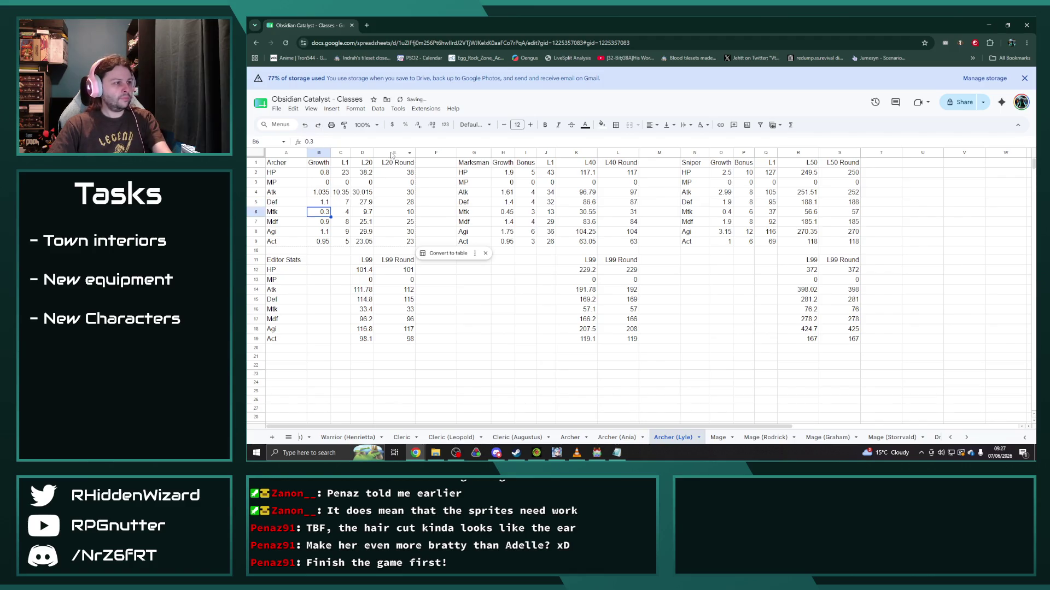
Step: Raise Marksman Def growth to 1.54 and Sniper's to 2.09
left_click(502, 202)
left_click(322, 143)
type("=1.4*1.1")
key("Return")
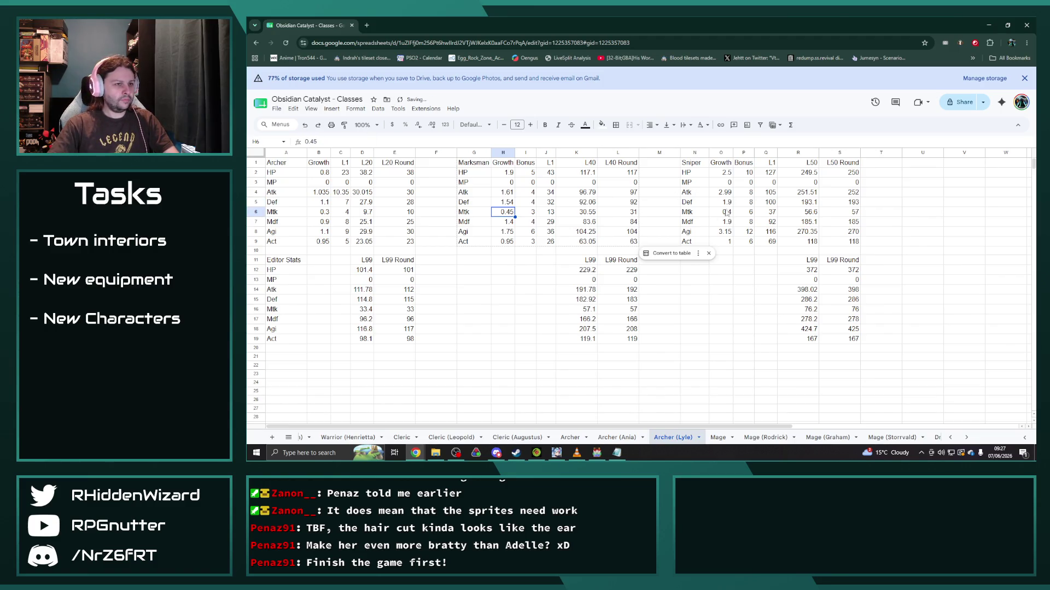
left_click(723, 201)
type("=1.9*1.1")
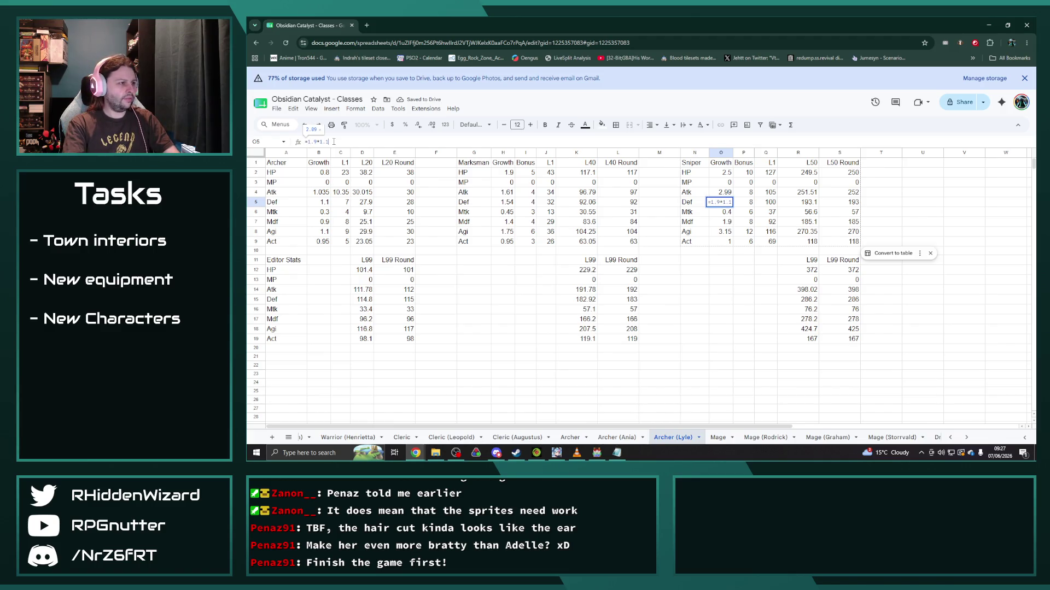
key("Return")
Step: Raise the Archer level-1 Def bonus by 10% to 7.7
left_click(339, 202)
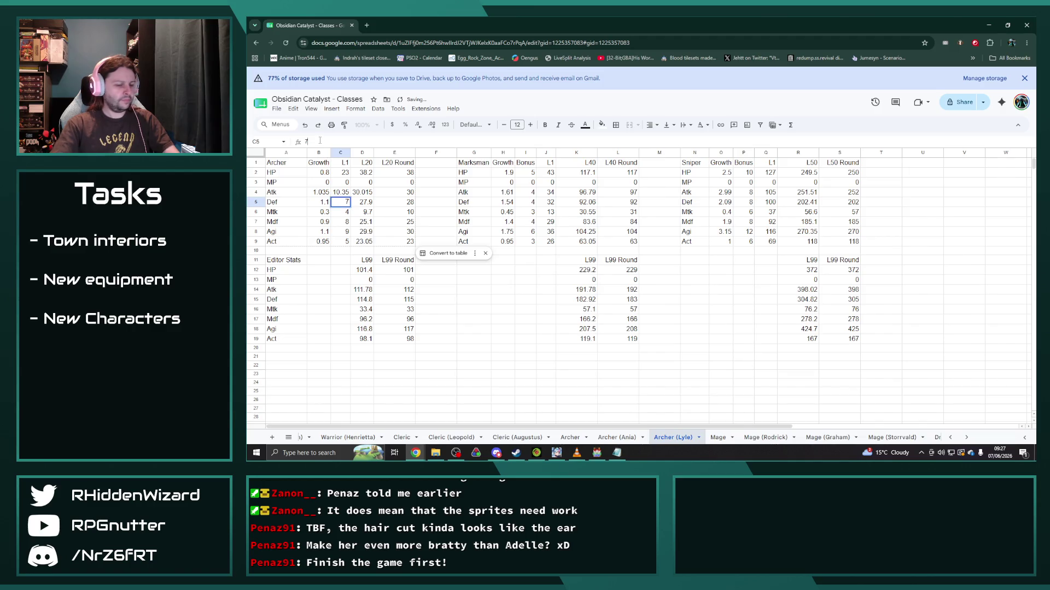
left_click(319, 141)
type("*1.1")
key("Return")
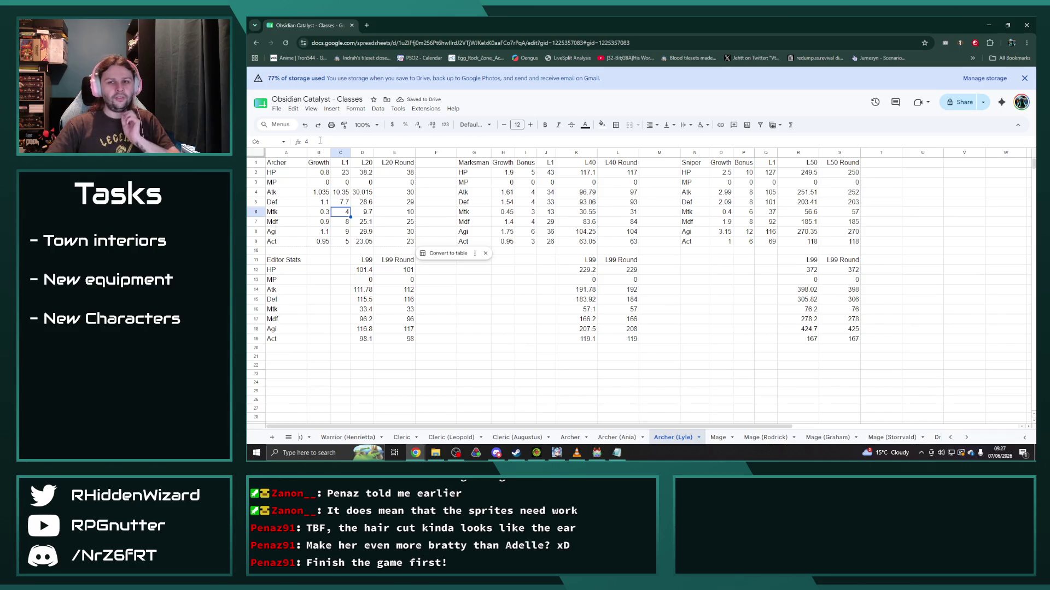
left_click(321, 223)
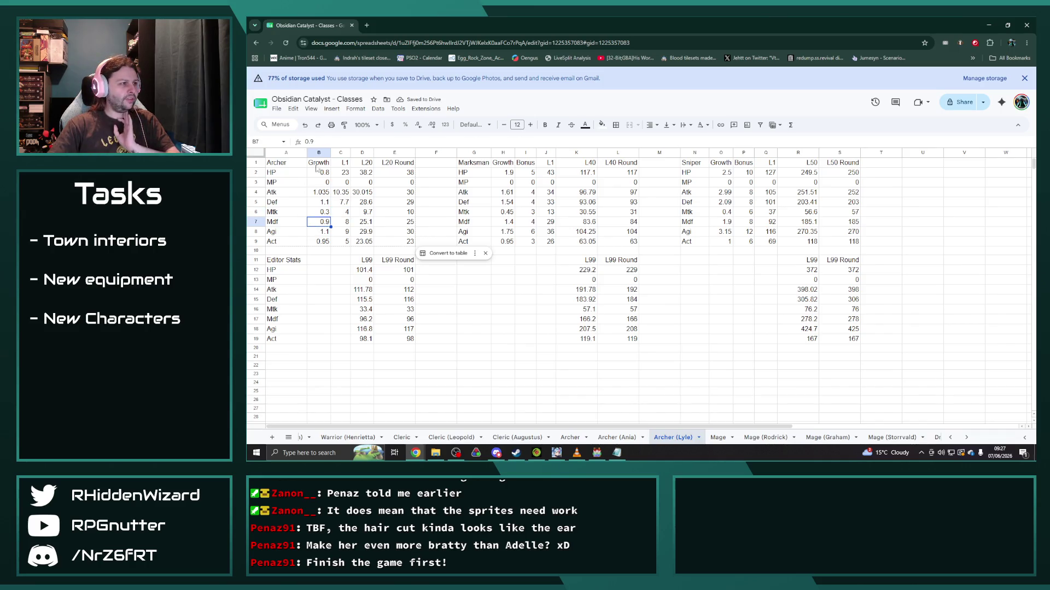
Step: Lower the Archer Mdf growth by 5% to 0.855 and set its Mdf bonus to 7.6
left_click(328, 141)
type("=")
type("+0.")
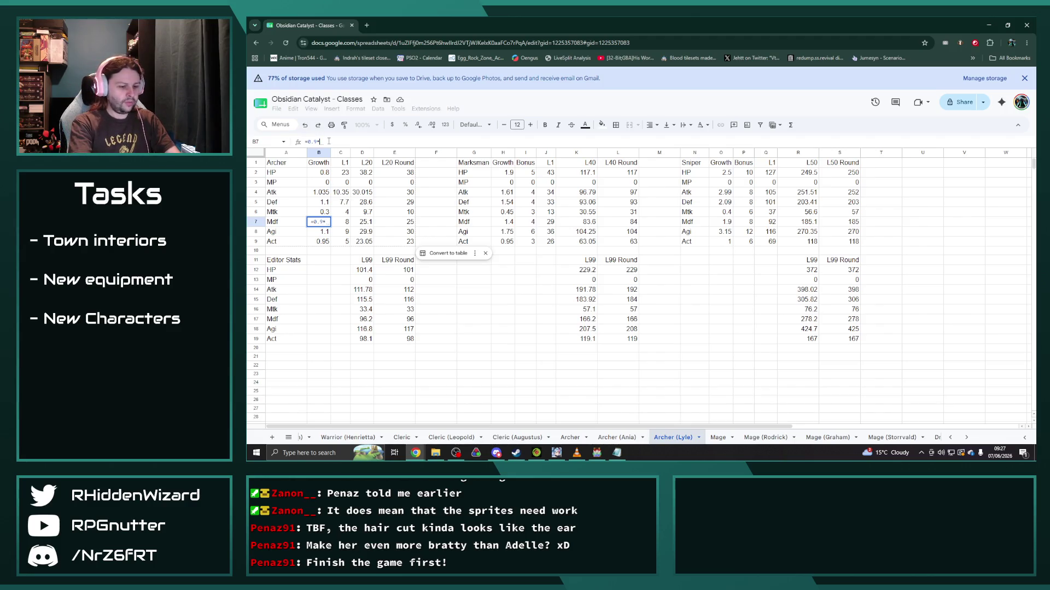
type("05")
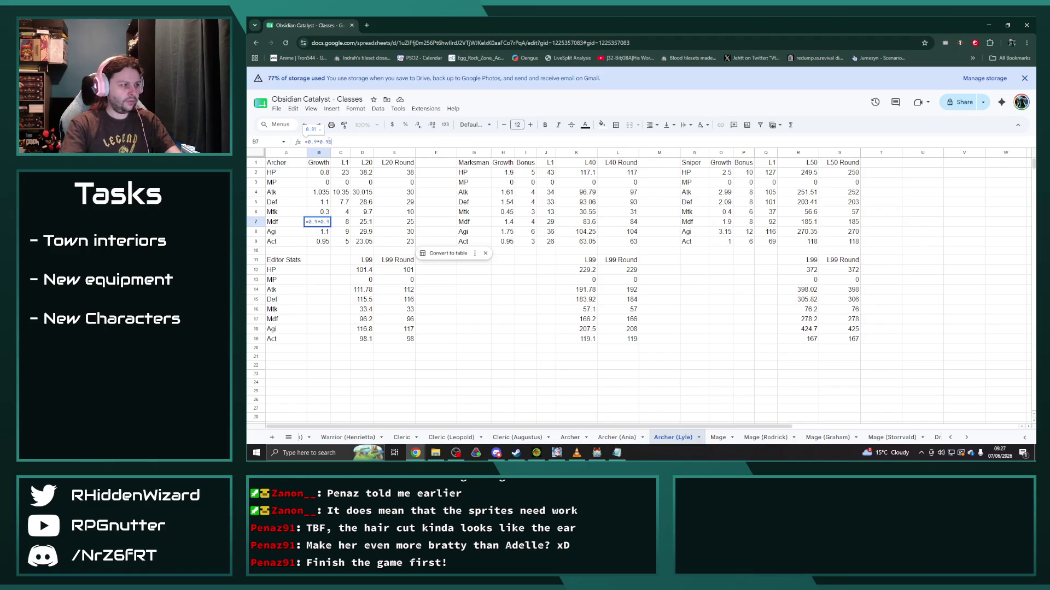
key("Tab")
left_click(324, 142)
key("BackSpace")
type("7.6")
key("Return")
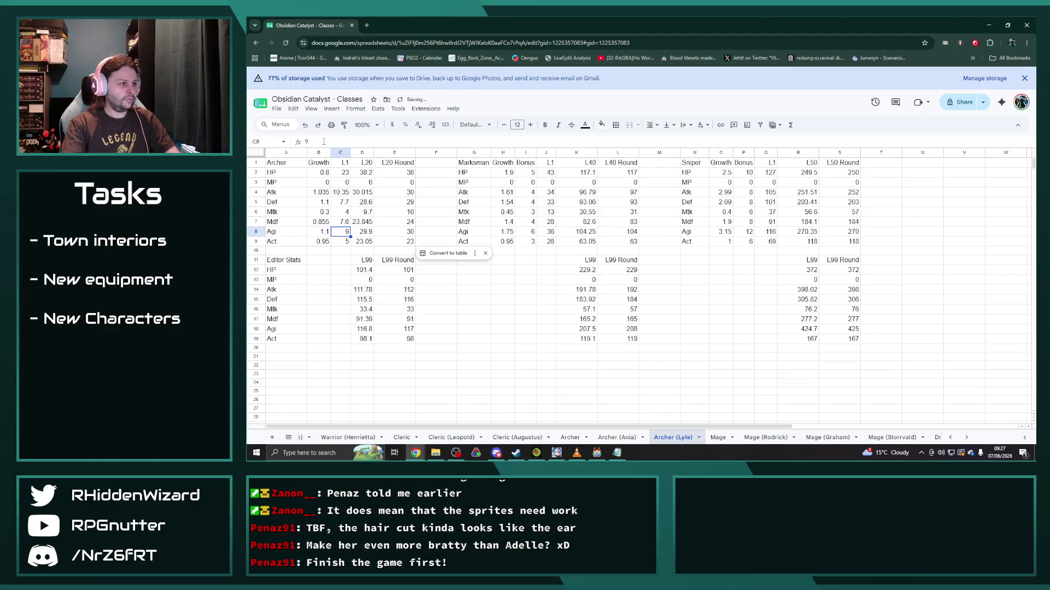
Step: Lower the Marksman and Sniper Mdf growths by 5% to 1.33 and 1.805
left_click(508, 221)
left_click(329, 142)
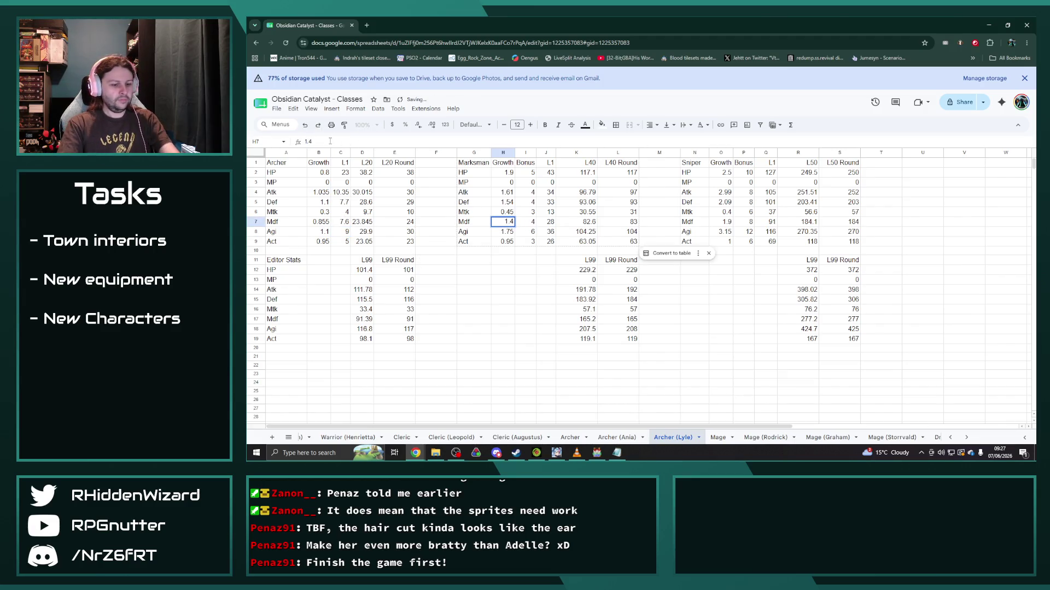
key("BackSpace")
type("33")
key("Return")
left_click(729, 223)
left_click(339, 141)
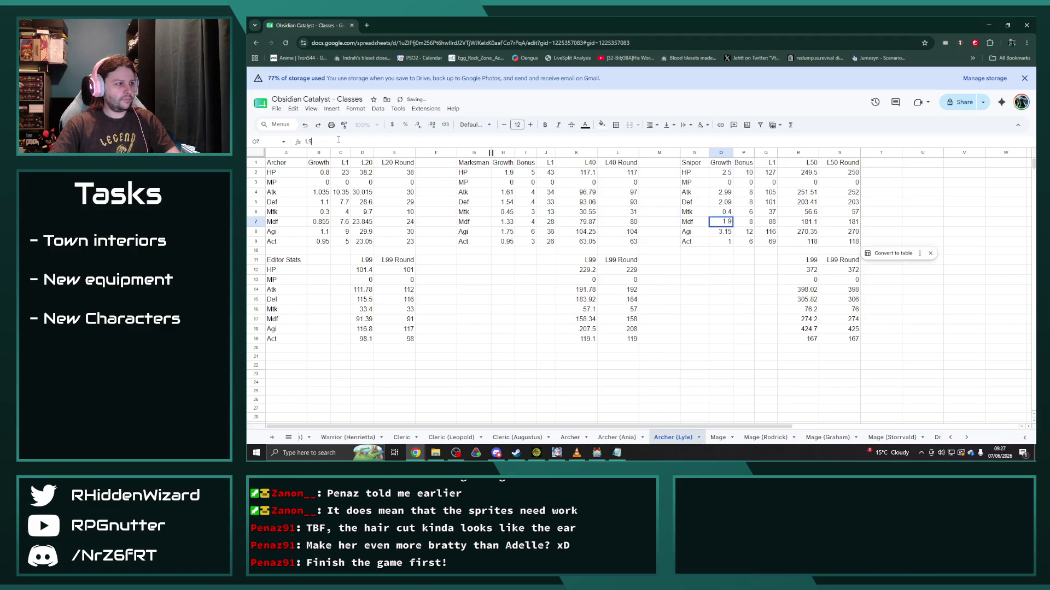
type("=")
type("805")
key("Return")
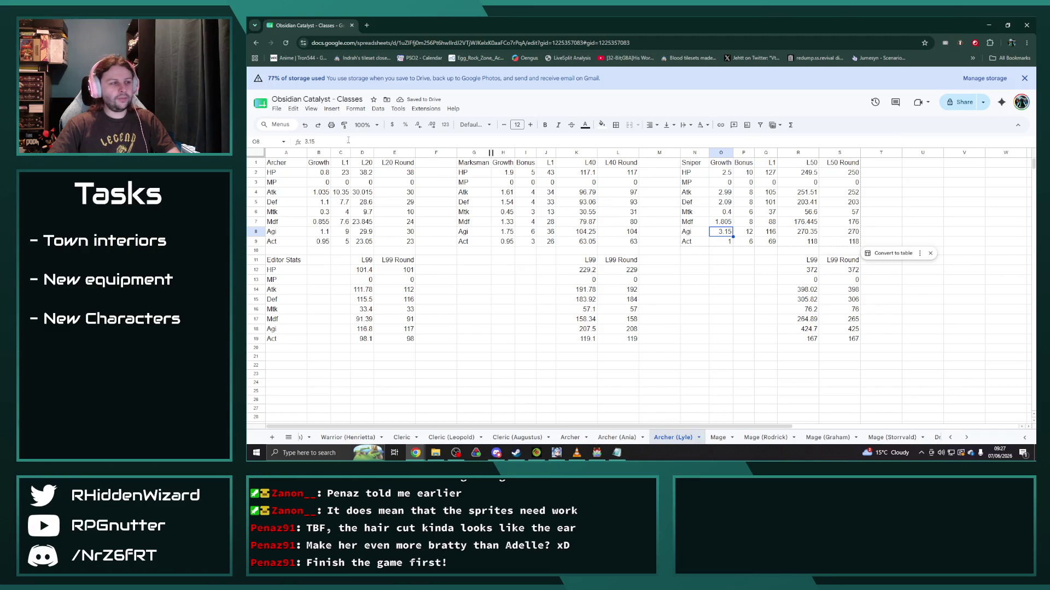
left_click(318, 232)
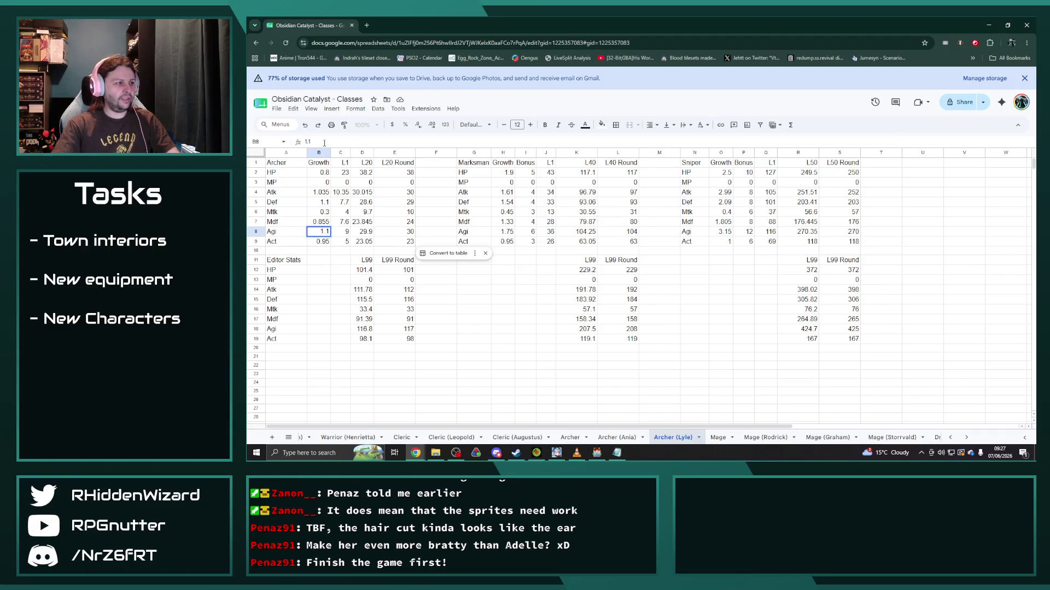
type("=1.1")
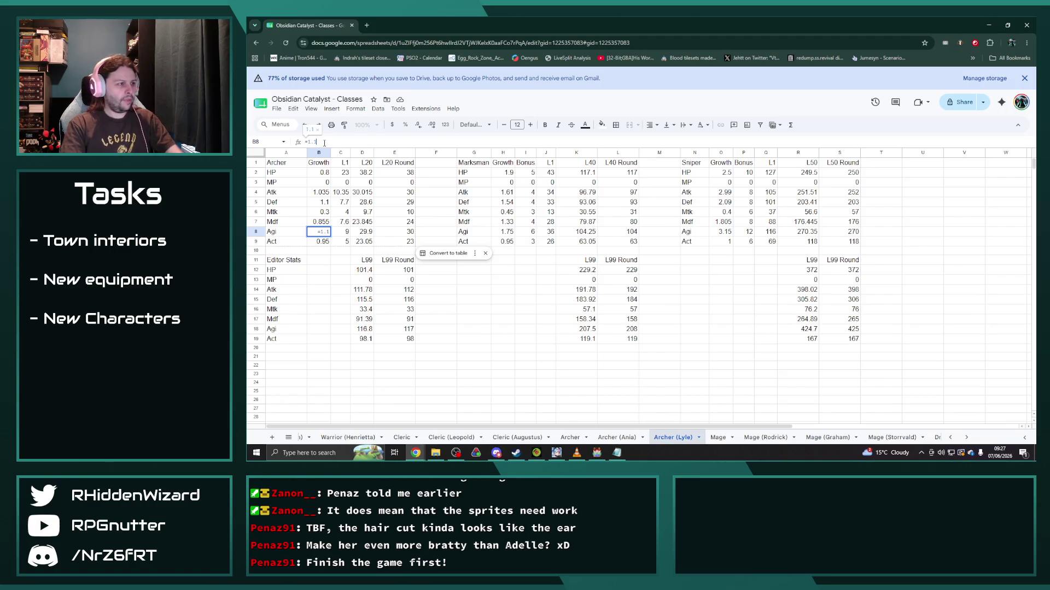
type("*1.88")
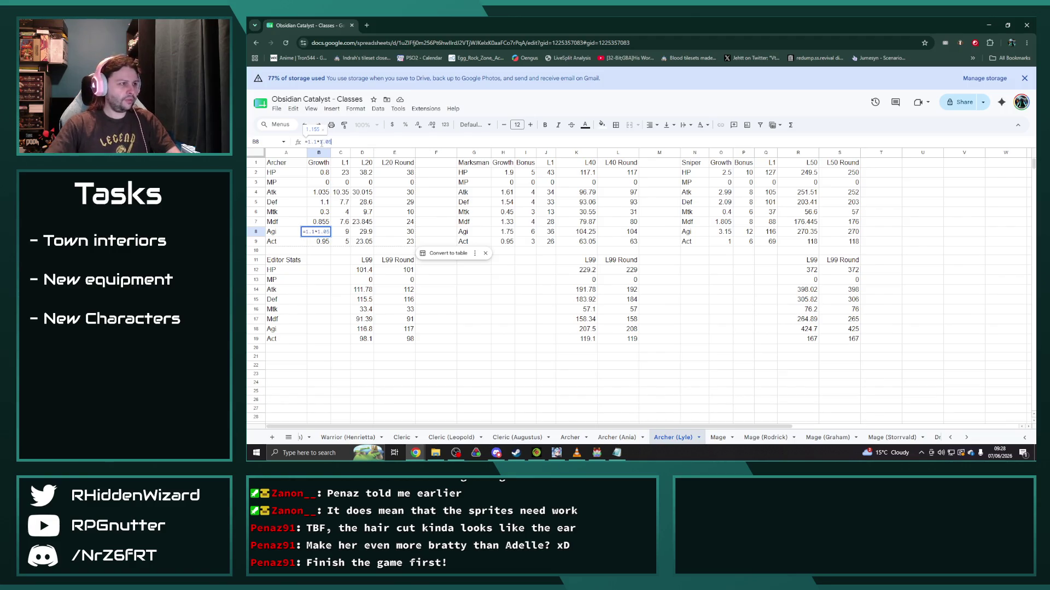
Step: Raise the Archer Agi growth by 5% to 1.155 and set its Agi bonus to 9.45
left_click_drag(334, 142, 316, 142)
key("Tab")
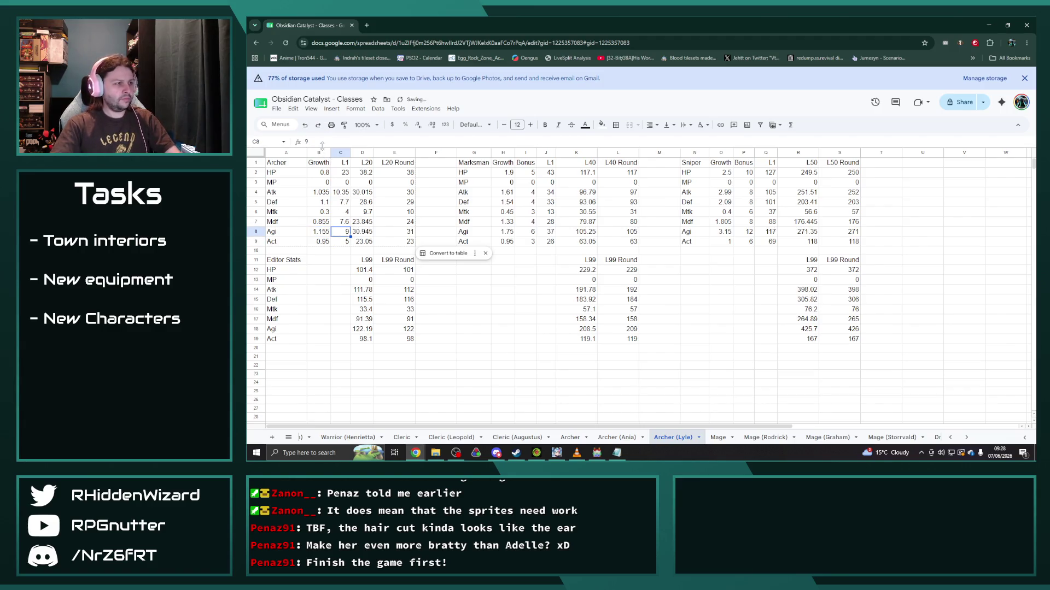
type("=1.059")
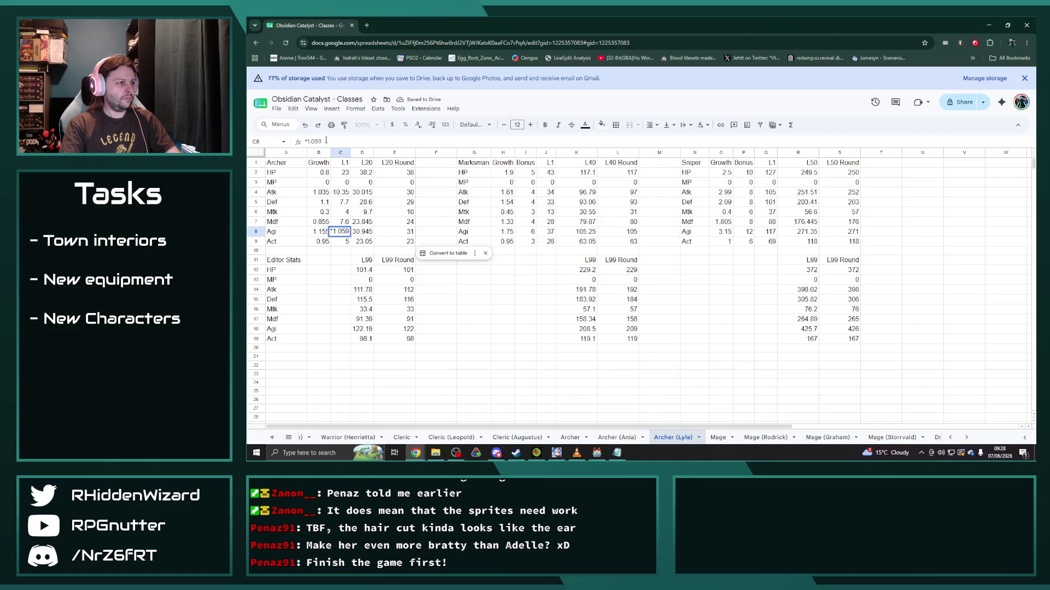
key("BackSpace")
key("BackSpace")
key("BackSpace")
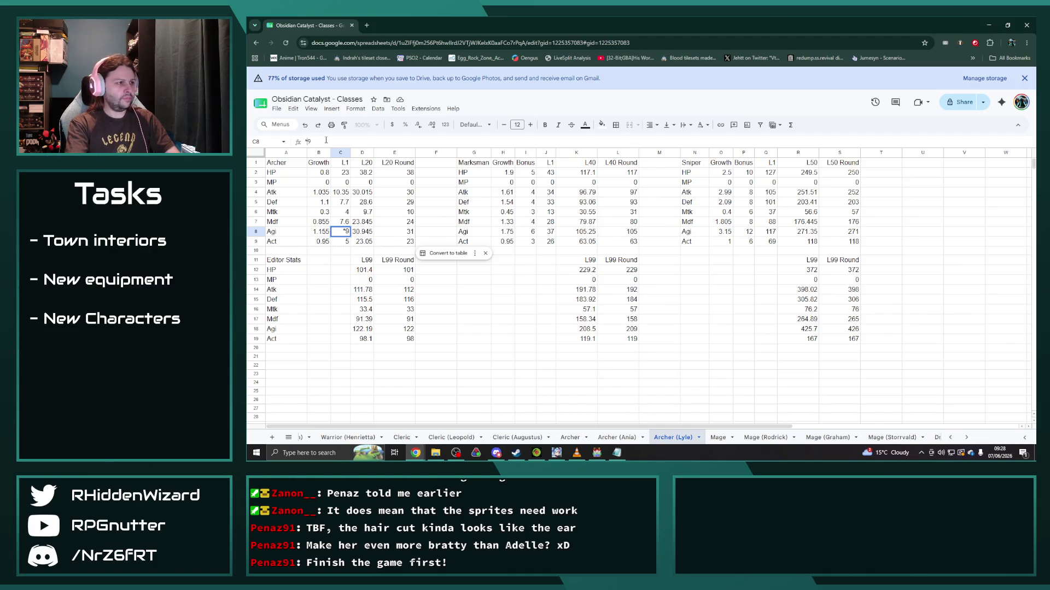
key("BackSpace")
key("Return")
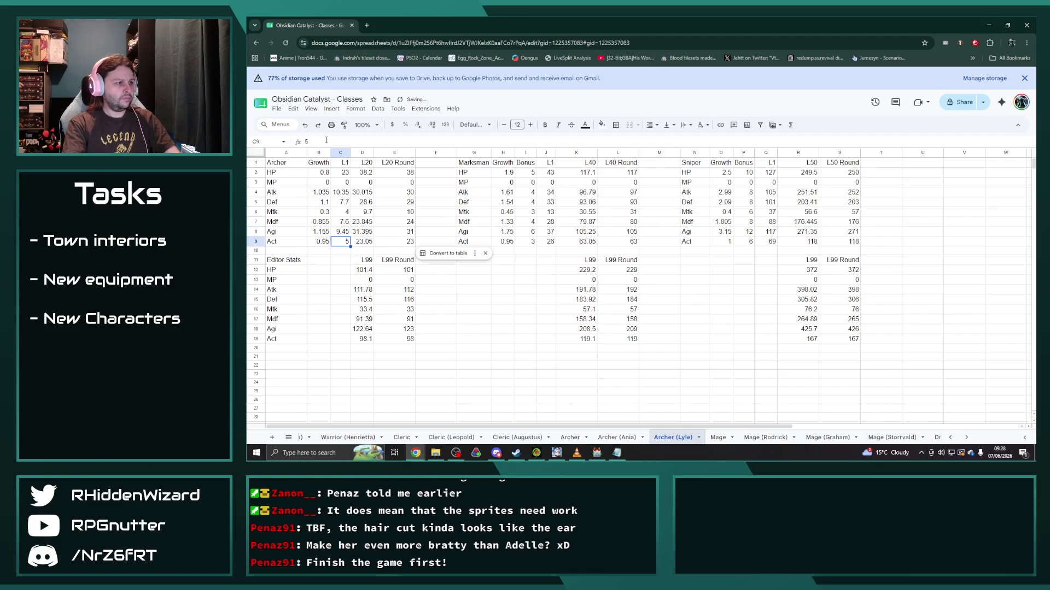
Step: Raise the Marksman and Sniper Agi growths by 5% to 1.8375 and 3.3075
left_click(505, 232)
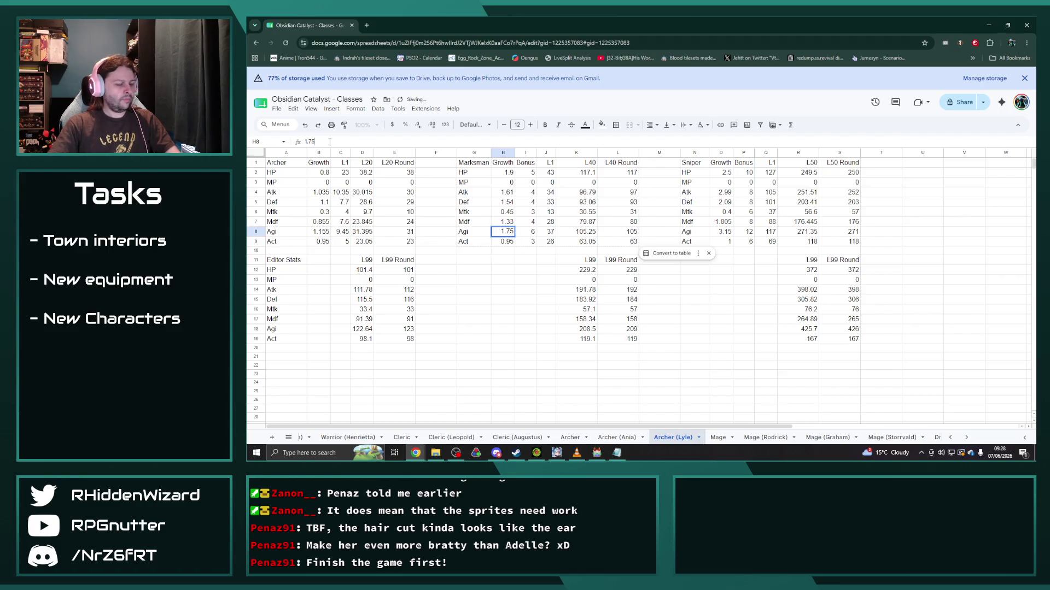
type("=1.75*1.05")
key("Return")
left_click(721, 232)
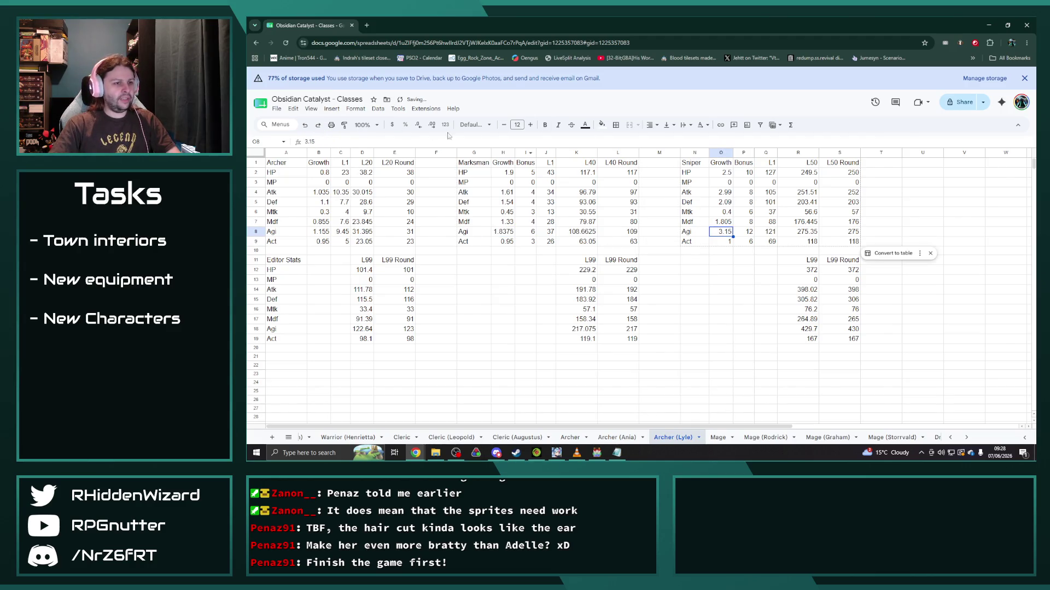
type("=")
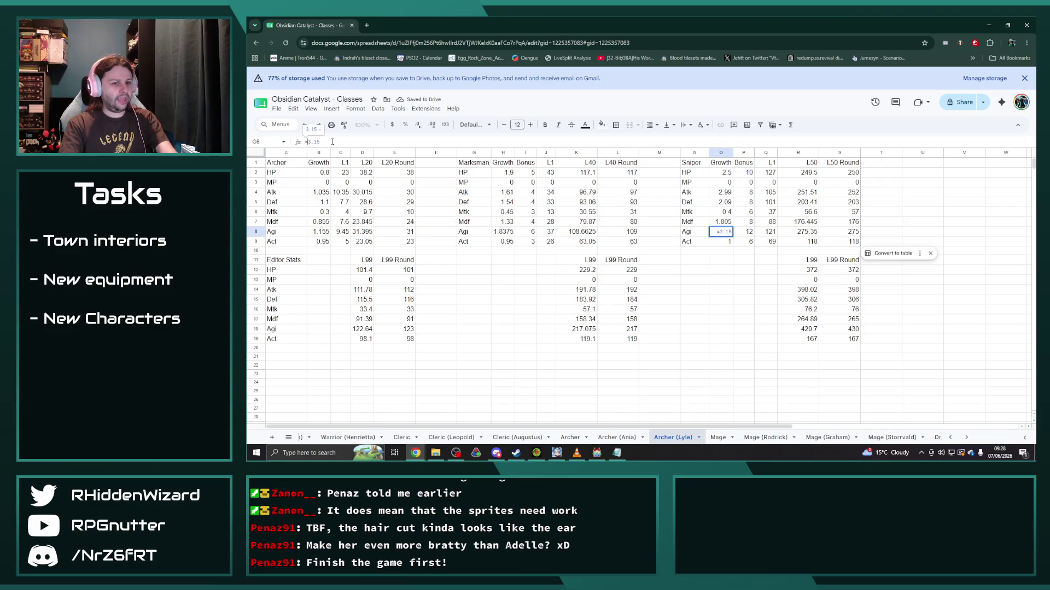
type("*1.05")
key("Return")
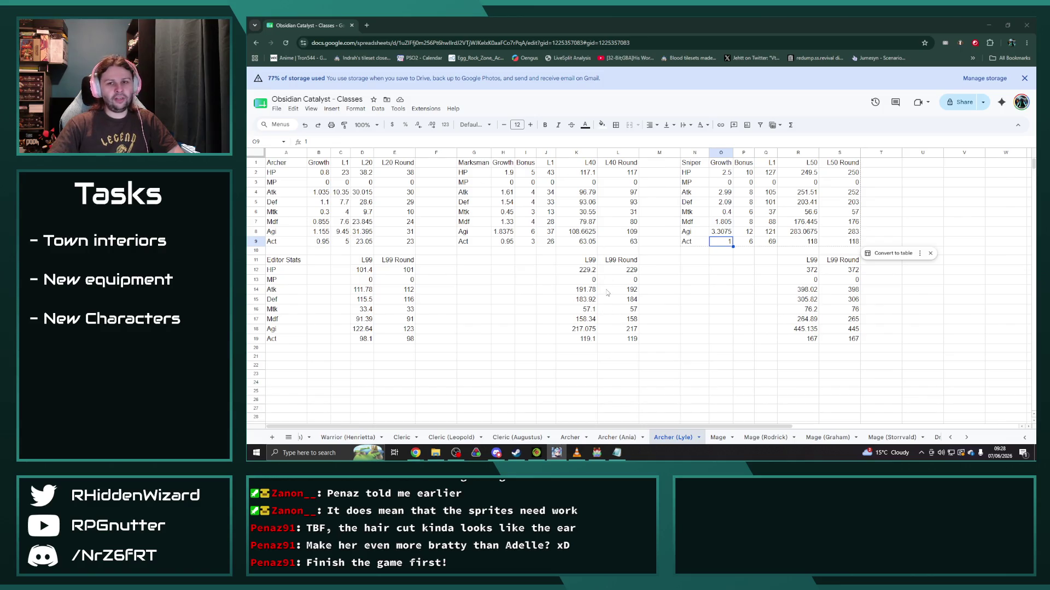
left_click(320, 241)
Step: Reduce the Archer Act growth to 0.7125 and its base to 3.75 with a 0.75 multiplier
left_click(328, 142)
type("=")
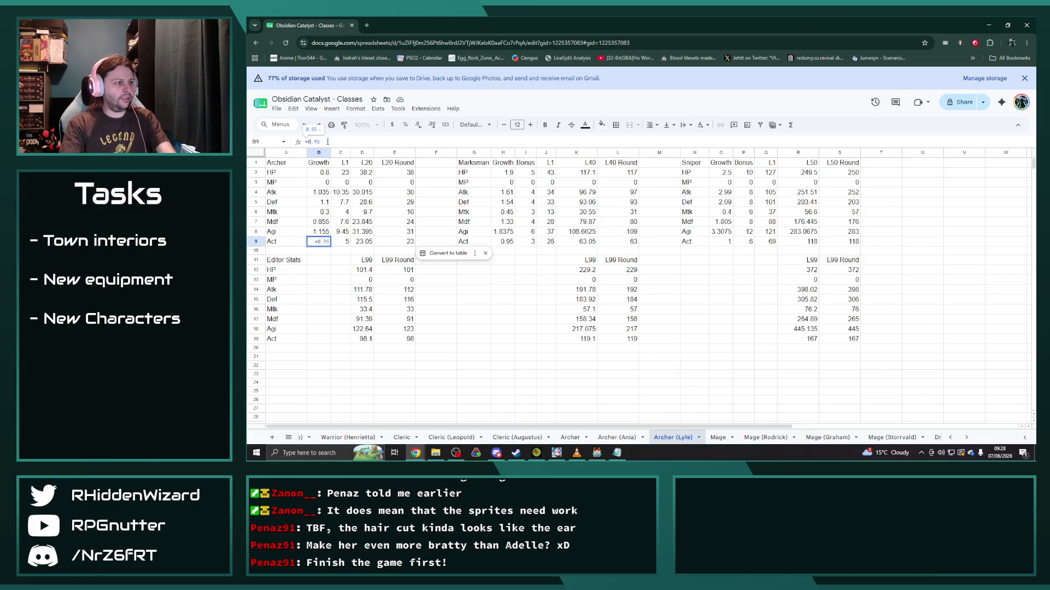
type("*")
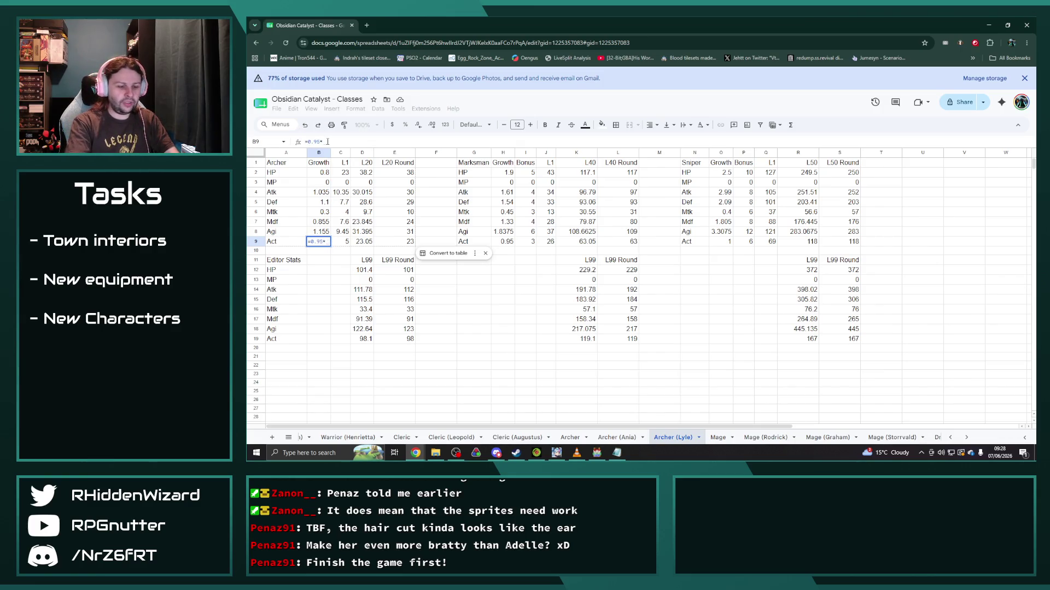
type("0.75")
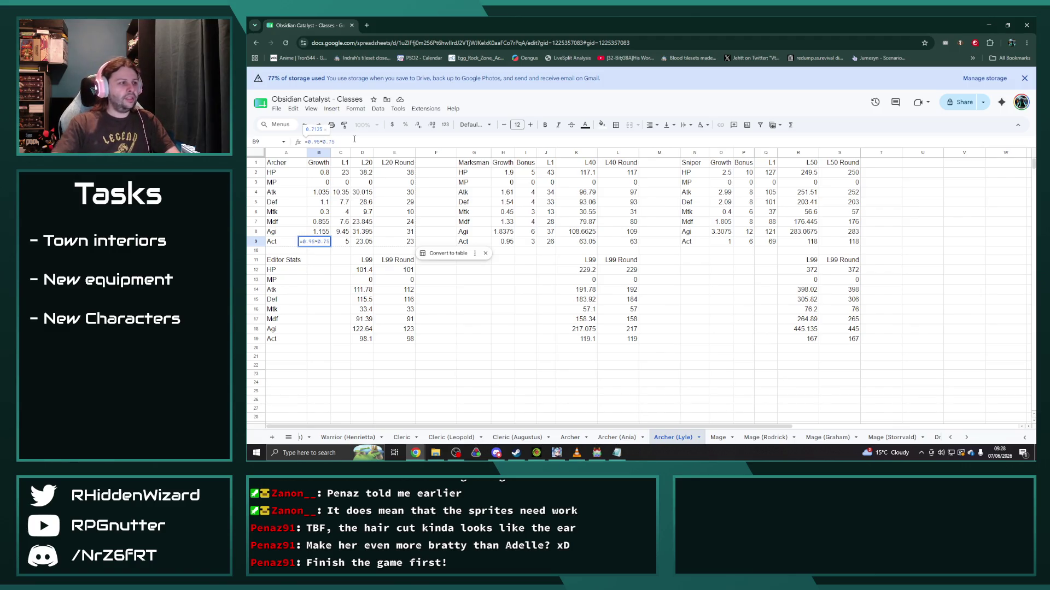
left_click_drag(334, 141, 318, 141)
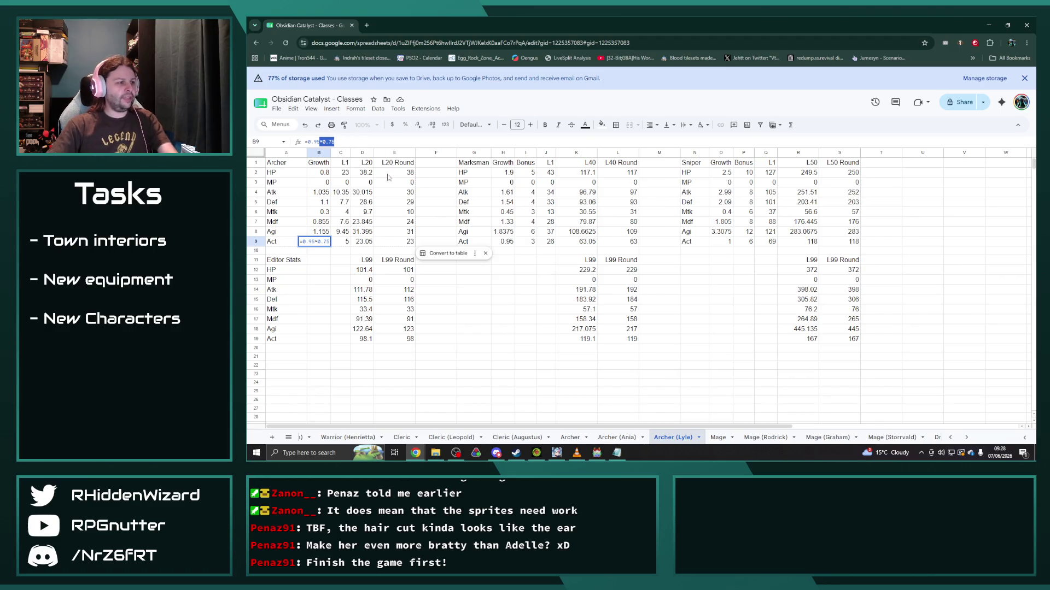
key("Tab")
type("=")
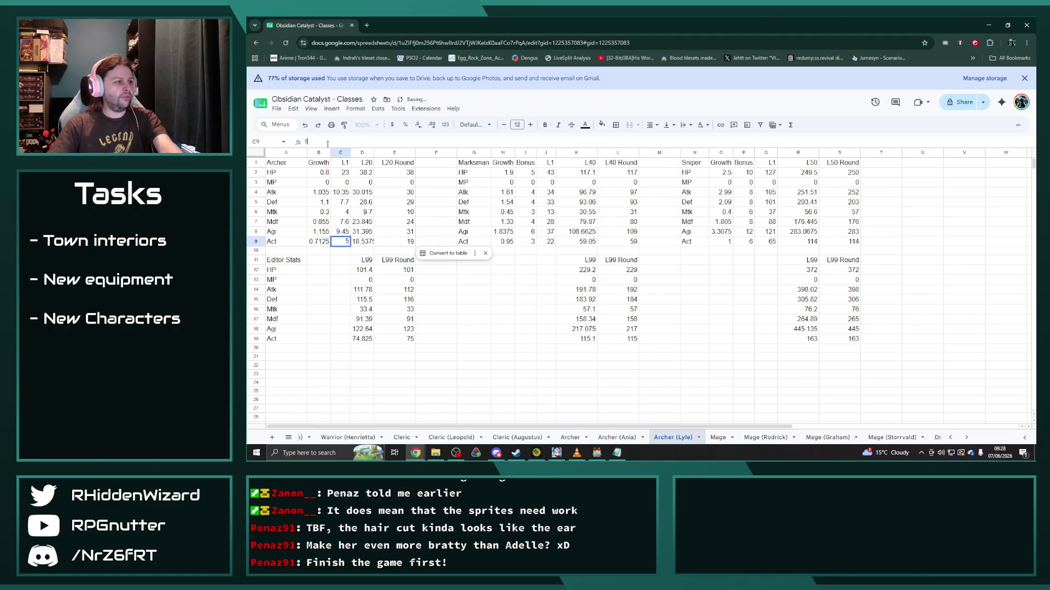
type("*0.75")
key("Return")
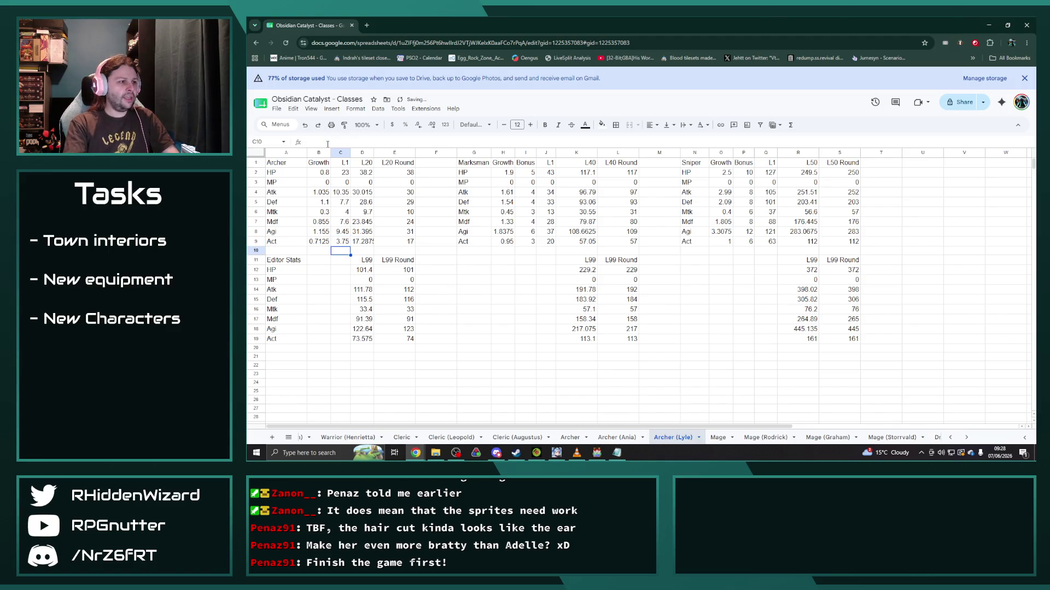
left_click_drag(374, 152, 378, 152)
Step: Reduce the Marksman and Sniper Act growths to three-quarters with 0.75 formulas
left_click(509, 243)
left_click(330, 141)
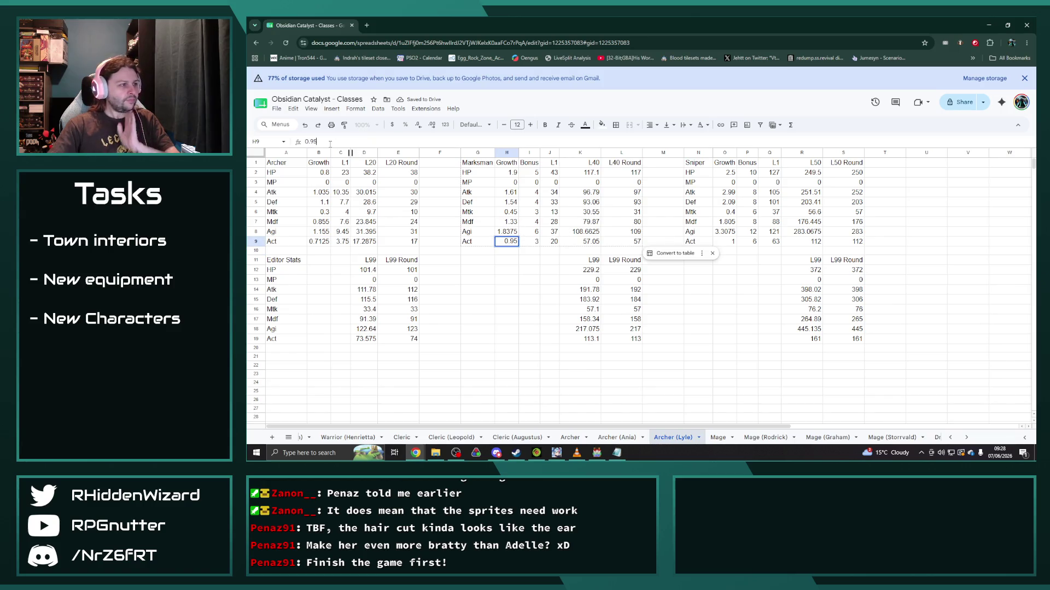
type("=")
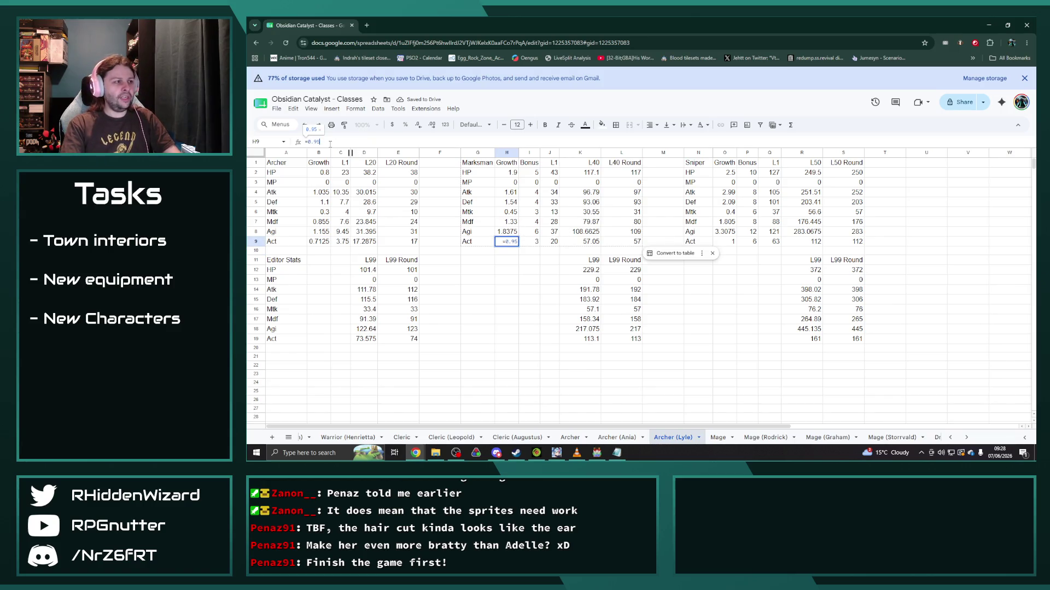
key("Return")
left_click(725, 242)
left_click(372, 143)
type("=1*0.75")
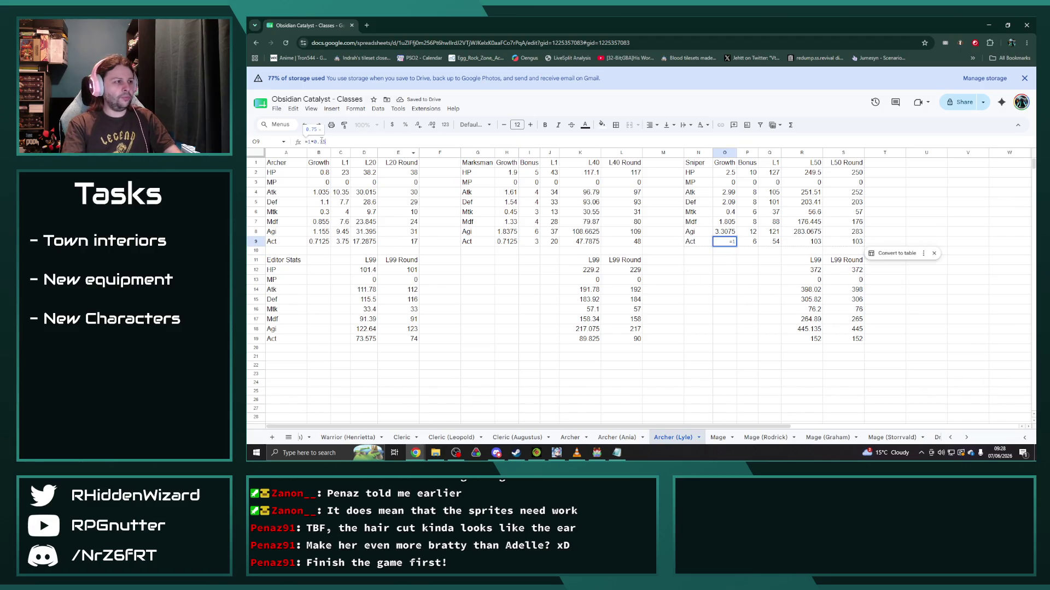
key("Return")
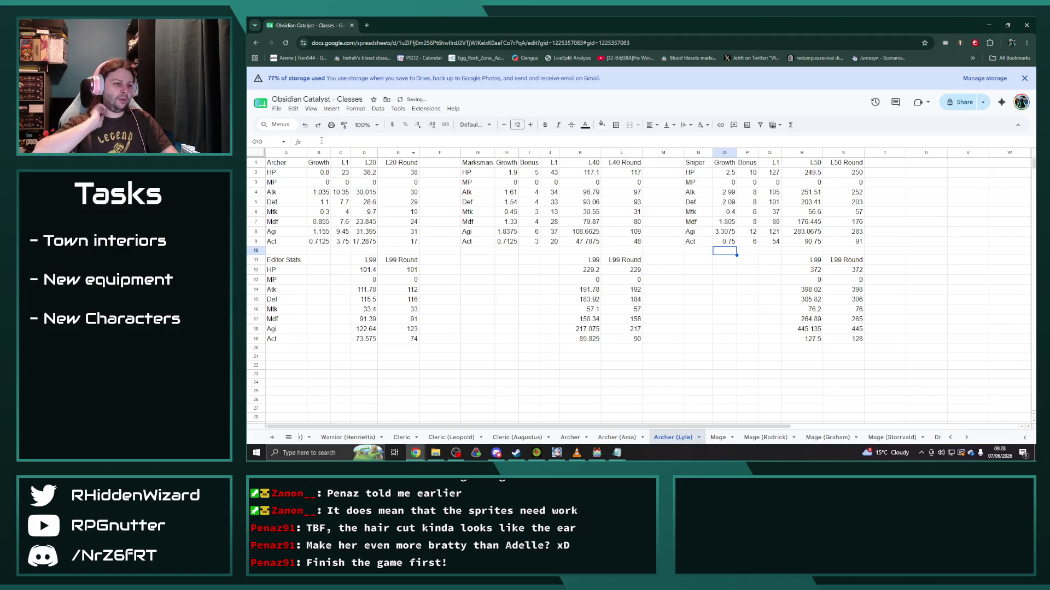
Step: Browse the Archer, Archer (Ania), Archer (Lyle) and Swordsman sheets, then the Pirate sheet
left_click(570, 438)
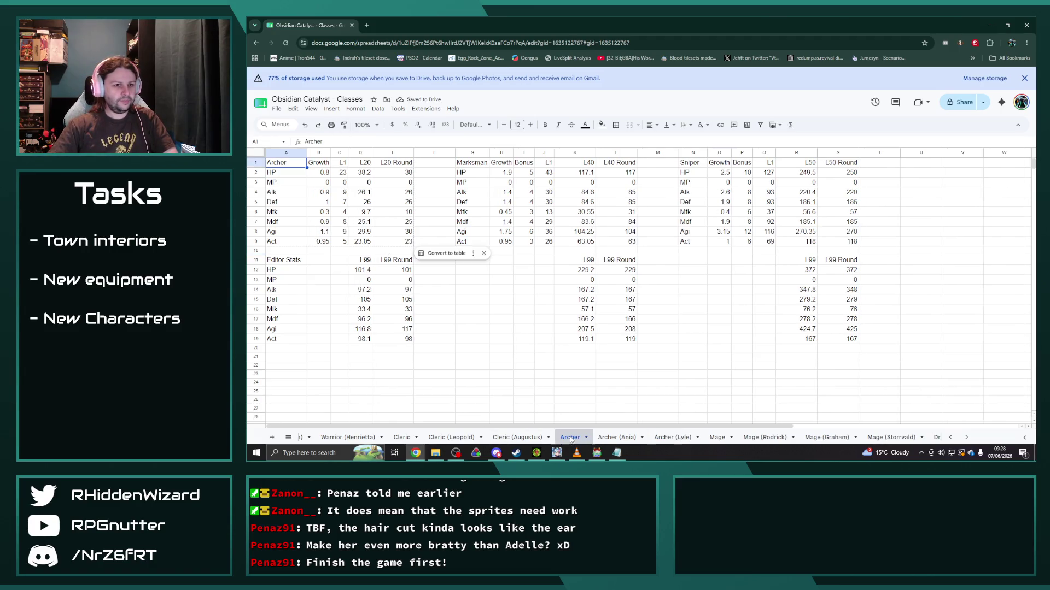
left_click(617, 437)
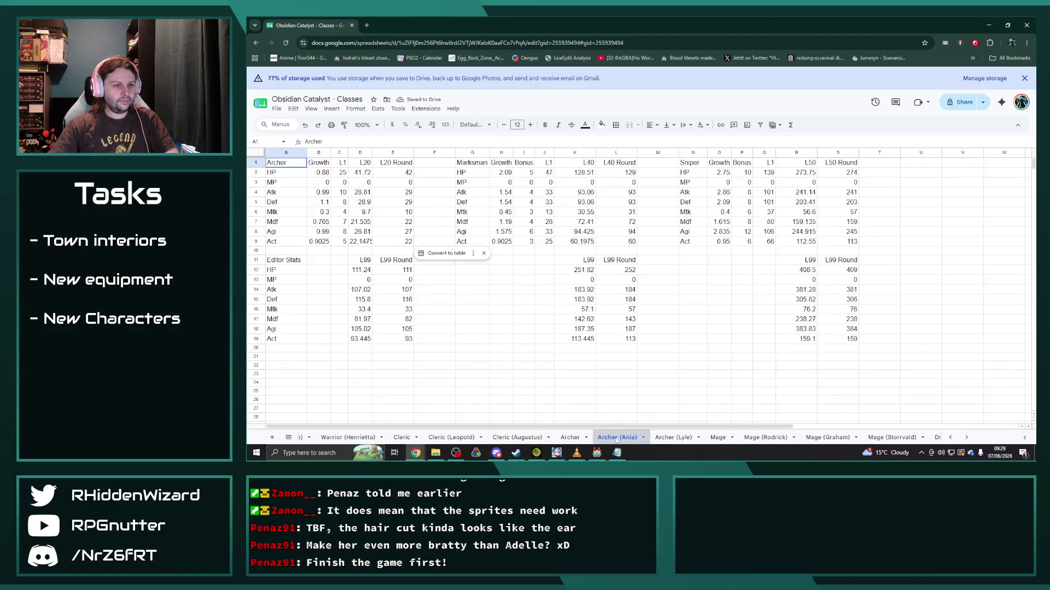
left_click(675, 439)
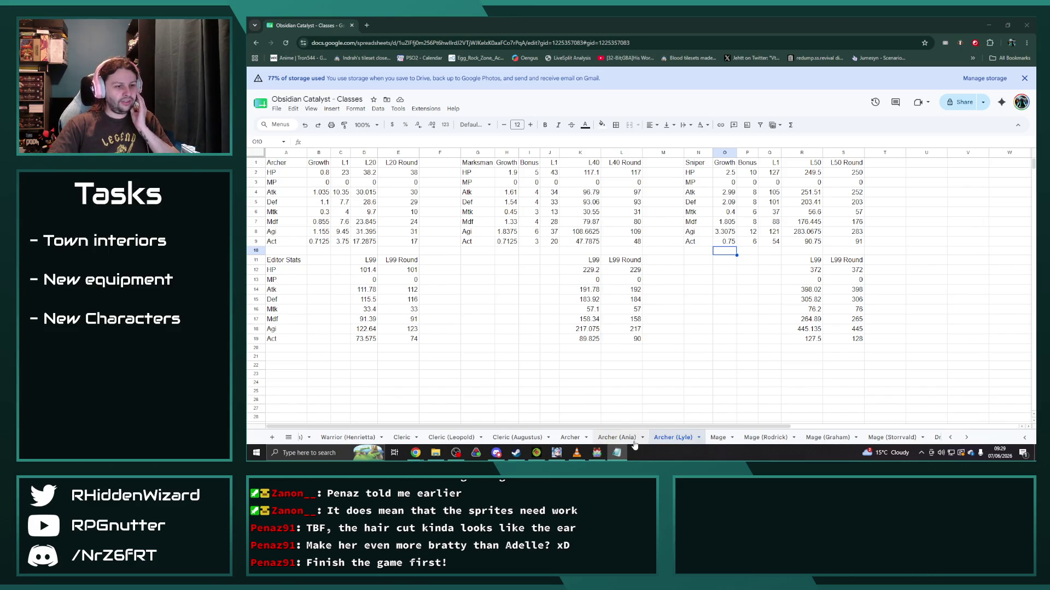
scroll(635, 437, "up", 3)
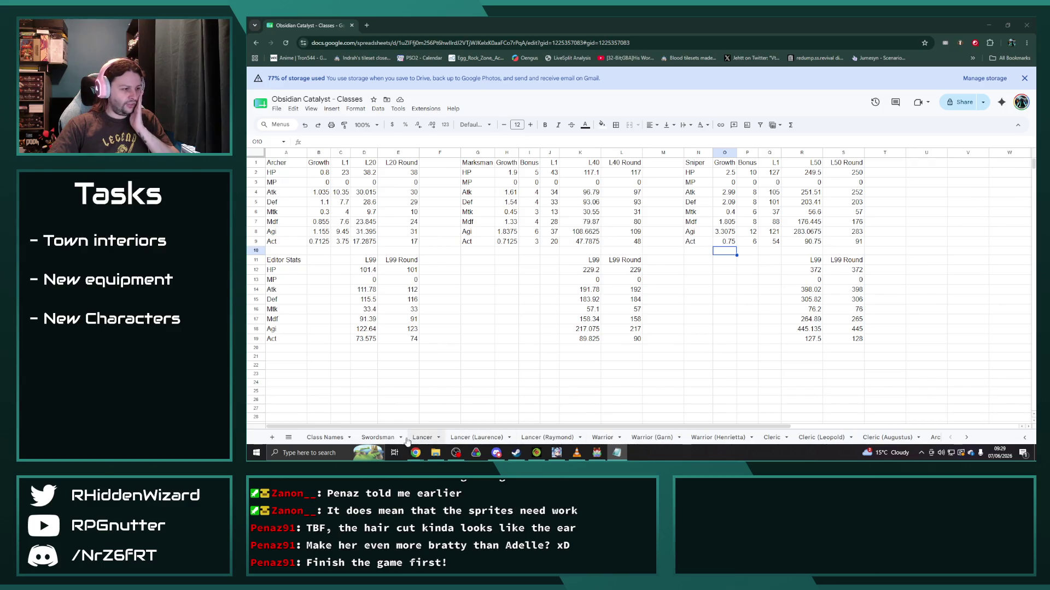
left_click(378, 437)
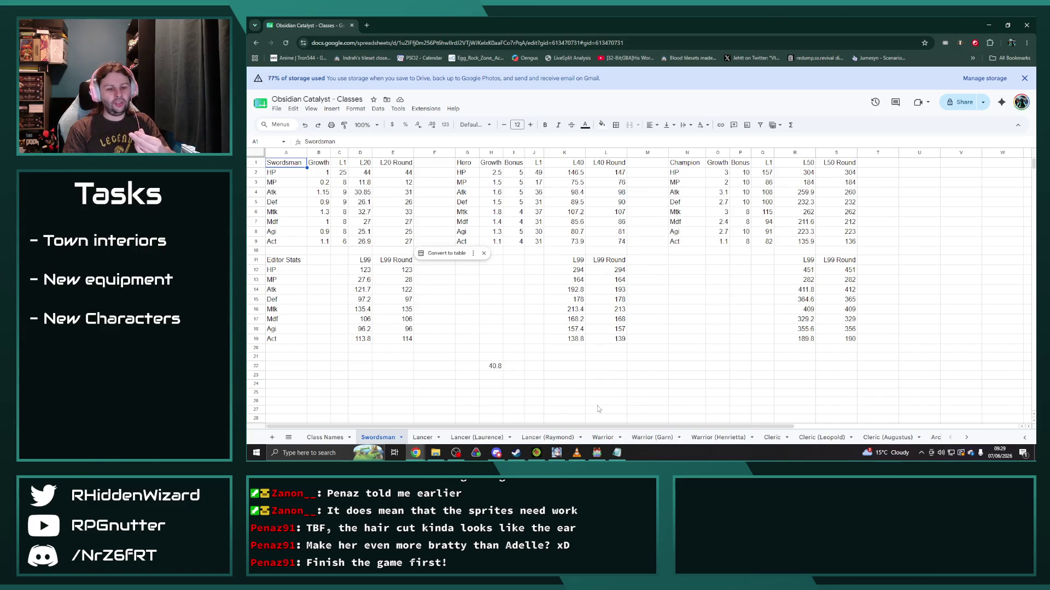
scroll(653, 437, "down", 3)
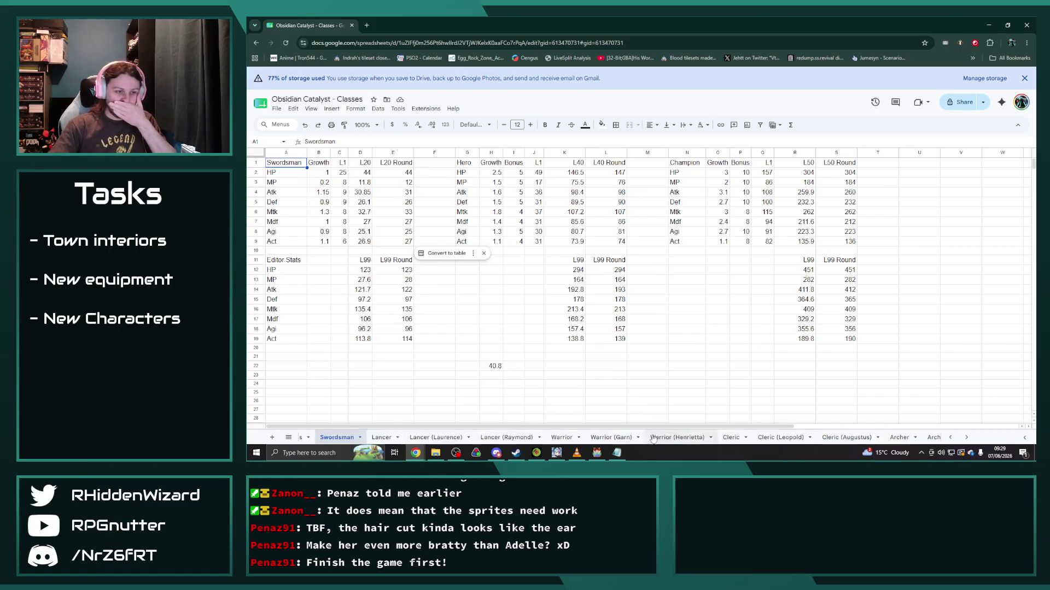
scroll(653, 441, "down", 5)
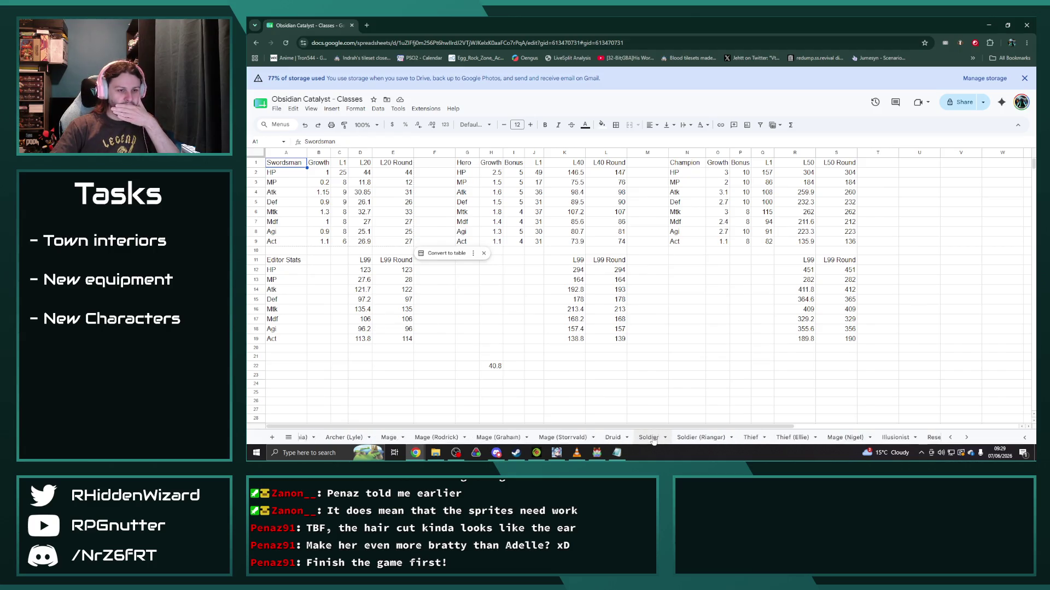
scroll(653, 441, "down", 3)
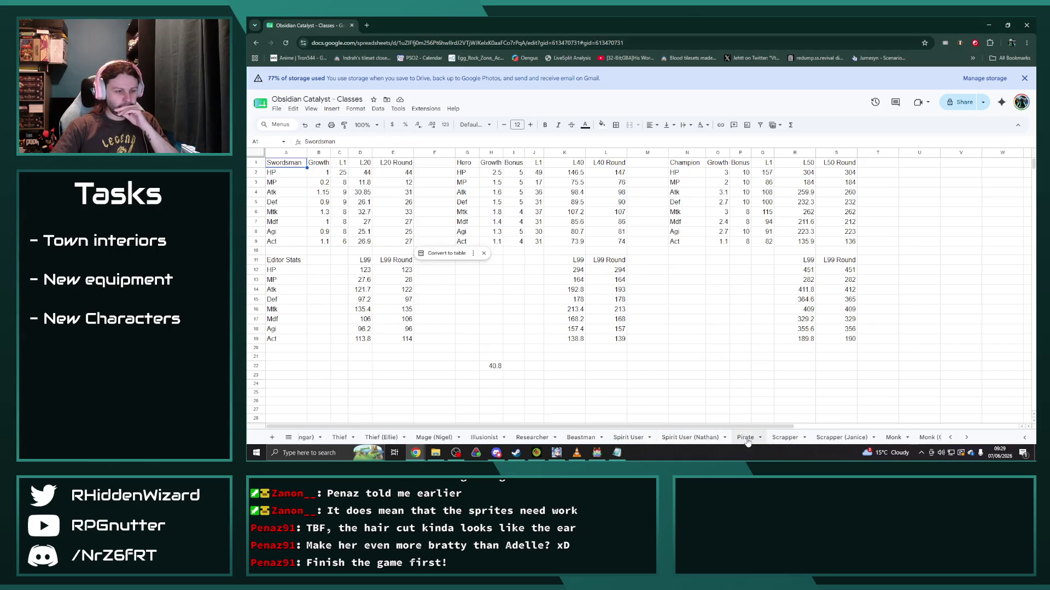
left_click(747, 437)
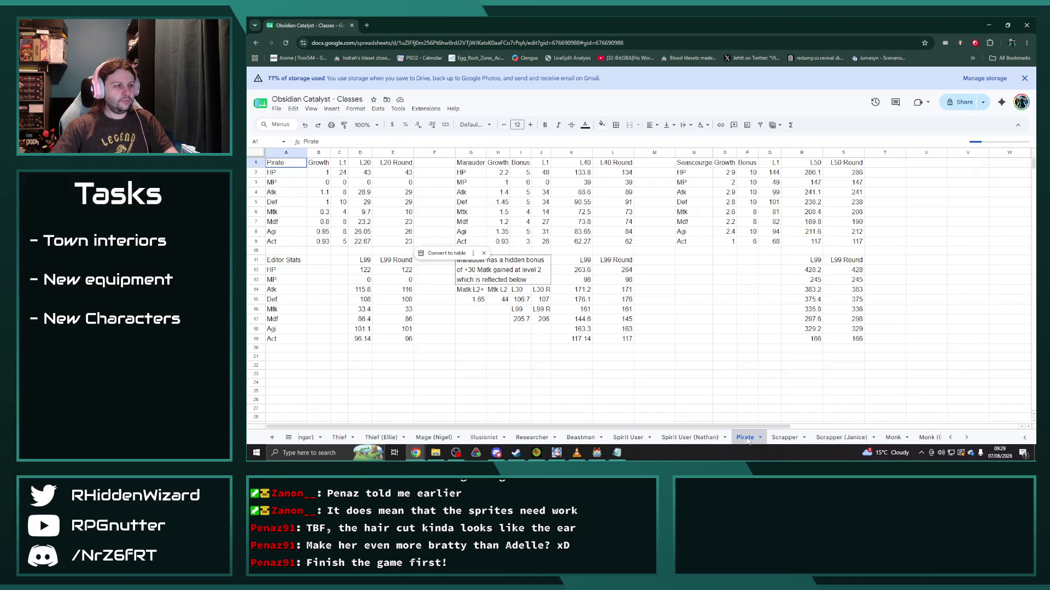
Step: Duplicate the Pirate sheet and rename the copy Pirate (Jackson)
right_click(748, 438)
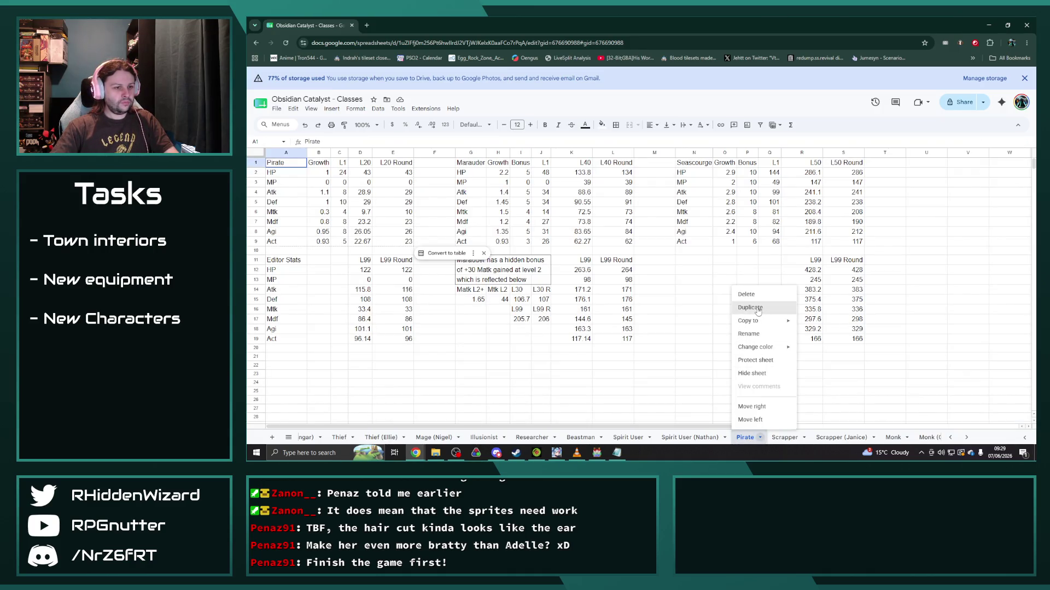
left_click(756, 318)
right_click(791, 437)
left_click(782, 334)
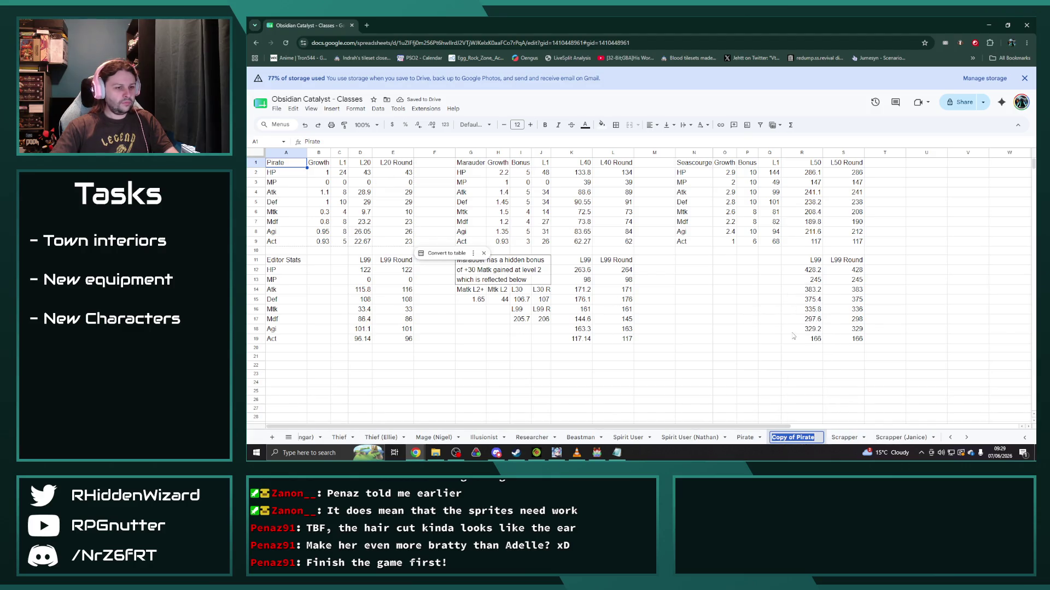
type("Pirate (Jackson)")
key("Return")
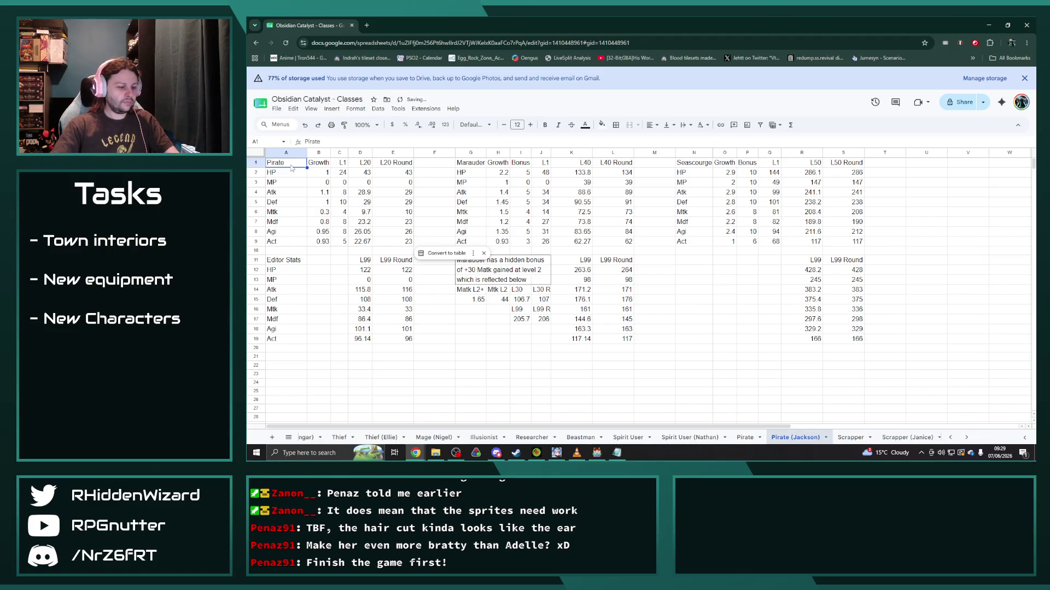
type("Sailor")
Step: Rename the three tier headings to Sailor, Captain and Admiral
key("Return")
key("Right")
key("Right")
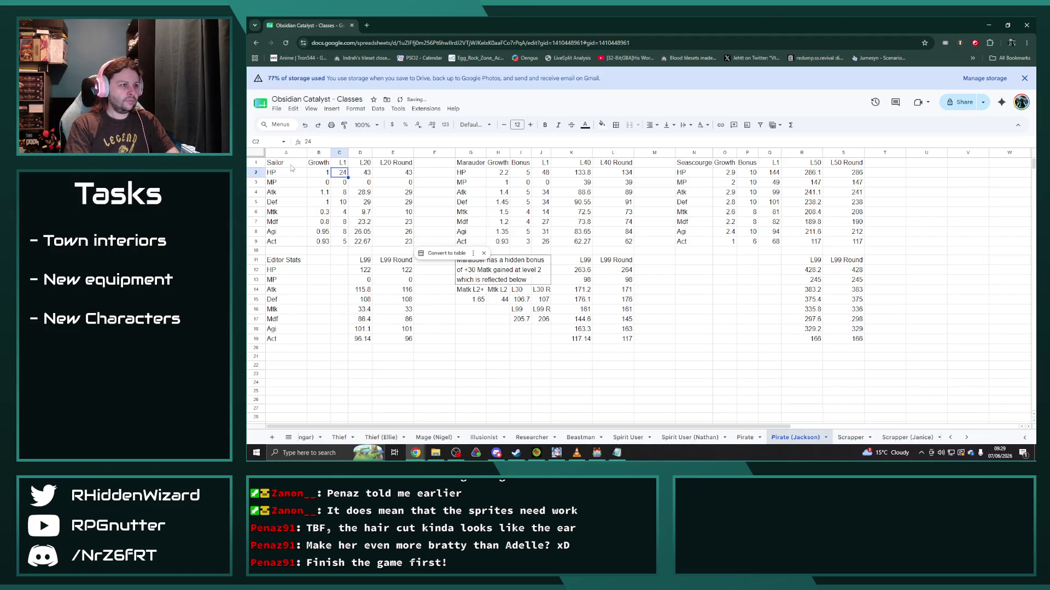
key("Right")
key("Right")
key("Right")
key("Up")
type("Capt")
key("Return")
key("Up")
key("Right")
key("Right")
key("Right")
key("Right")
key("Right")
key("Right")
type("Admiral")
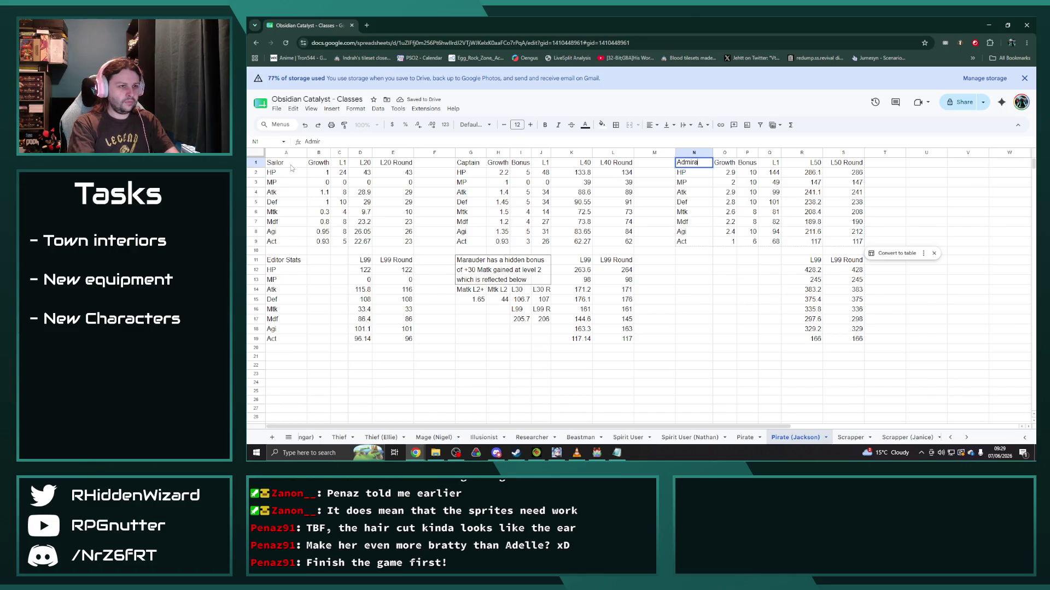
key("Return")
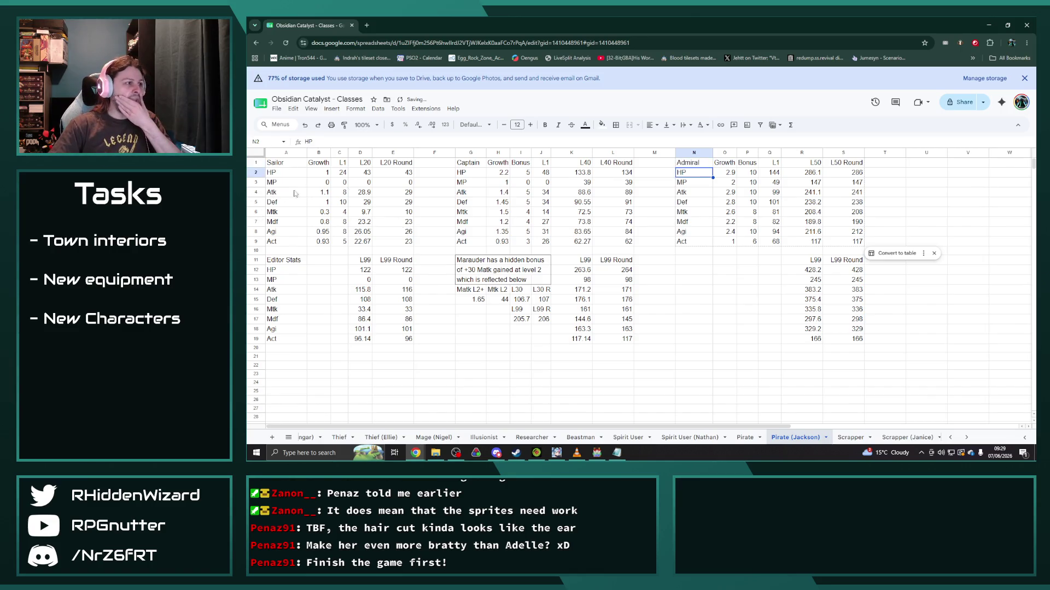
left_click(499, 184)
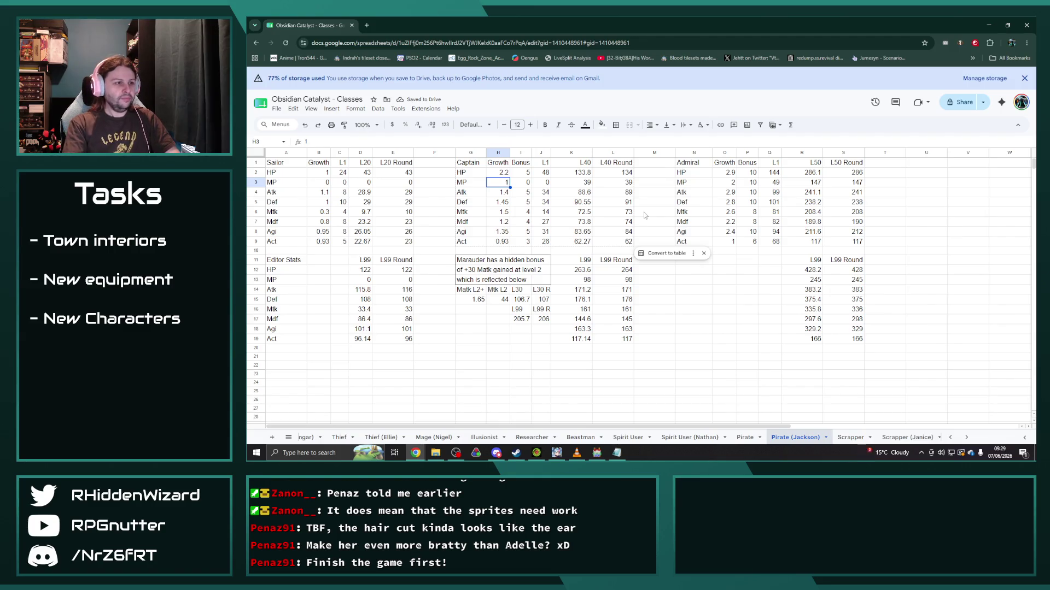
Step: Set the Captain and Admiral MP growth and bonus to zero
key("Right")
key("Right")
key("Left")
key("Left")
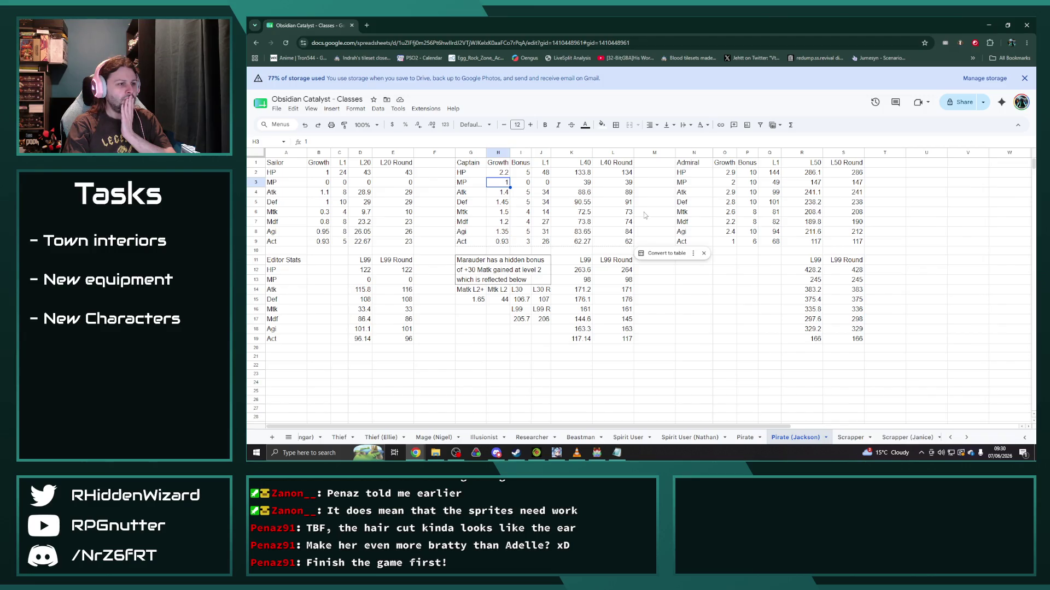
key("BackSpace")
type("0")
key("Tab")
key("Tab")
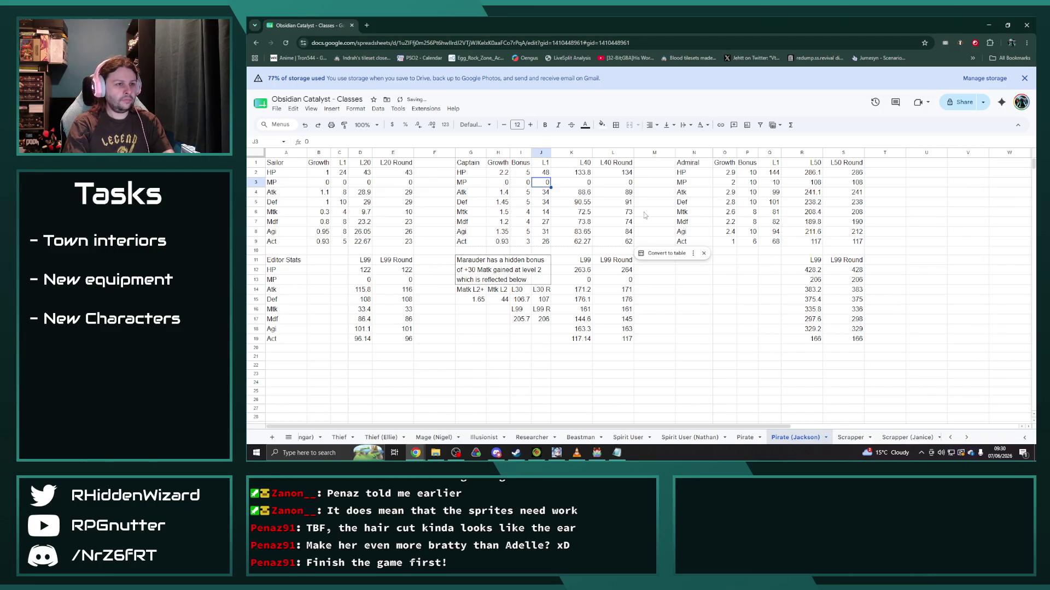
key("Tab")
key("Tab")
key("Tab")
type("0")
key("Tab")
type("0")
key("Return")
Step: Clear the leftover Marauder bonus note and Matk calculation cells
key("Left")
key("Left")
key("Down")
key("Down")
key("Down")
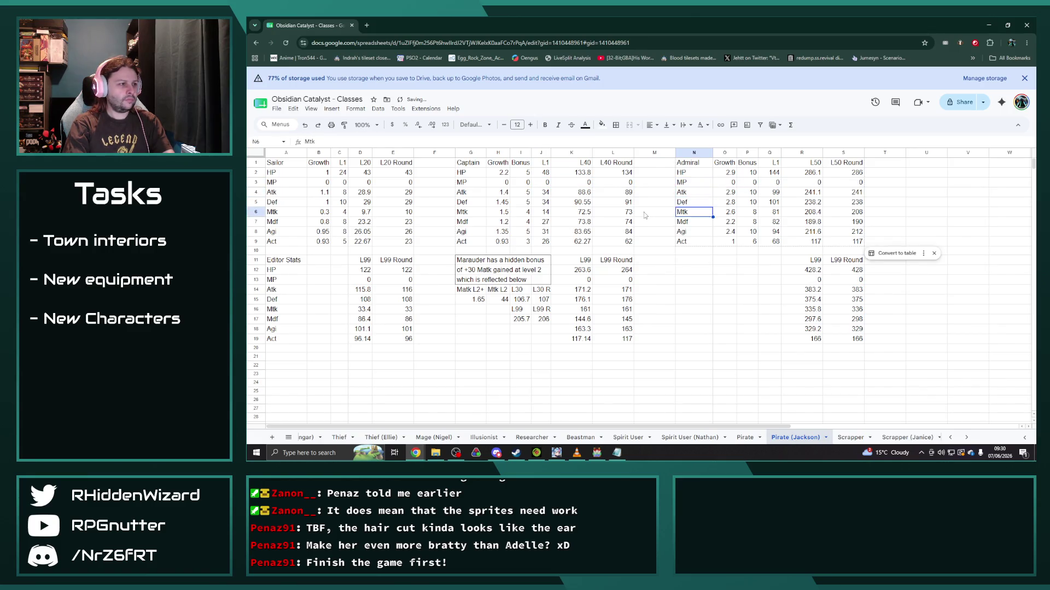
key("Left")
key("Left")
key("Left")
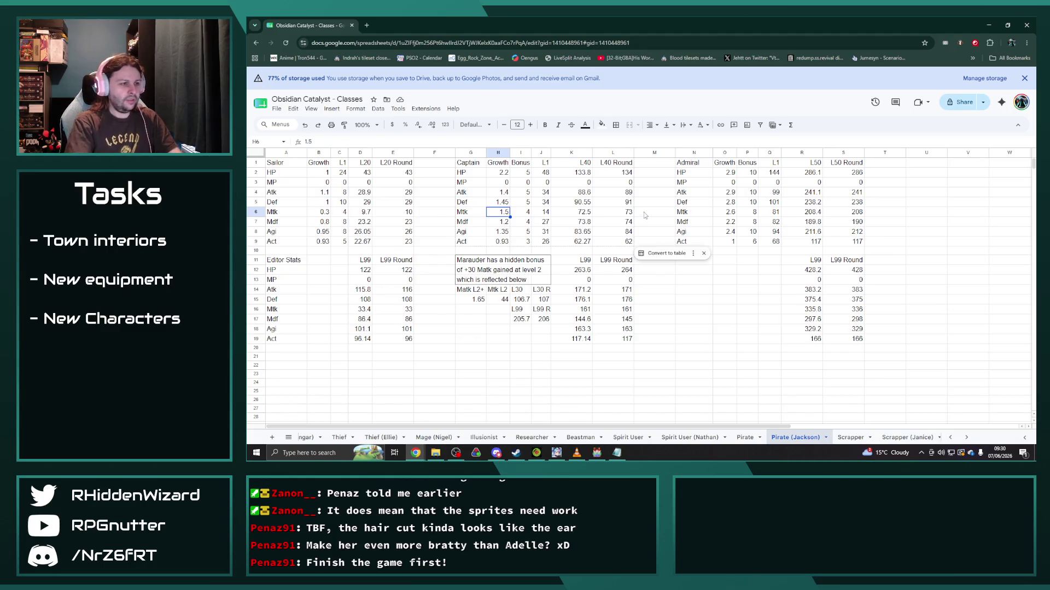
left_click_drag(469, 260, 544, 330)
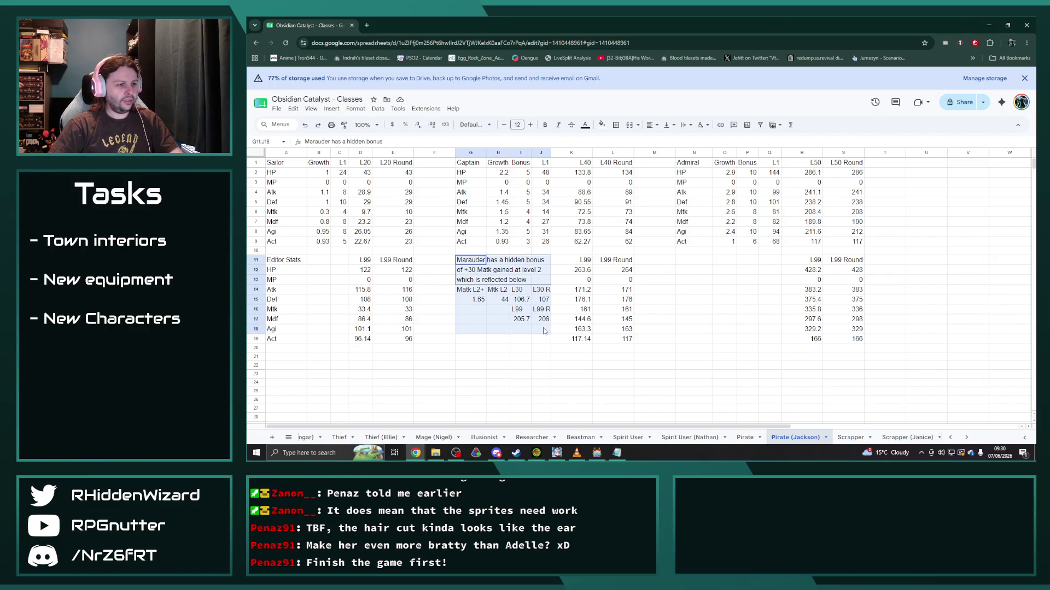
key("Delete")
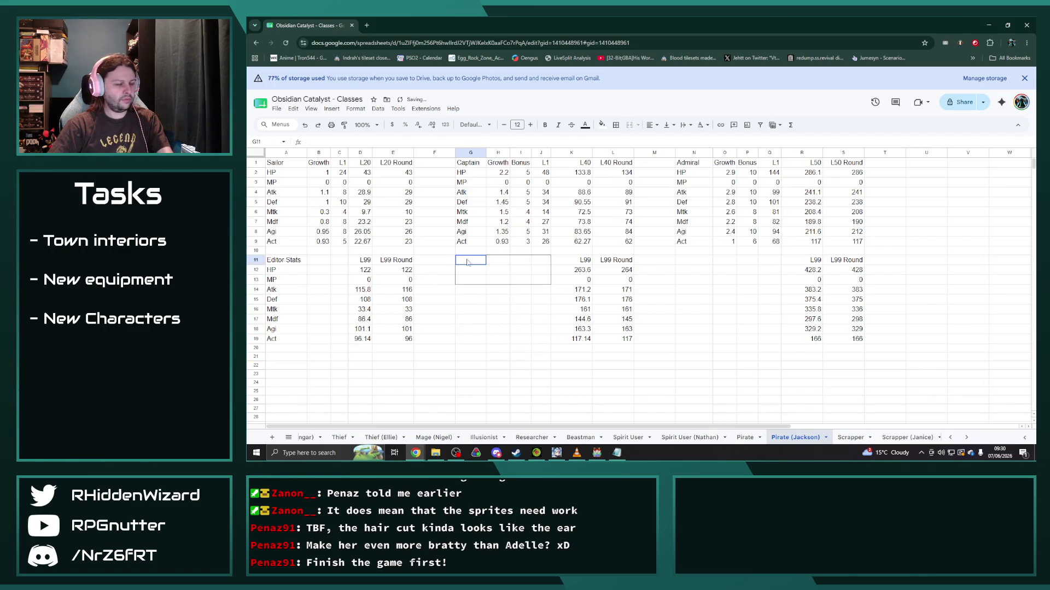
Step: Reset the fill colour and borders on the emptied note area G11:I13
left_click_drag(469, 260, 539, 283)
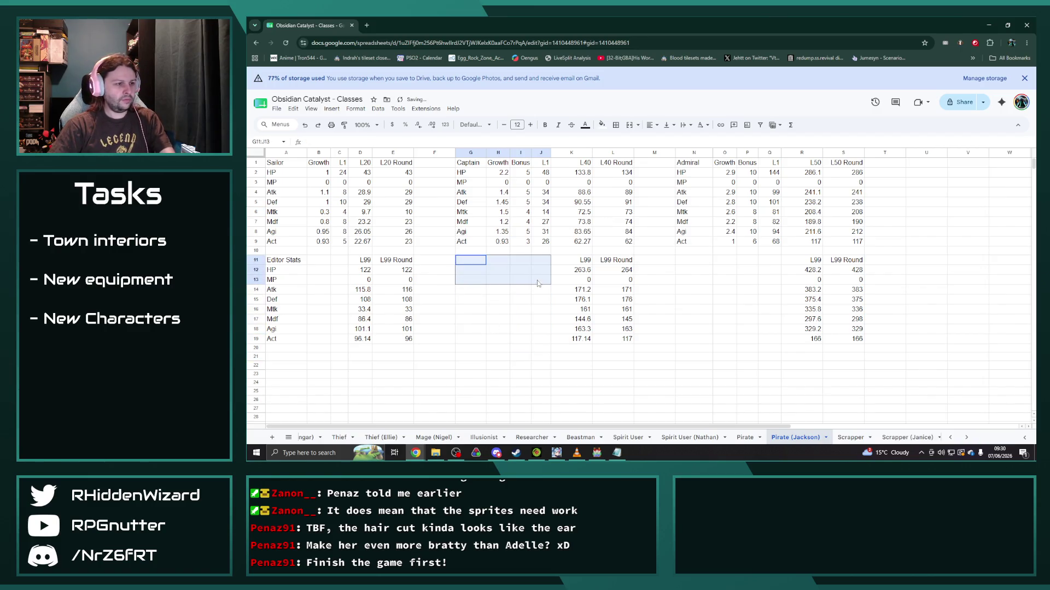
left_click(602, 125)
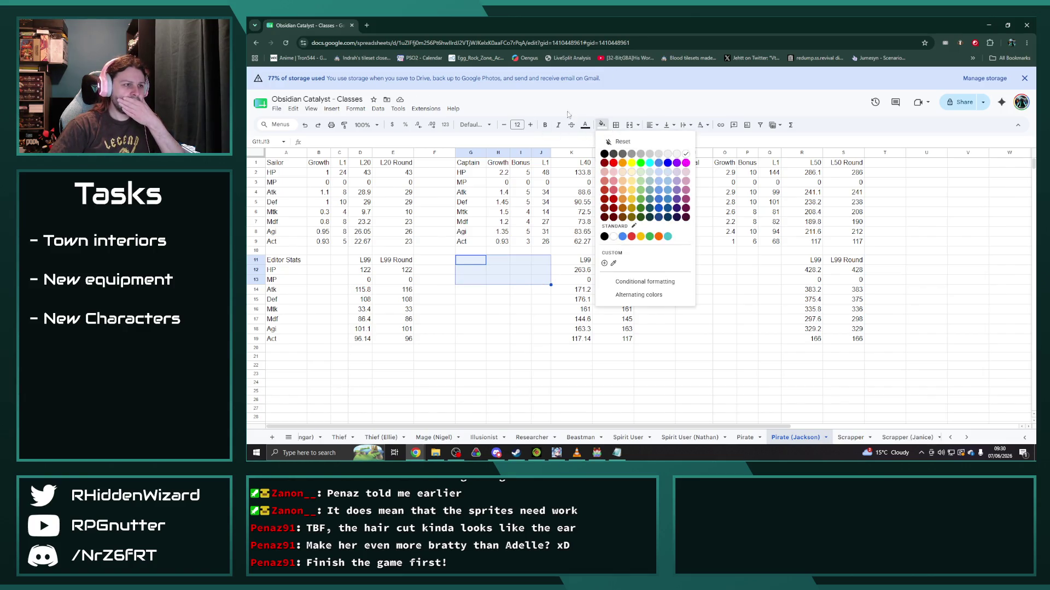
left_click(615, 124)
left_click(675, 160)
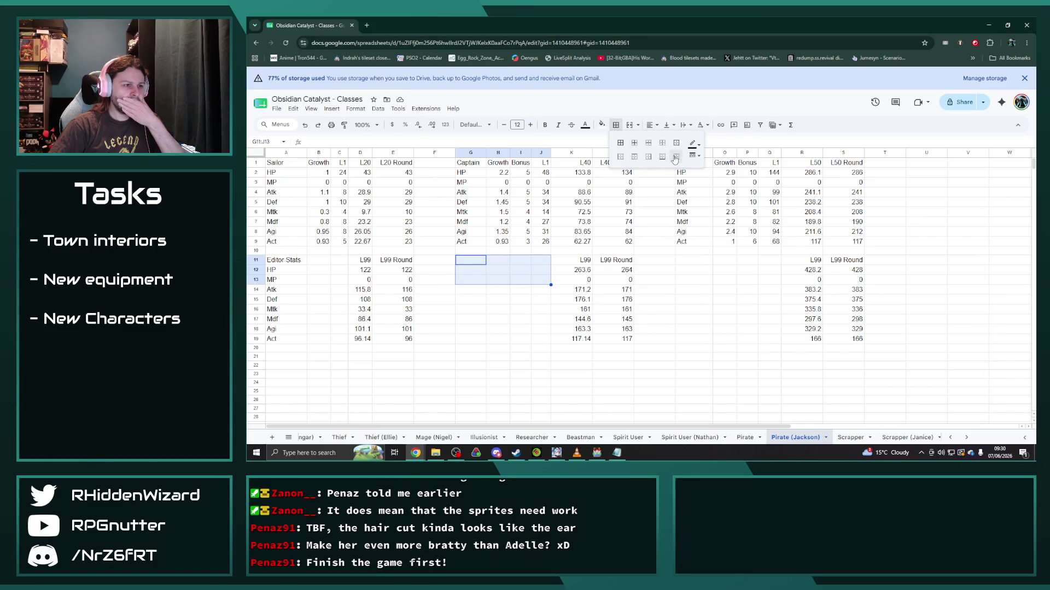
Step: Check the Captain's level-99 Mtk formula, then switch to the original Pirate sheet
left_click(580, 312)
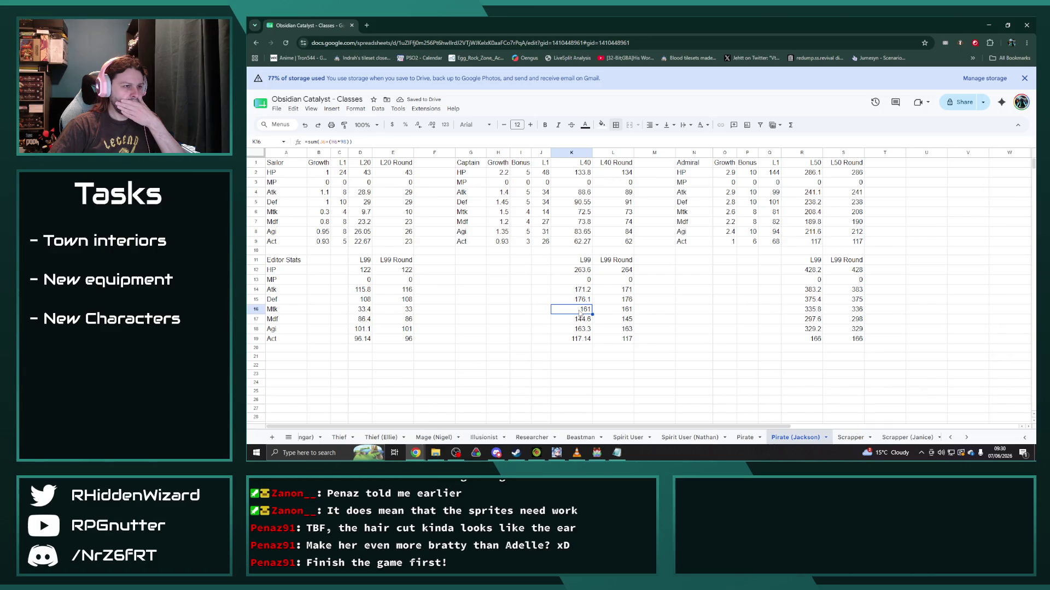
left_click(624, 311)
left_click(586, 310)
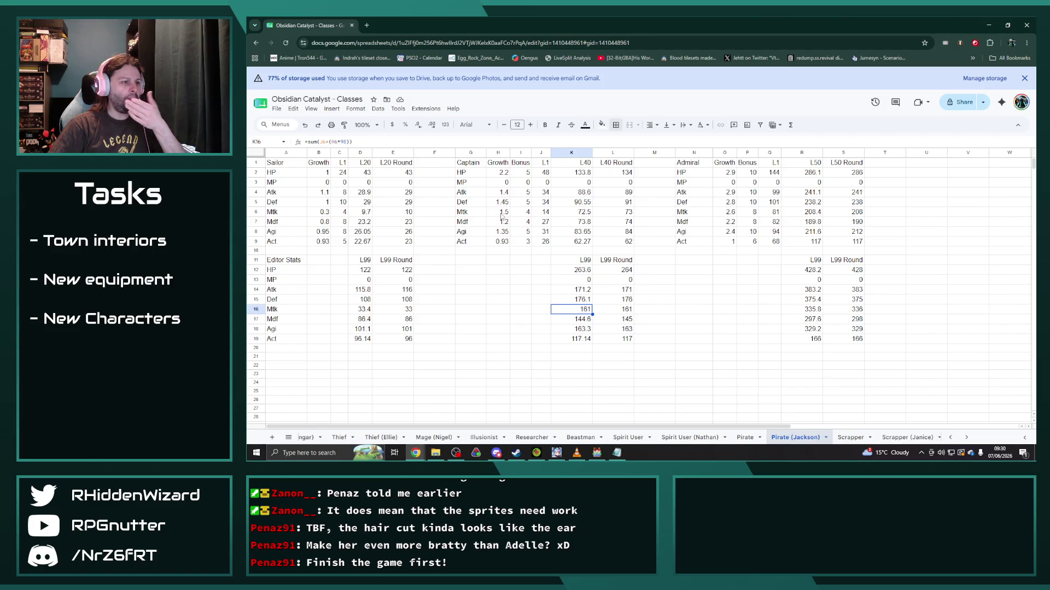
left_click(744, 438)
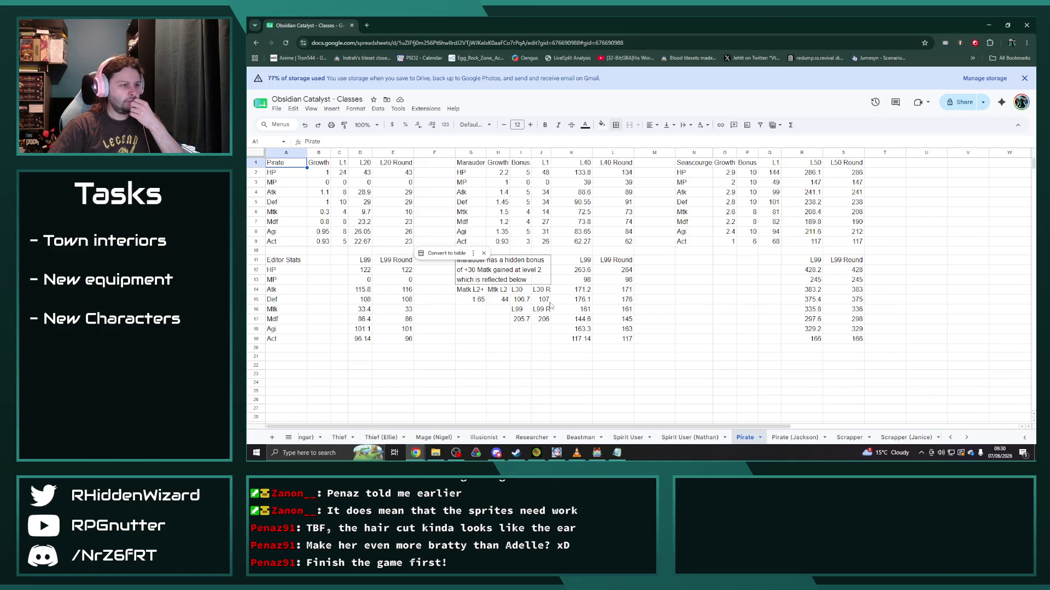
Step: Read the Marauder level-30 and level-99 Matk formulas, then return to Pirate (Jackson)
left_click(526, 310)
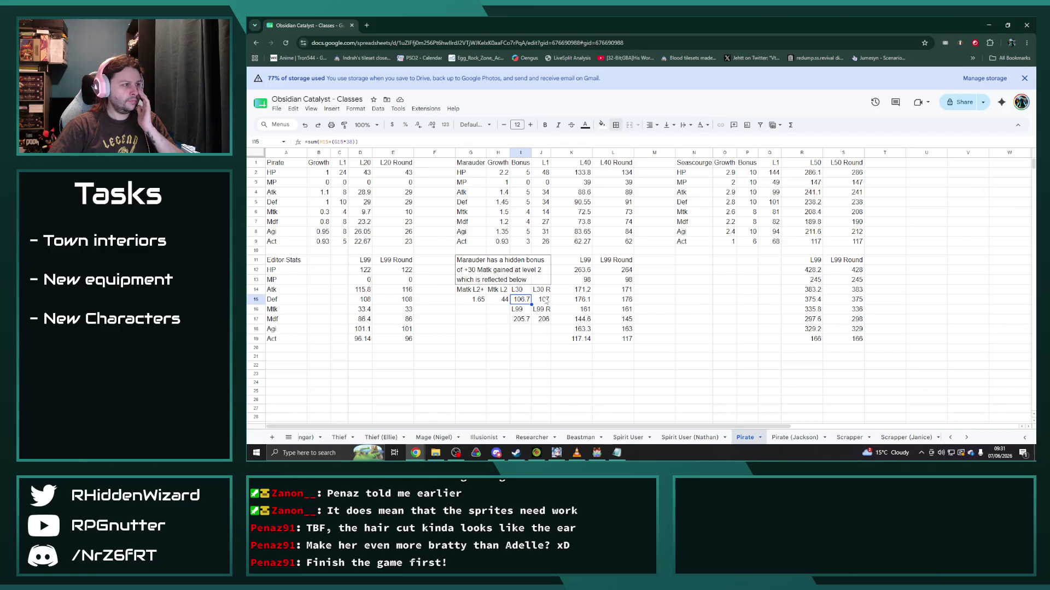
left_click(542, 300)
left_click(522, 301)
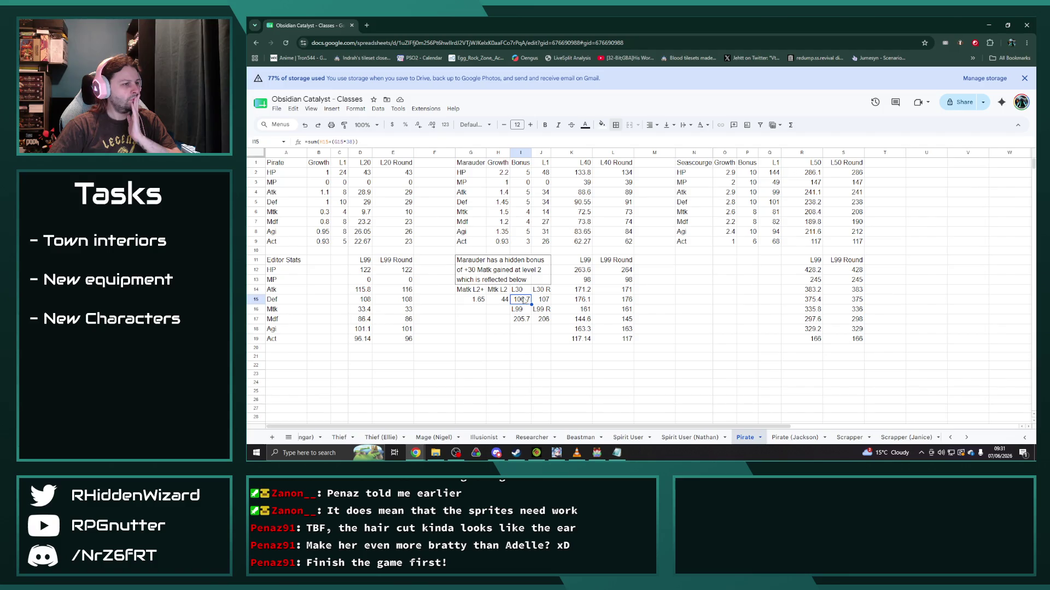
left_click(522, 318)
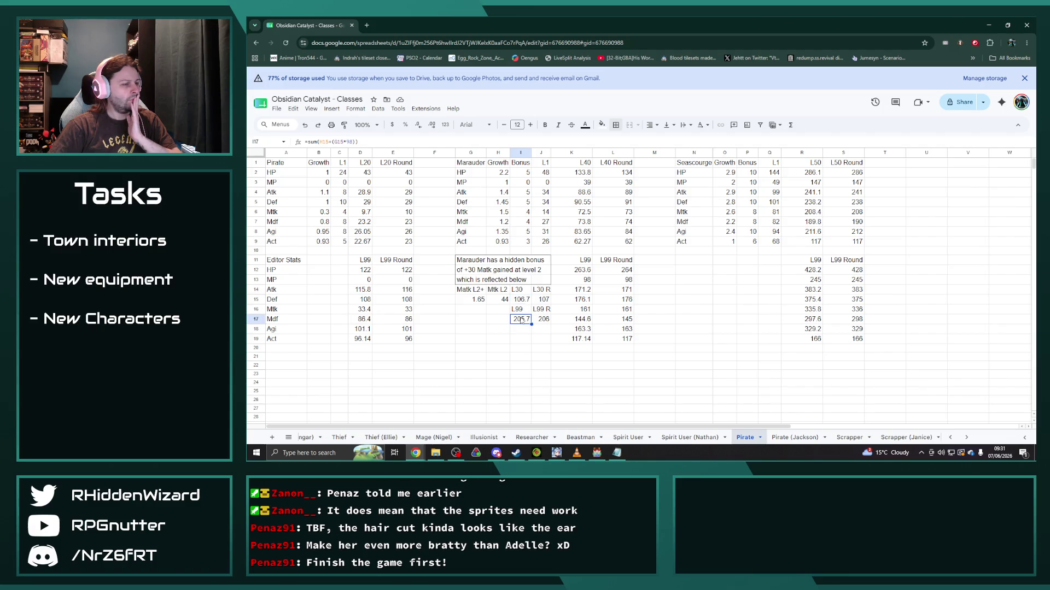
left_click(779, 437)
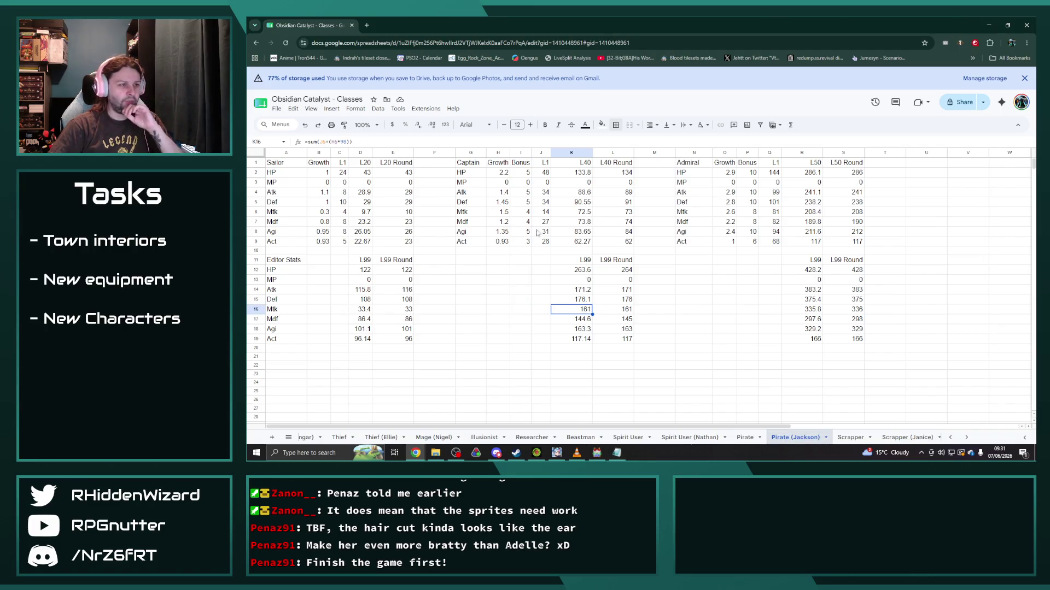
left_click(500, 212)
type("0.4")
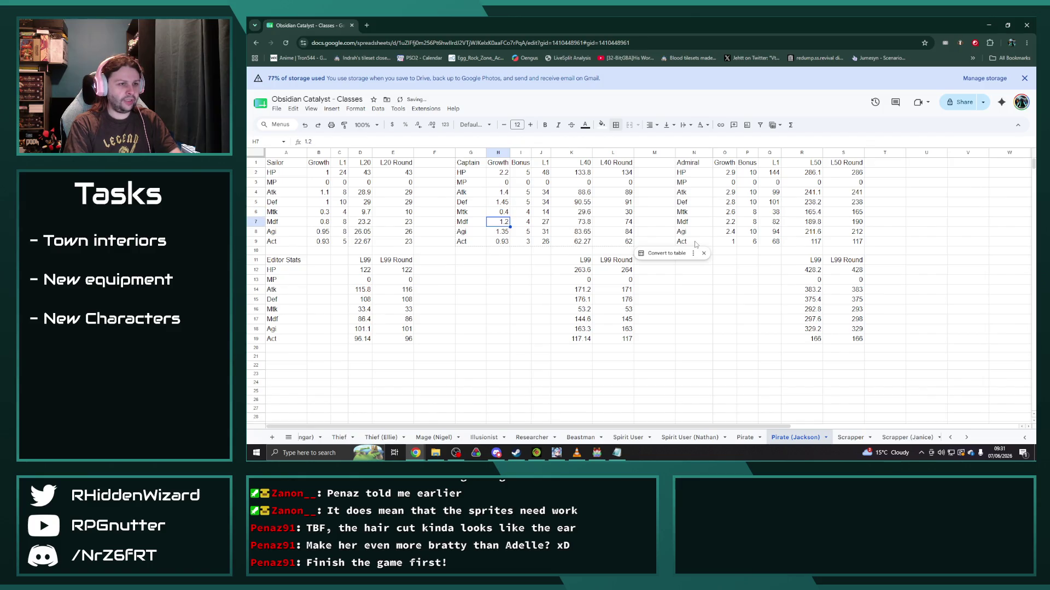
Step: Set the Captain's Mtk growth to 0.5 and bonus to 2, glancing at the Thief sheet
key("Tab")
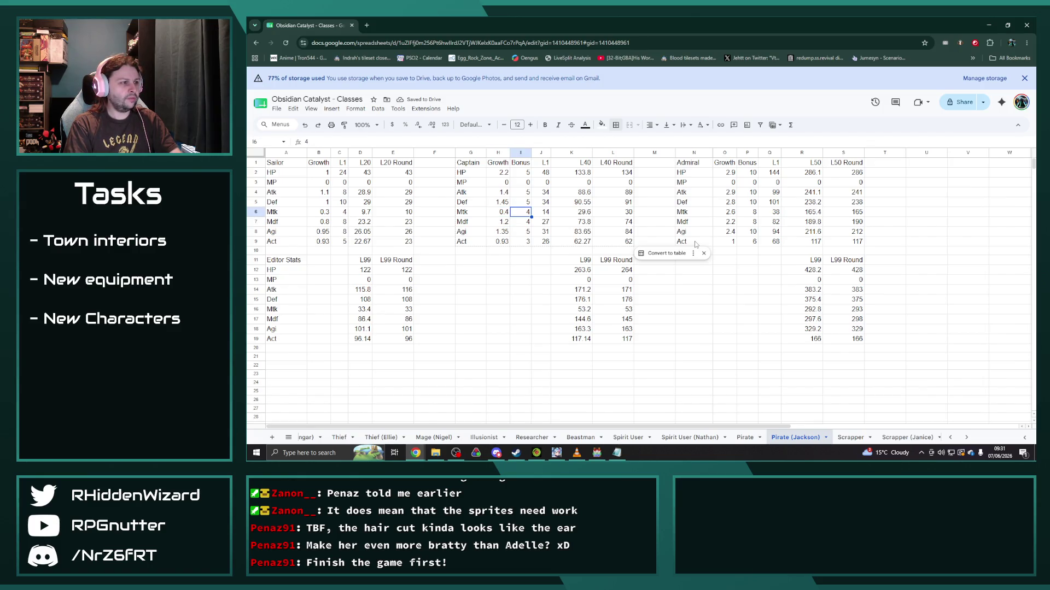
type("2")
key("shift+Tab")
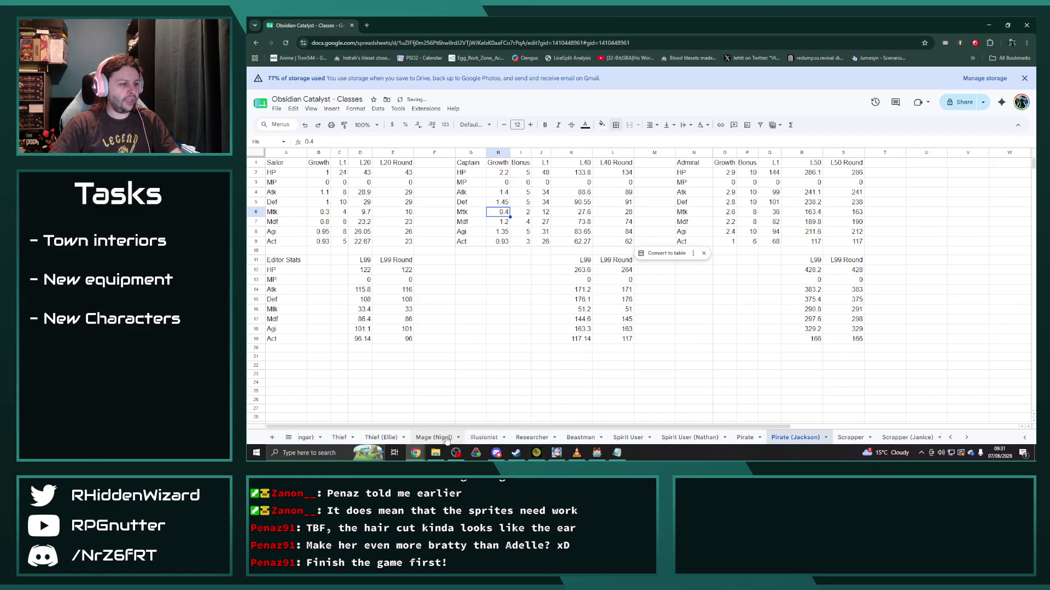
left_click(339, 437)
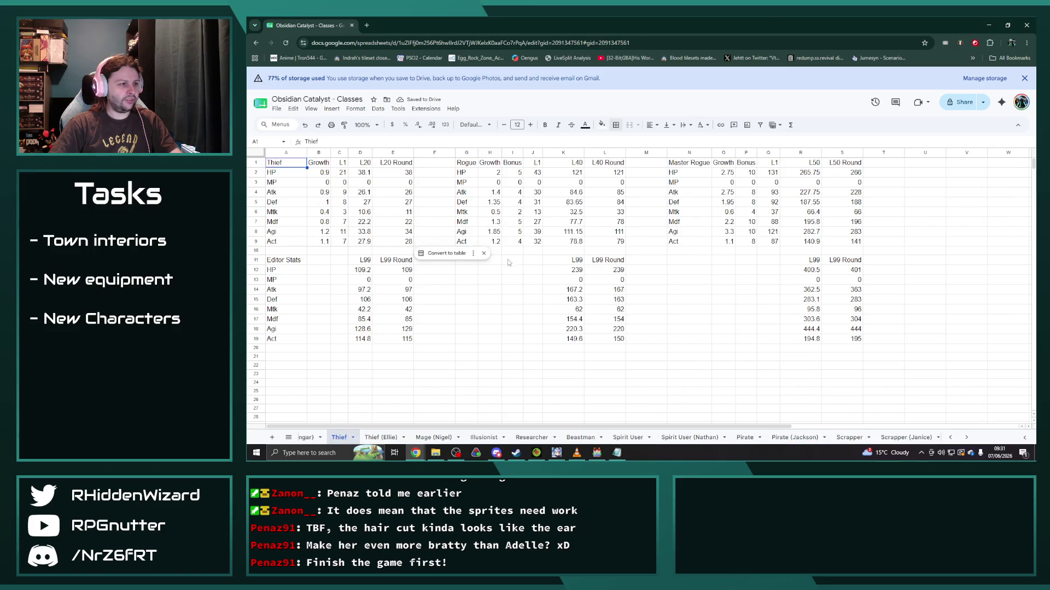
left_click(794, 438)
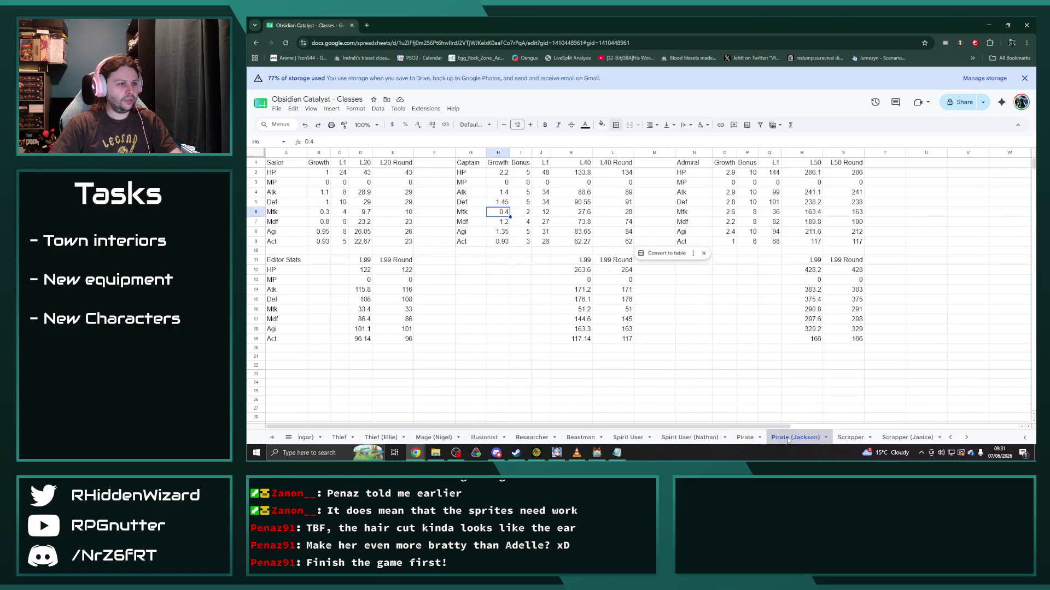
Step: Set the Admiral's Mtk growth to 0.8 and bonus to 4, and confirm Captain's 0.5
left_click(752, 211)
type("4")
left_click(724, 212)
type("0.8")
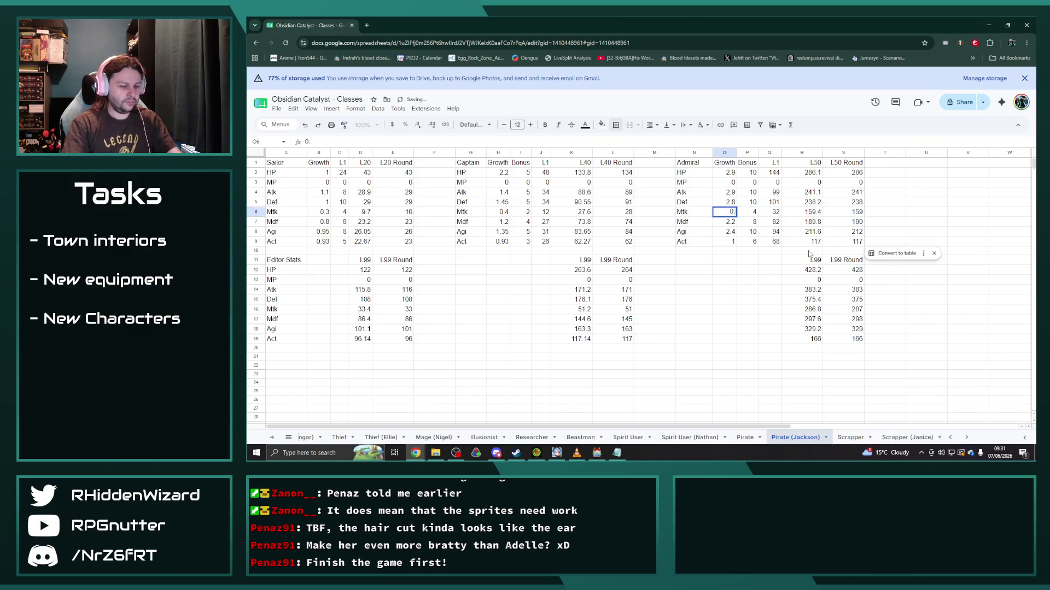
left_click(772, 309)
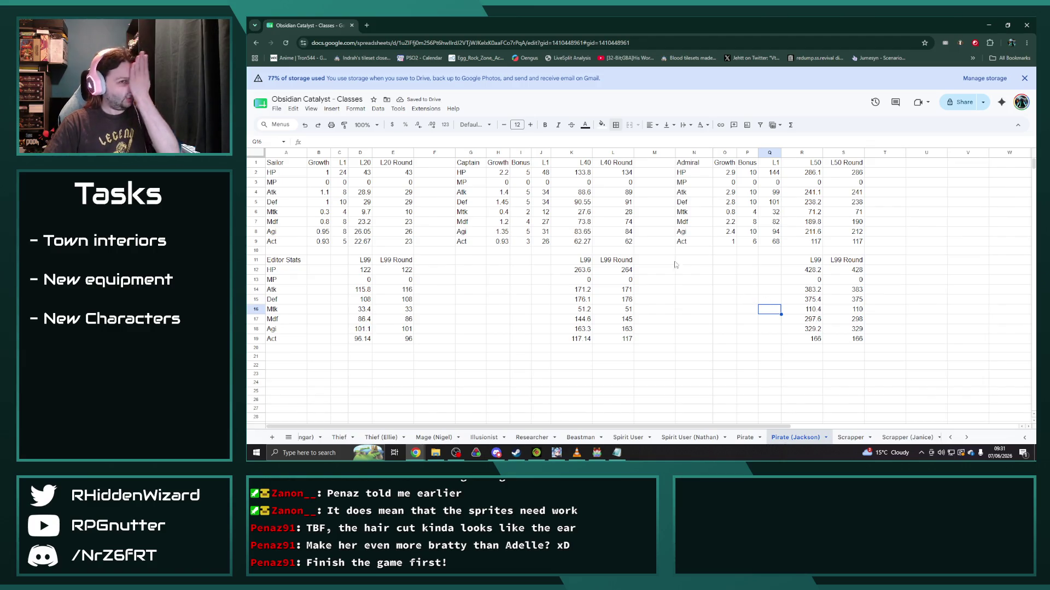
left_click(502, 212)
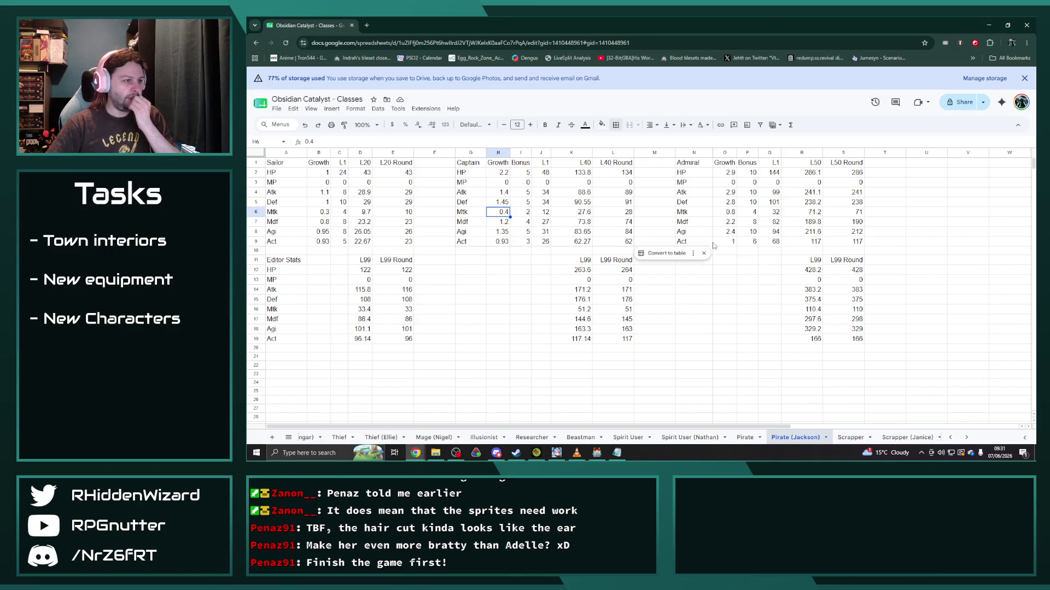
type("0.5")
key("Return")
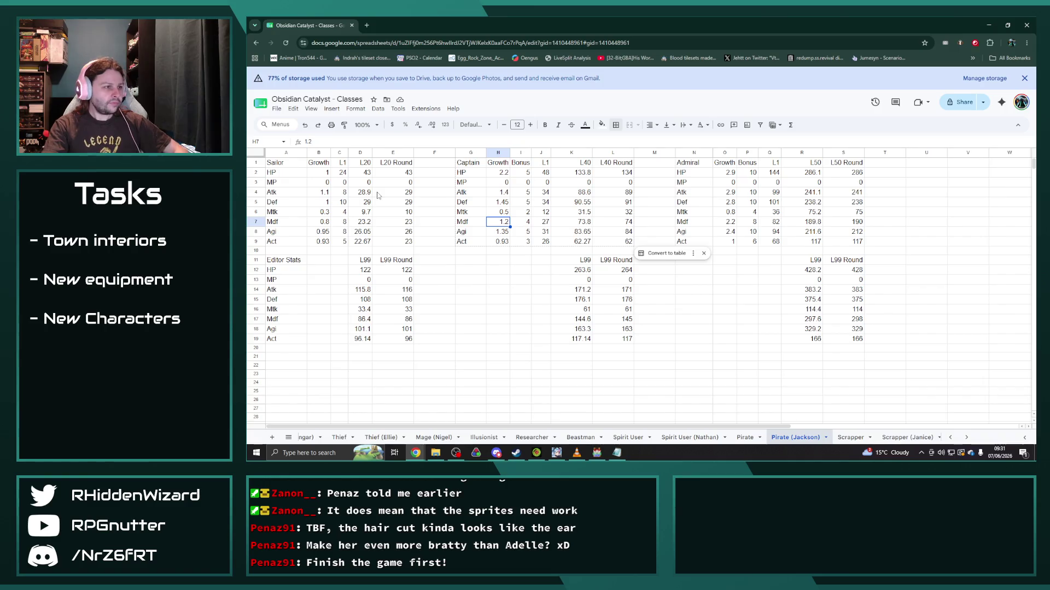
left_click(324, 175)
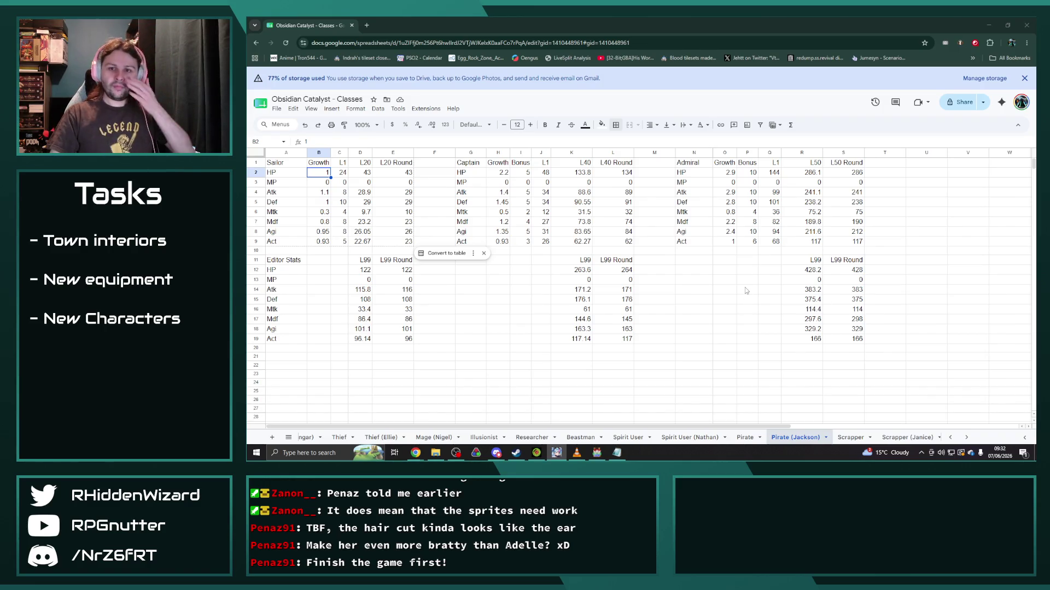
left_click(521, 329)
left_click(499, 271)
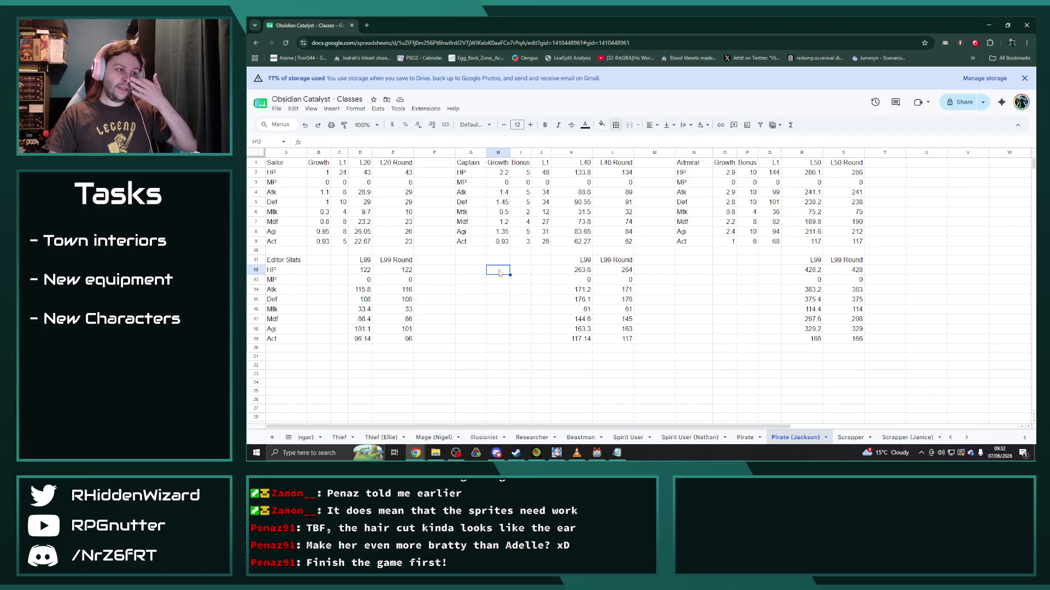
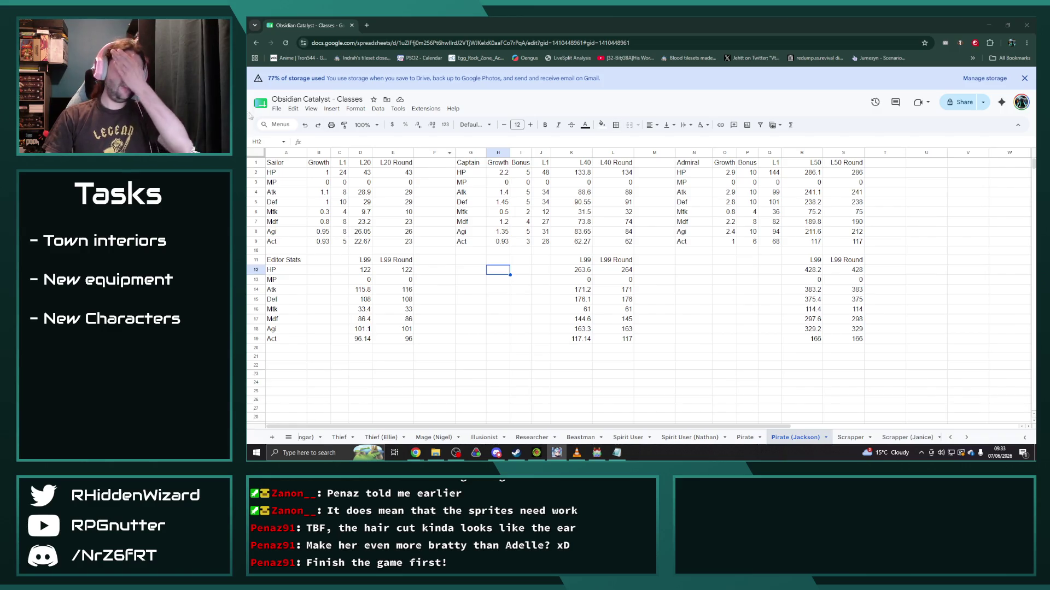
Step: Raise Sailor's HP growth to =1*1.1 and its starting HP to =24*1.1 (26.4)
left_click(313, 174)
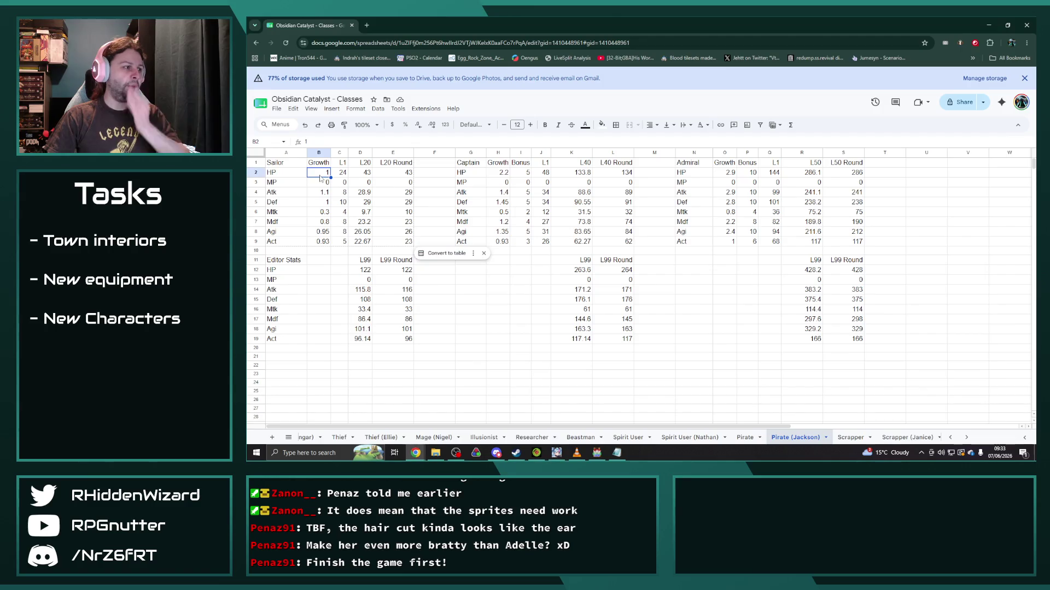
left_click(330, 143)
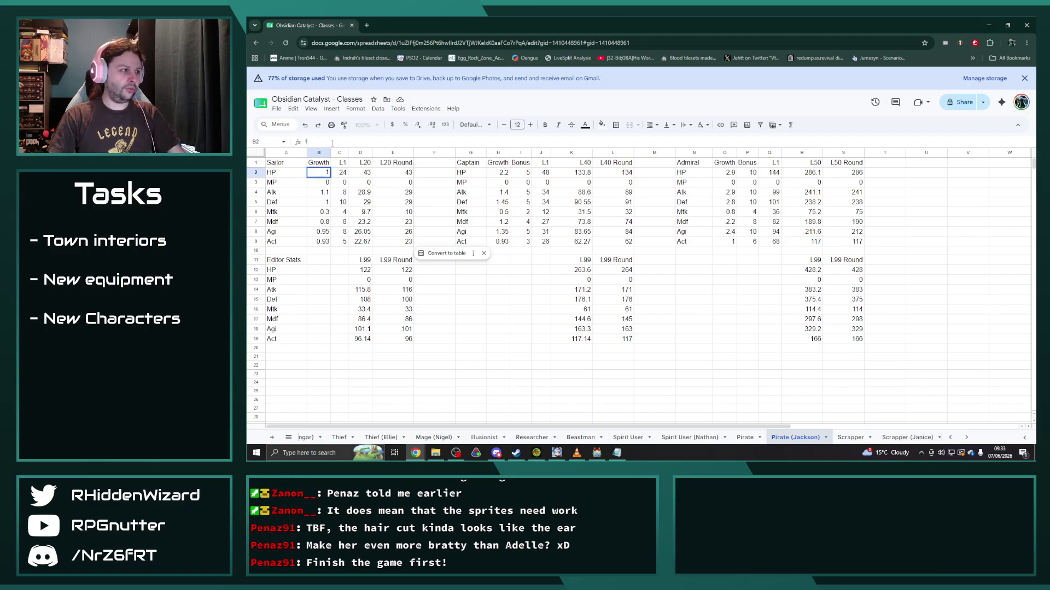
type("=1*1.1")
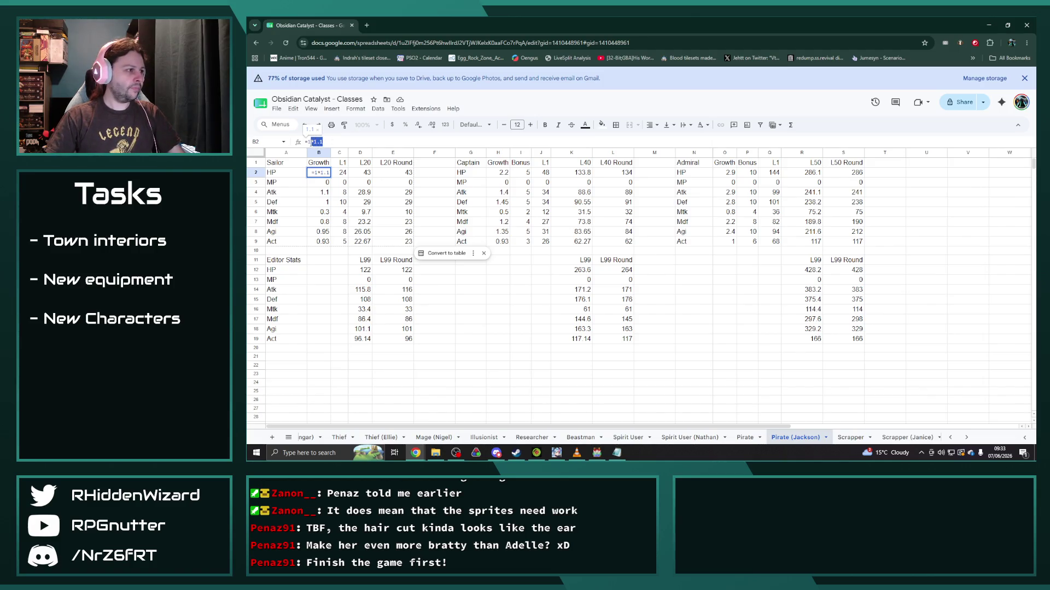
key("Tab")
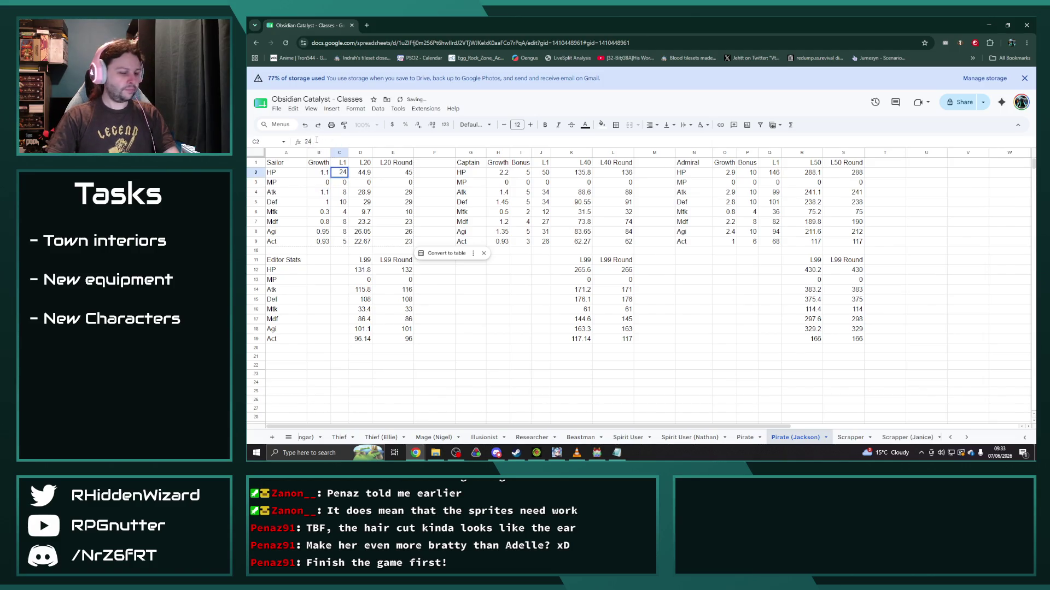
type("=24*1.1")
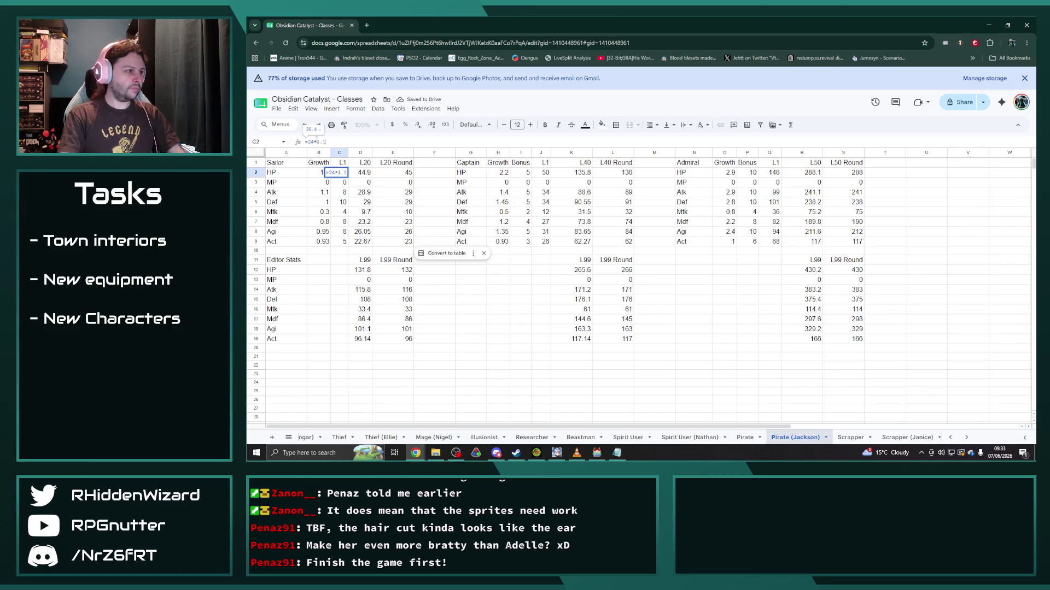
key("Return")
Step: Boost the Captain and Admiral HP growth values by 10% with *1.1
left_click(499, 172)
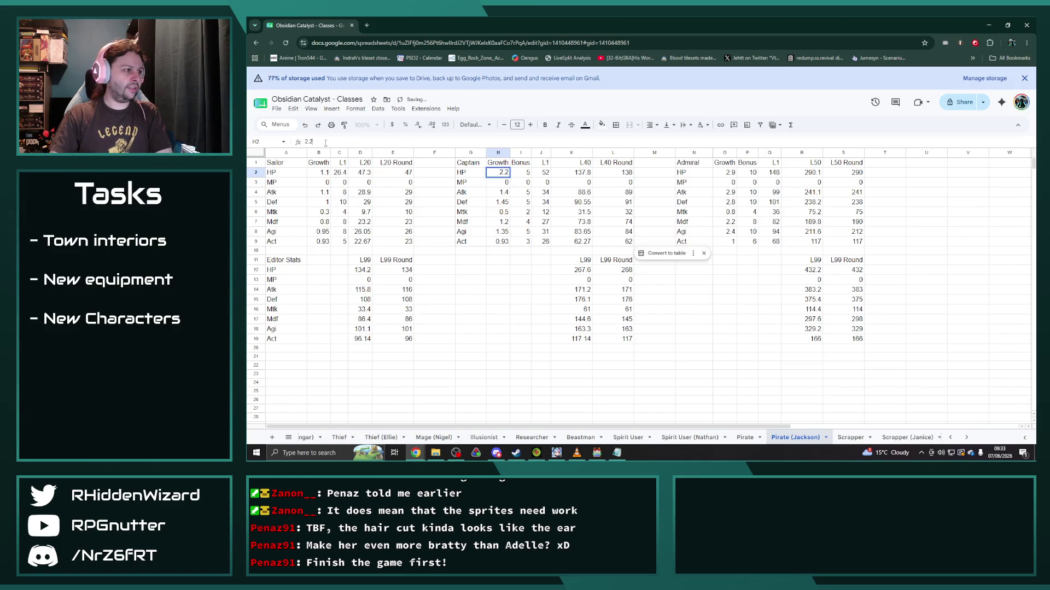
type("*1.1")
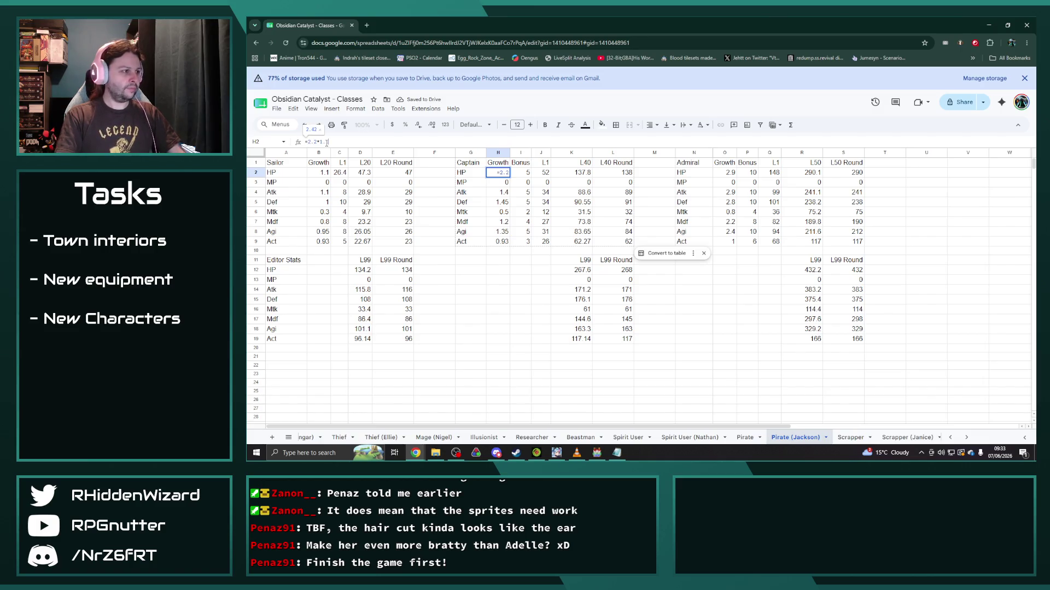
key("Return")
left_click(725, 173)
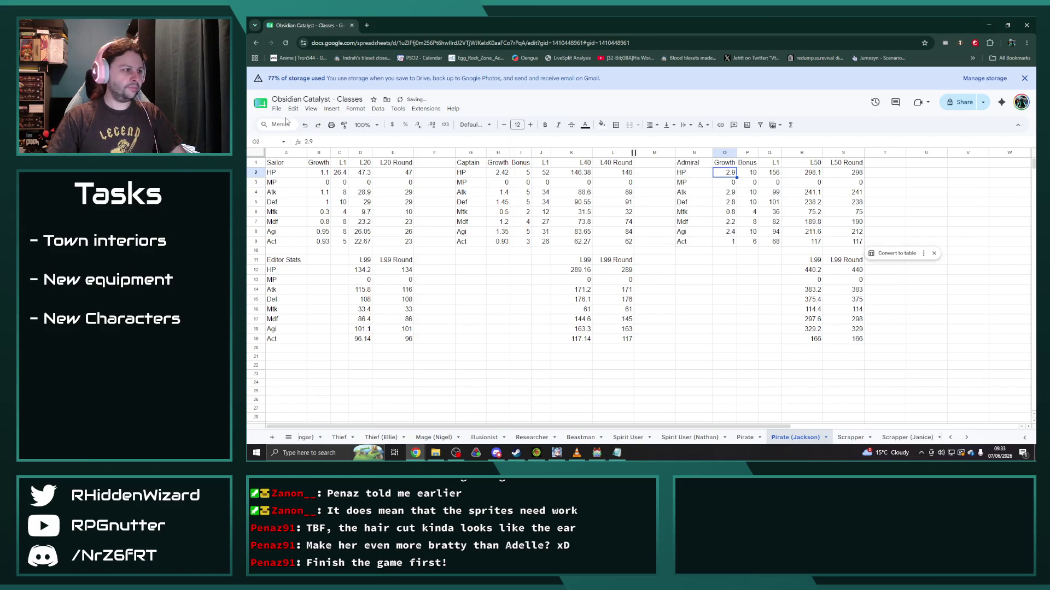
type("*1.1")
key("Return")
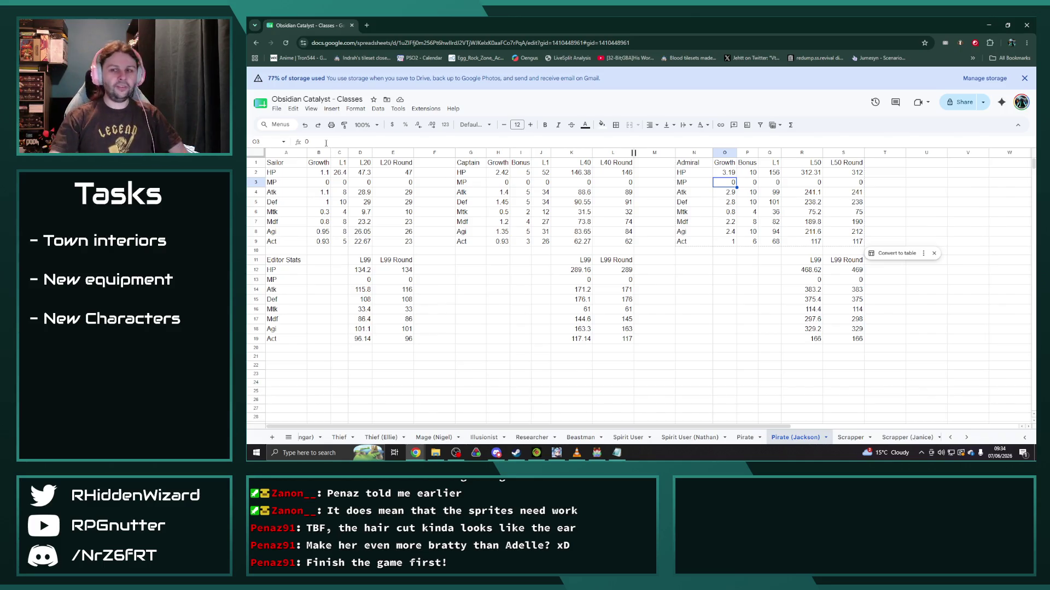
Step: Raise Atk growth by 5% for Sailor, Captain and Admiral, plus Sailor's starting Atk
left_click(320, 194)
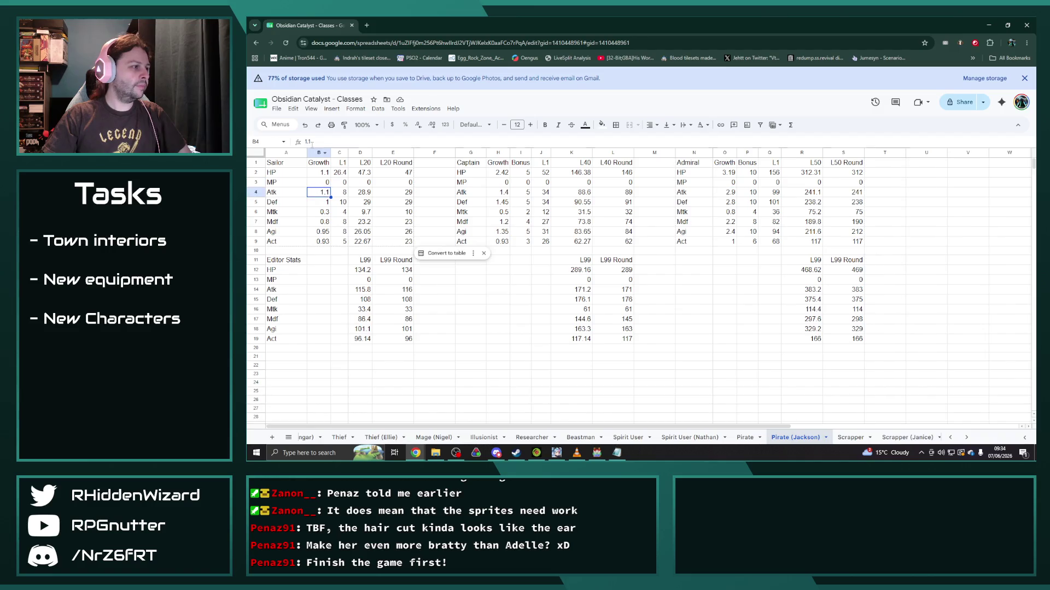
type("=")
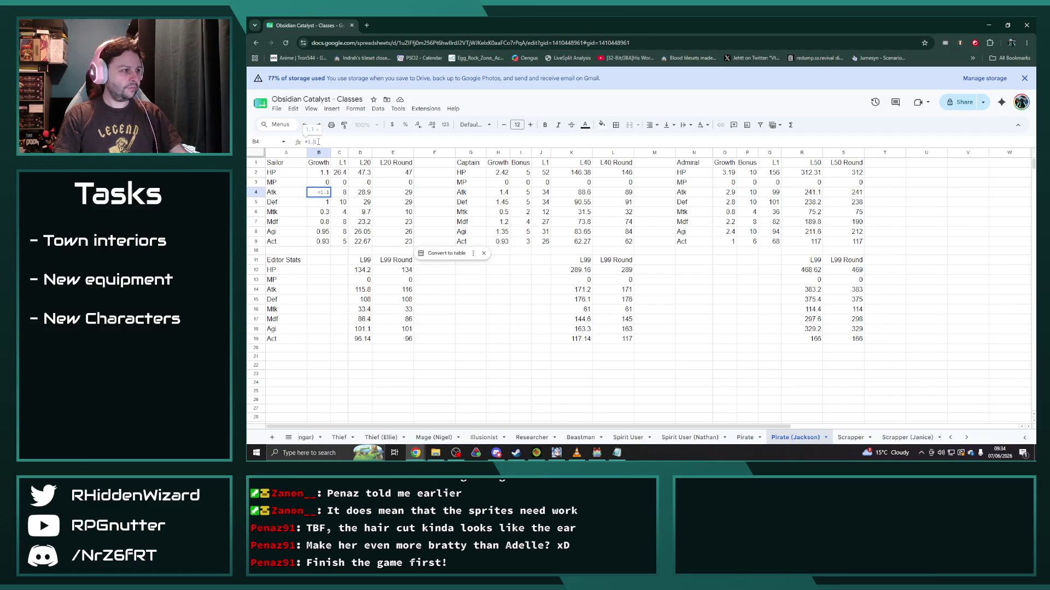
type("/4")
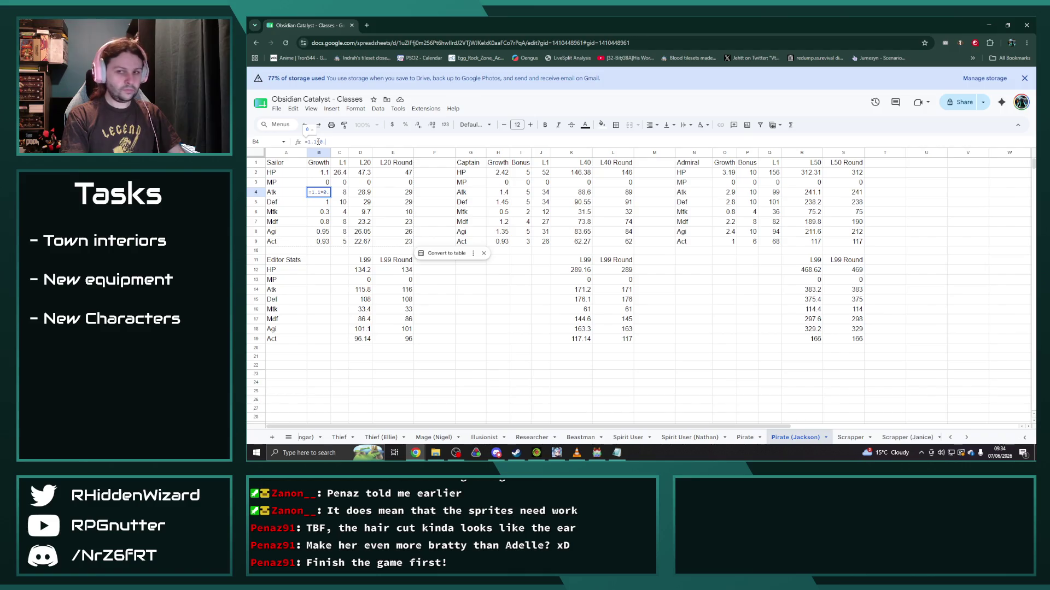
type("9")
type("1.05")
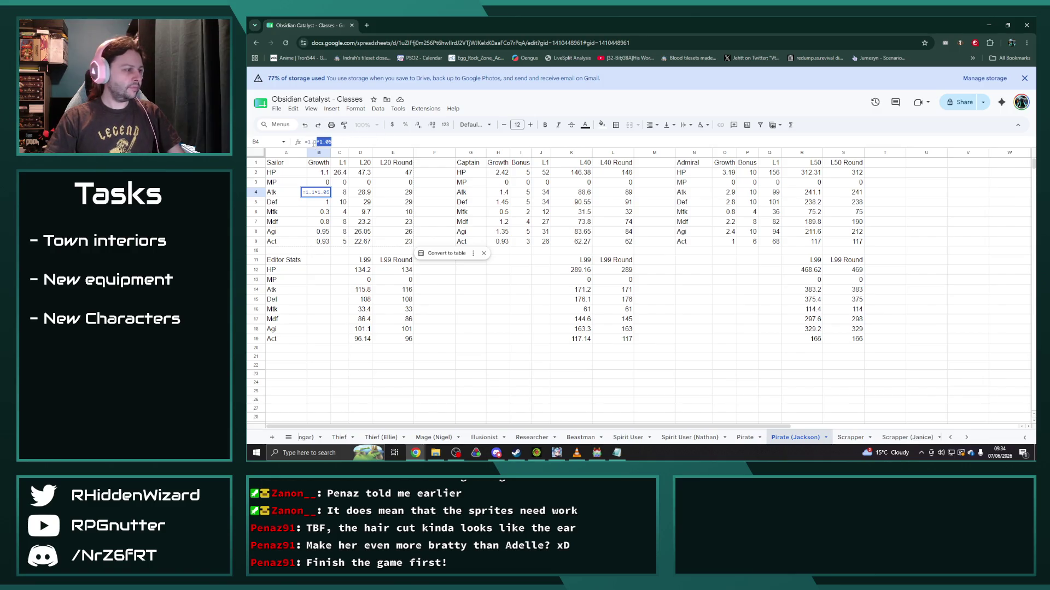
key("Tab")
type("=b1.05")
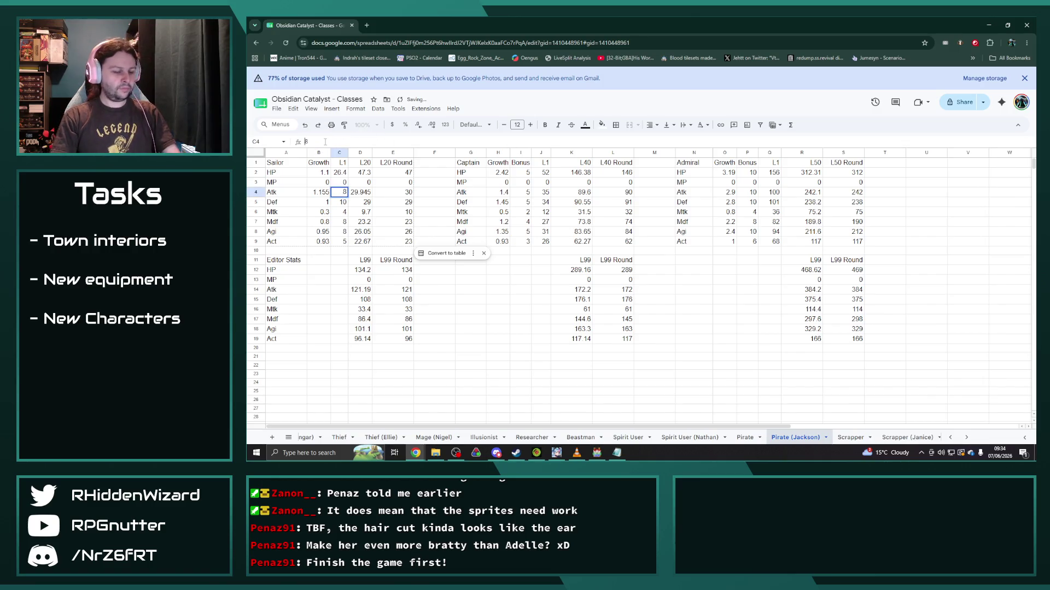
type(".4")
key("Return")
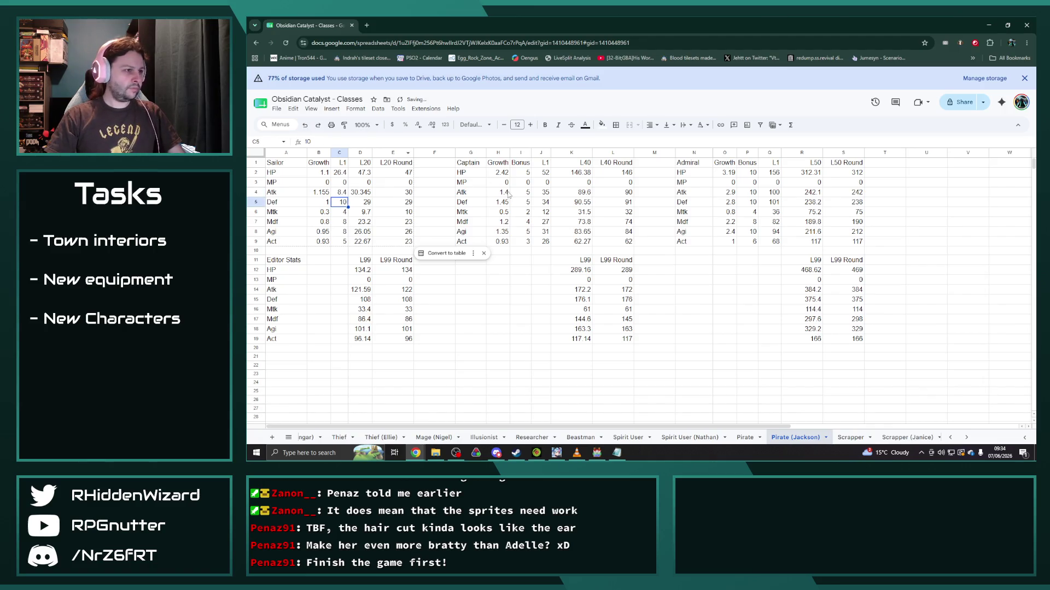
left_click(498, 192)
type("1.4*1.05")
key("Return")
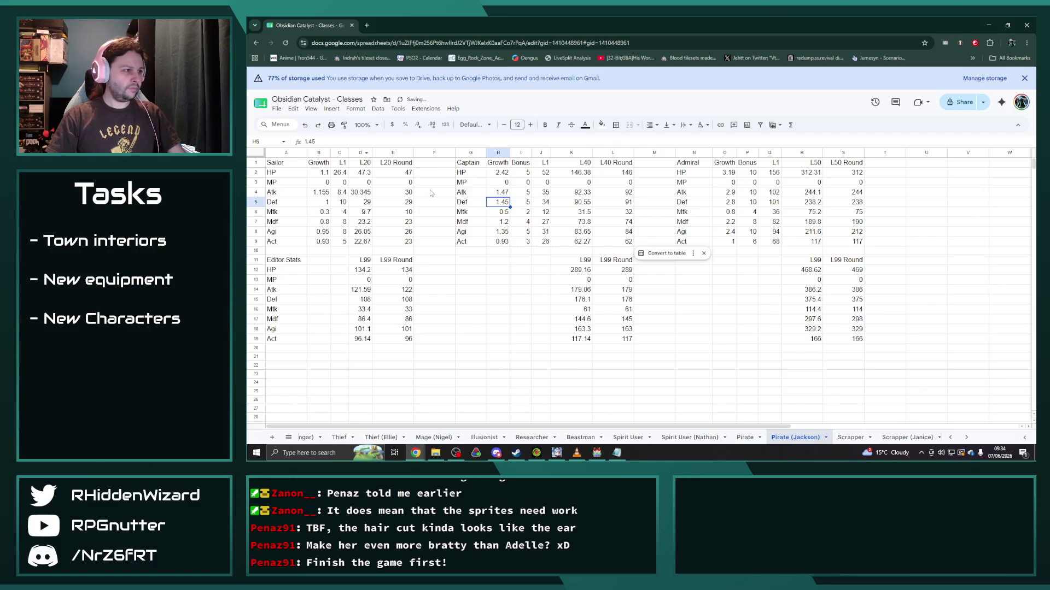
left_click(726, 192)
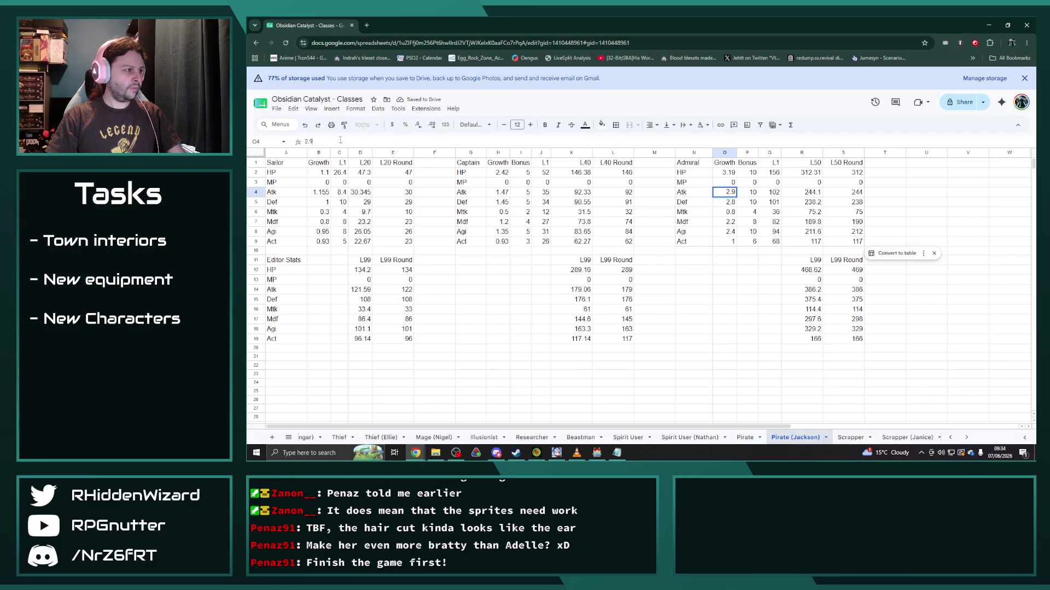
type("*1.05")
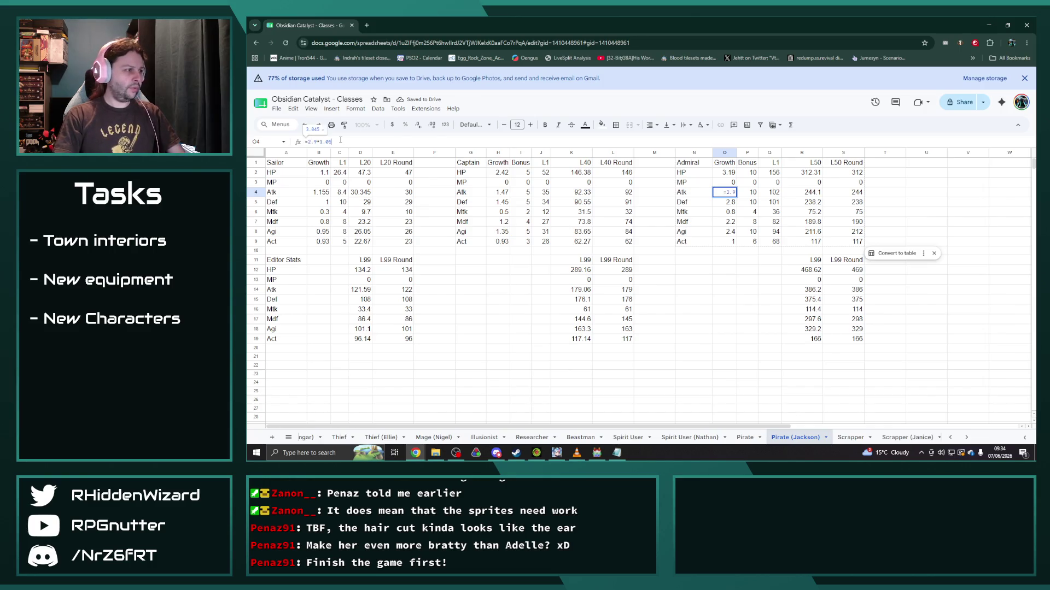
key("Return")
Step: Raise Def growth by 5% for Sailor, Captain and Admiral, plus Sailor's starting Def
left_click(321, 202)
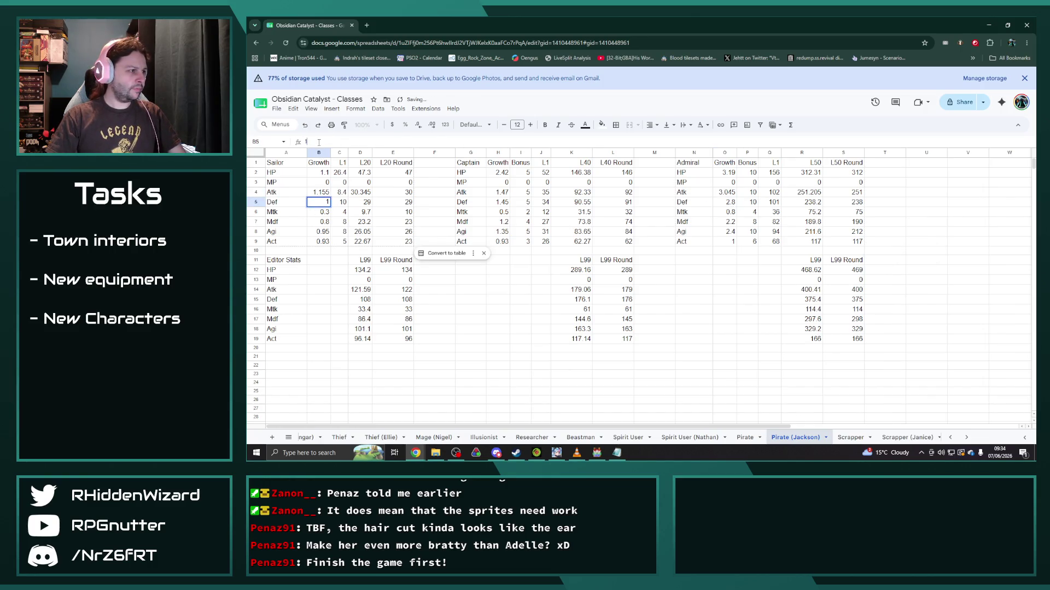
type(".05")
left_click(498, 202)
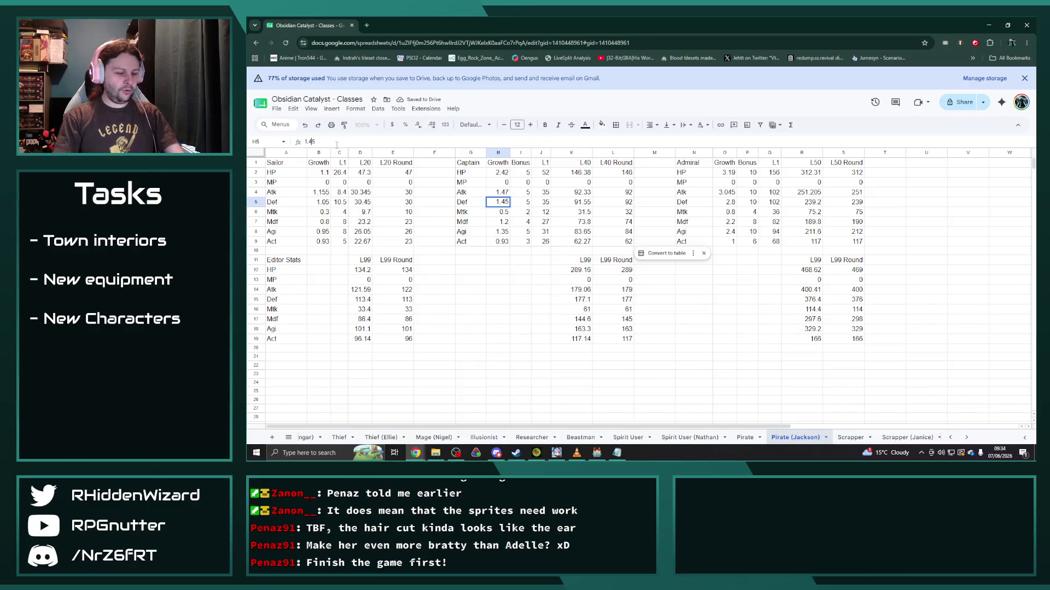
type("*1.05")
key("Return")
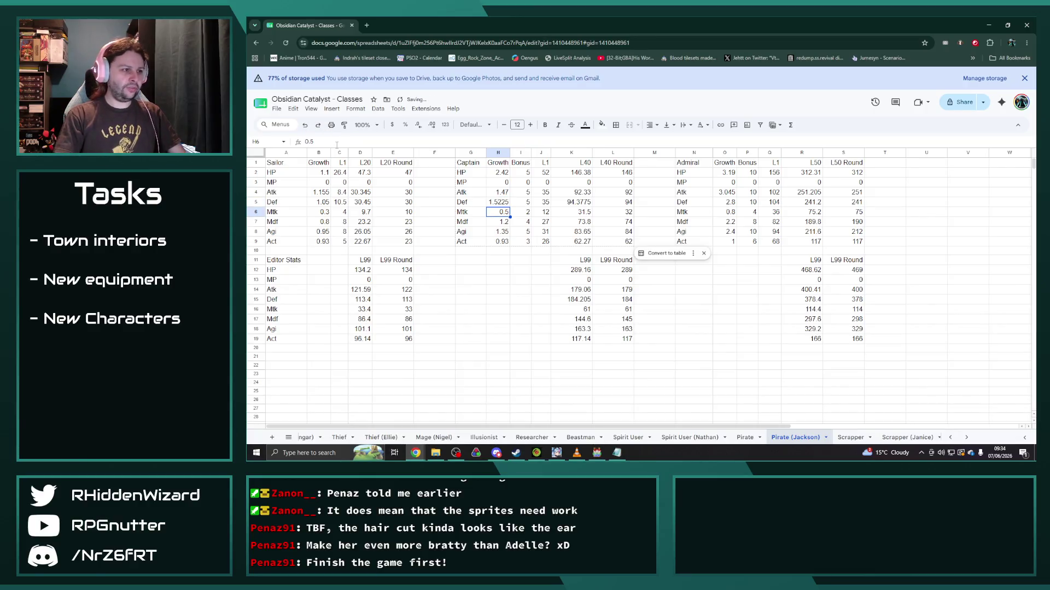
left_click(725, 202)
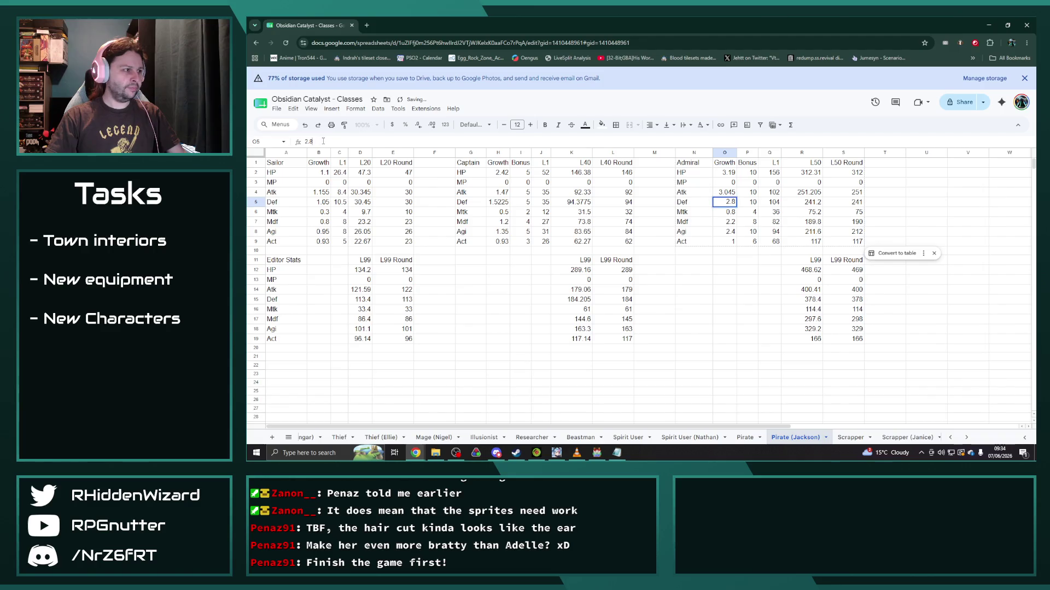
type("*1.05")
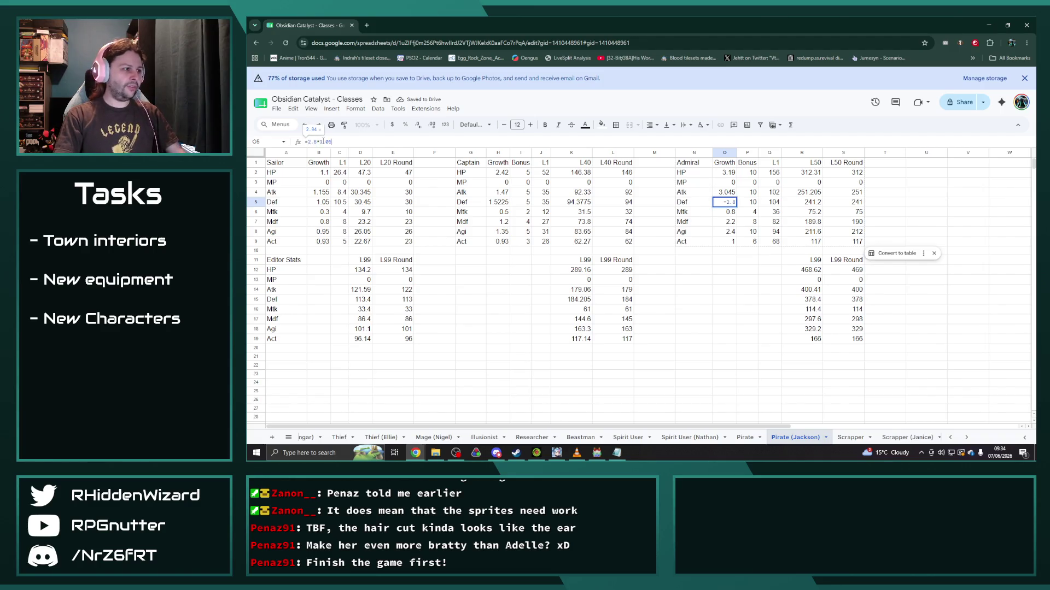
key("Return")
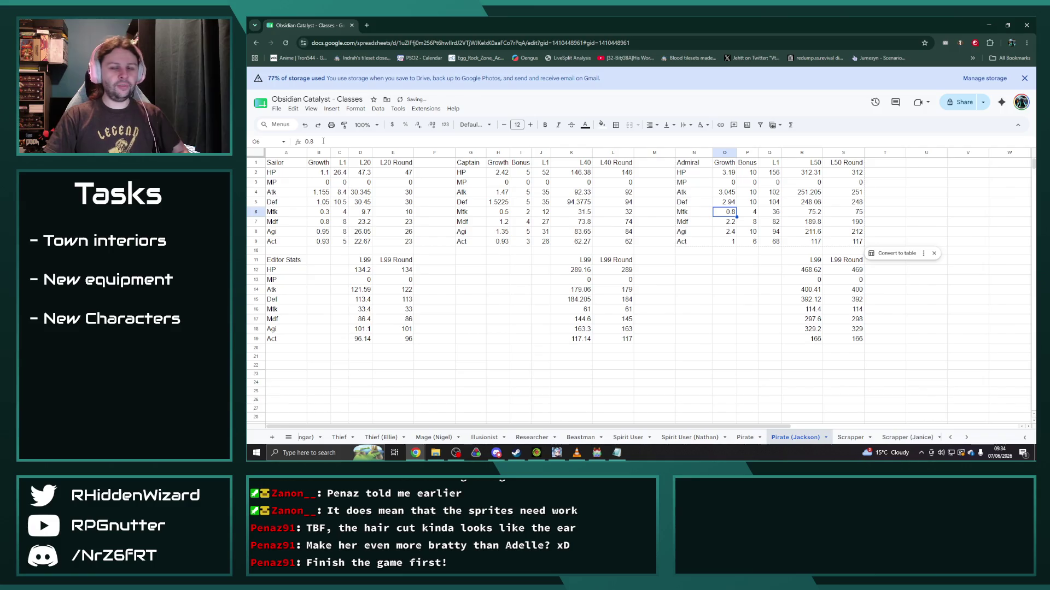
Step: Cut Sailor's Mdf growth to 0.72 and its level 1 Mdf to 7.2 with =0.9* formulas
left_click(321, 202)
left_click(340, 203)
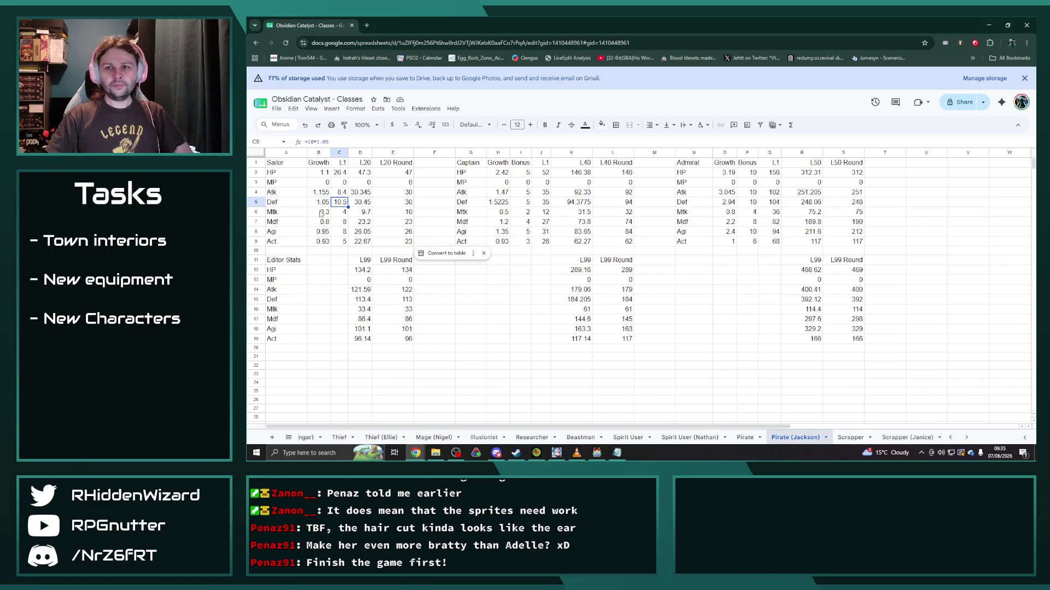
left_click(321, 222)
left_click(316, 142)
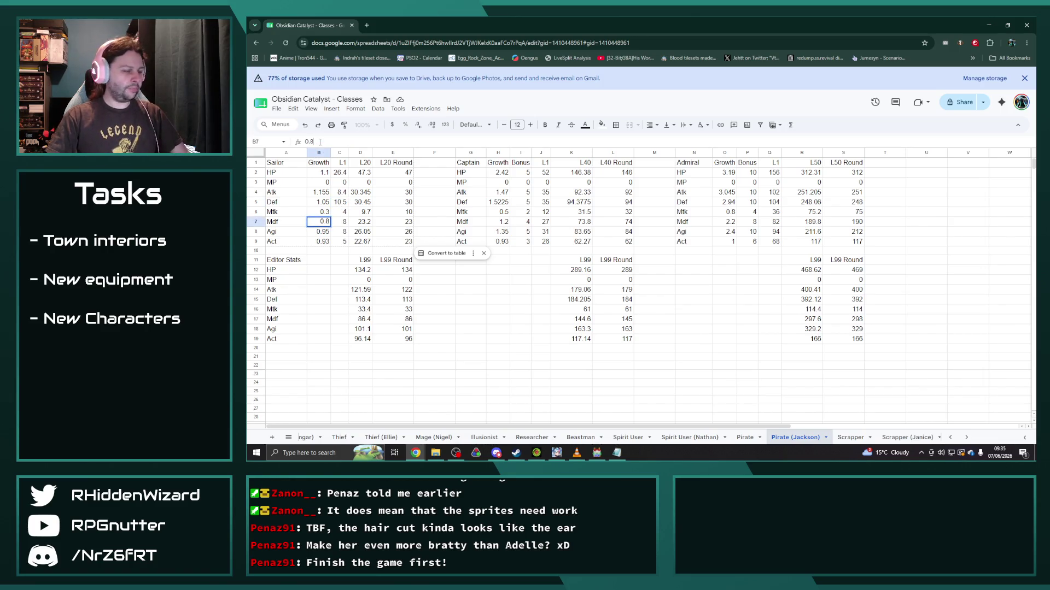
type("=")
type("*0.9")
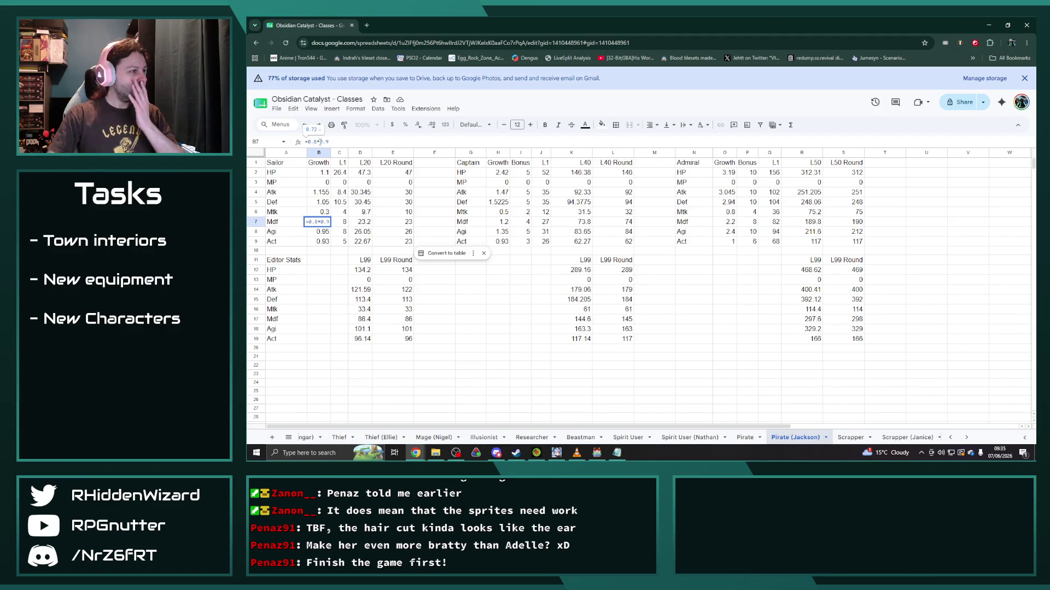
left_click_drag(329, 141, 317, 142)
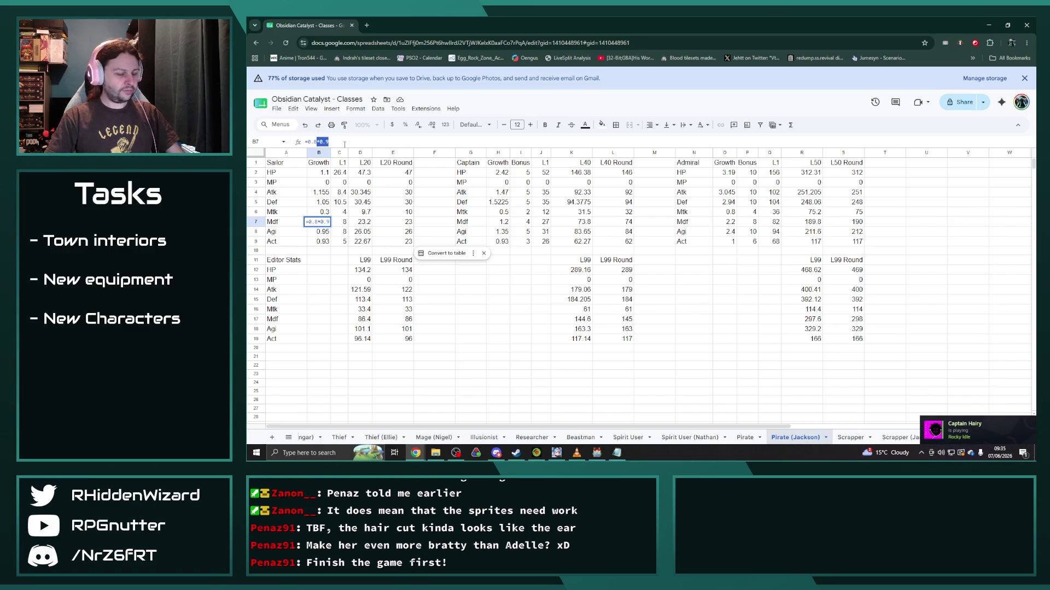
type("0.9")
key("Tab")
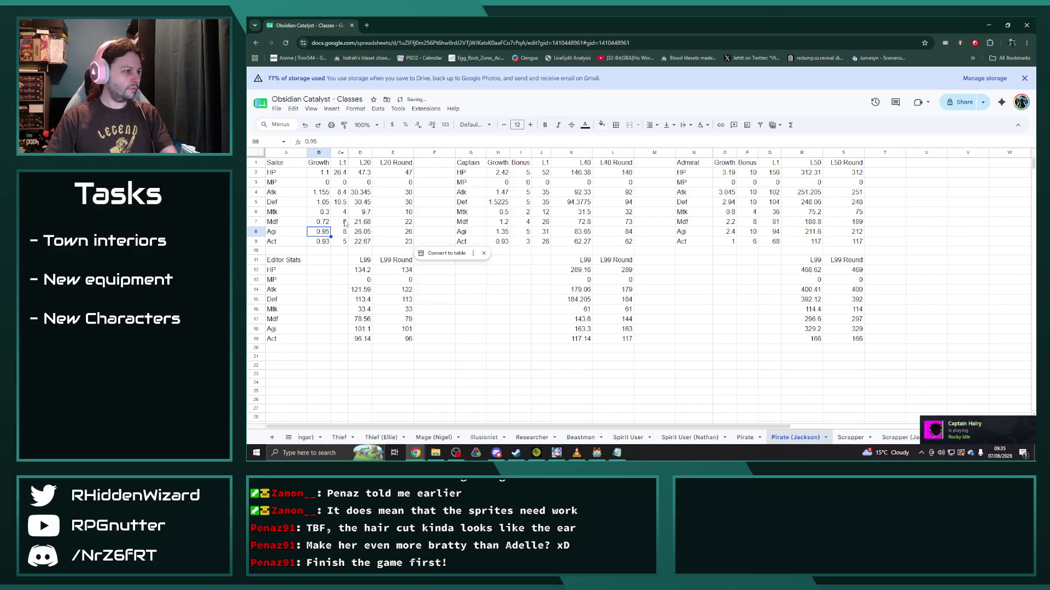
type("=8*0.9")
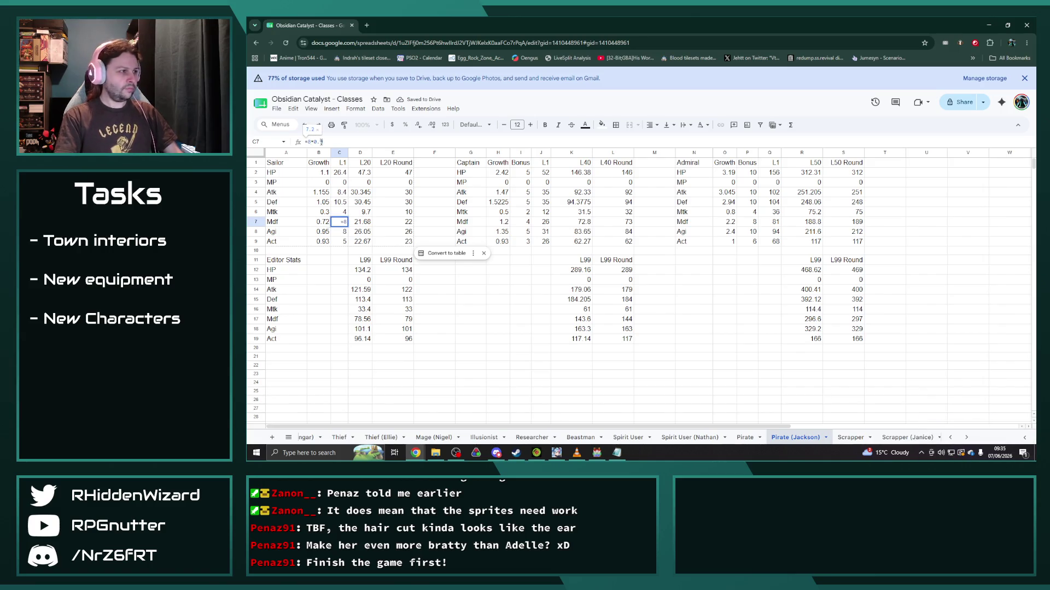
key("Return")
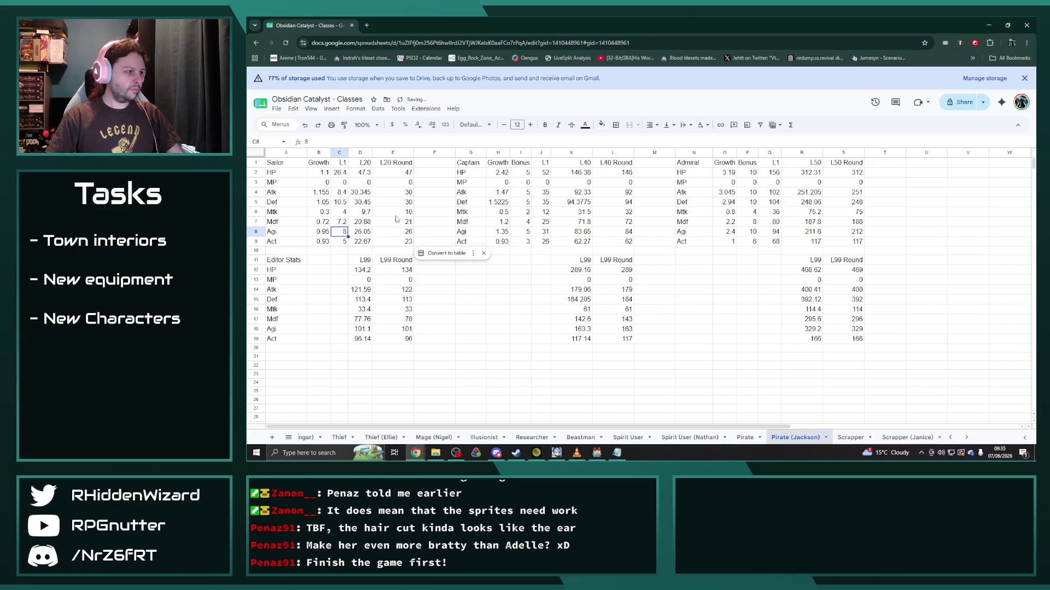
Step: Set Captain's Mdf growth to 1.08 and Admiral's to 1.98
left_click(502, 222)
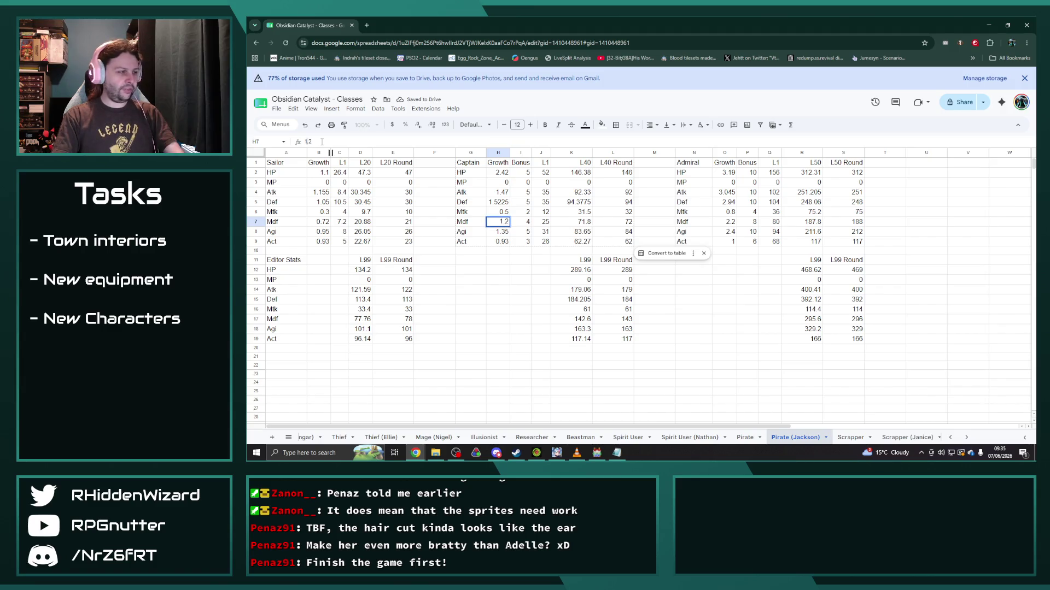
type("=1.08")
key("Return")
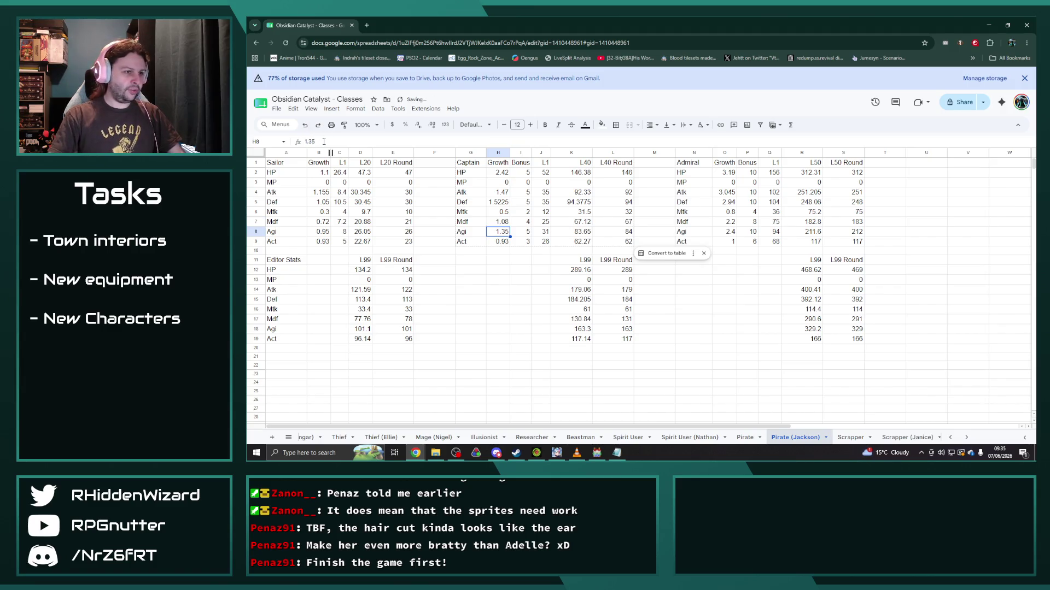
left_click(726, 222)
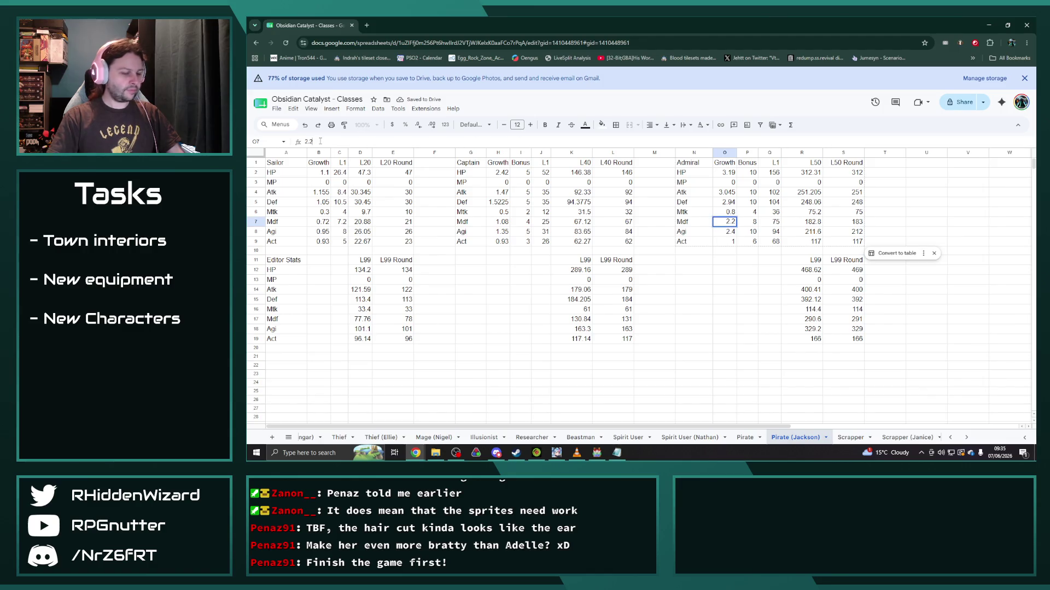
type("1.98")
key("Return")
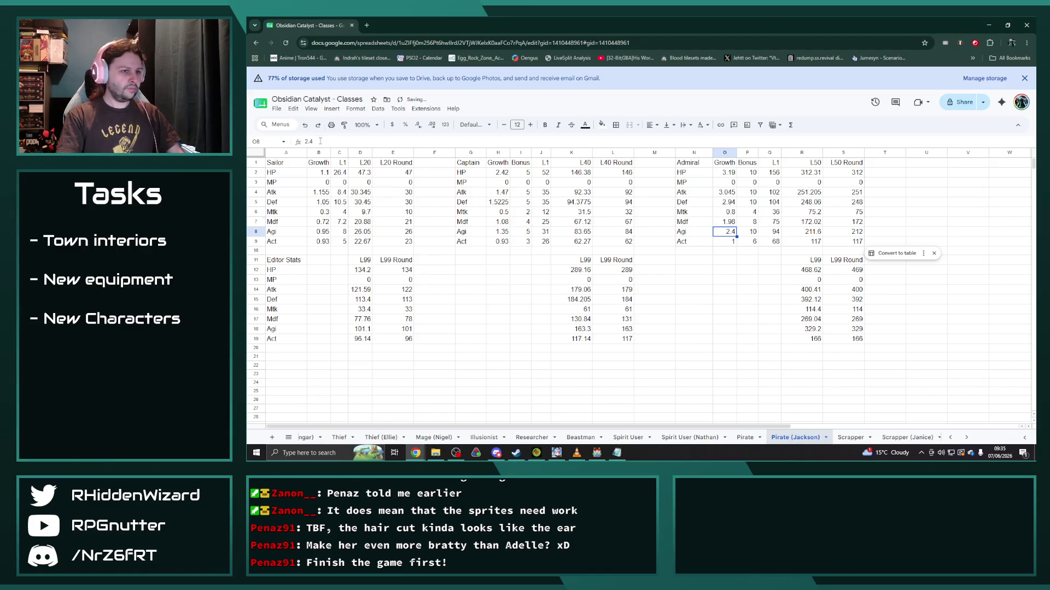
left_click(323, 242)
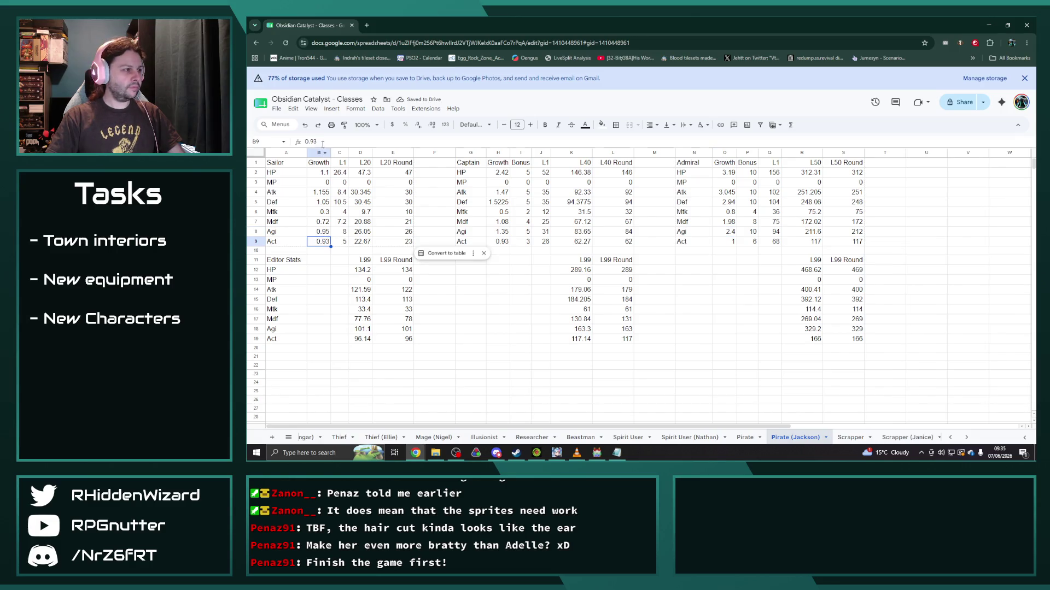
type("=")
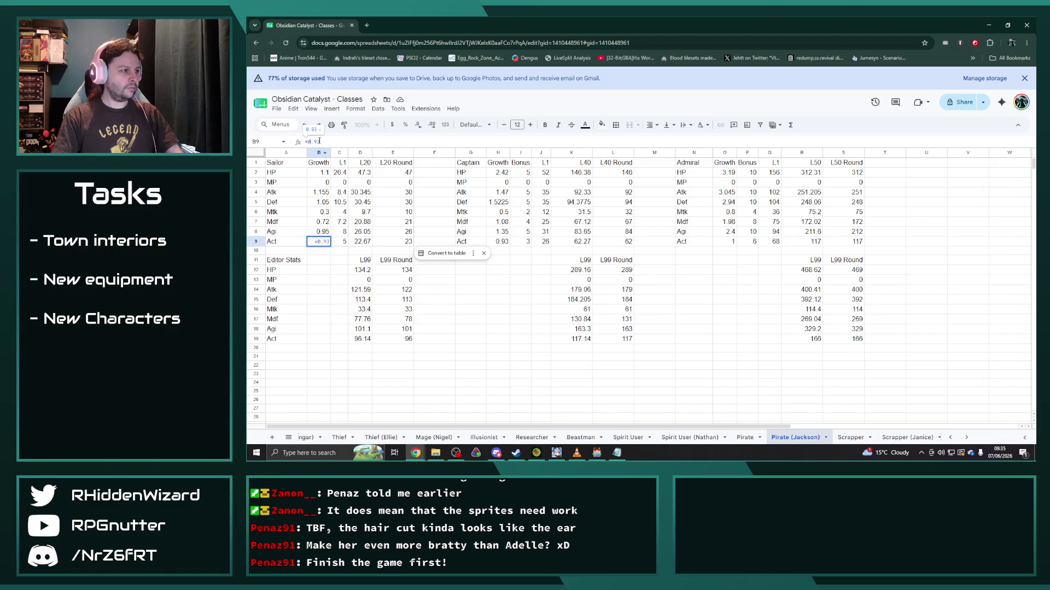
type("0.9*0.93")
Step: Lower Sailor and Captain Act growth to =0.9*0.93 (0.837), Sailor's level 1 Act to 4.5
key("Tab")
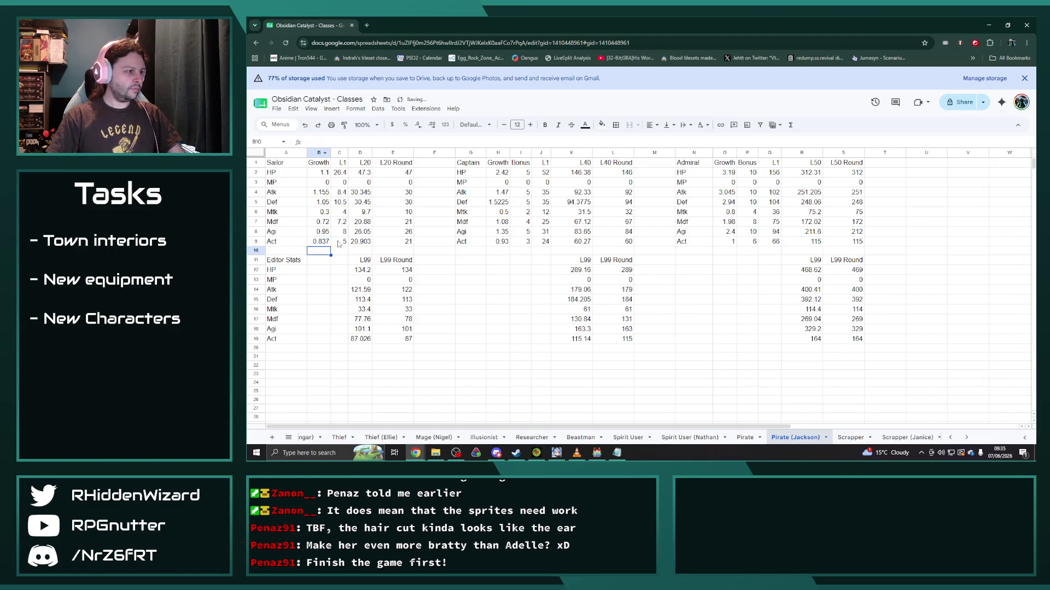
type("=5*0.9")
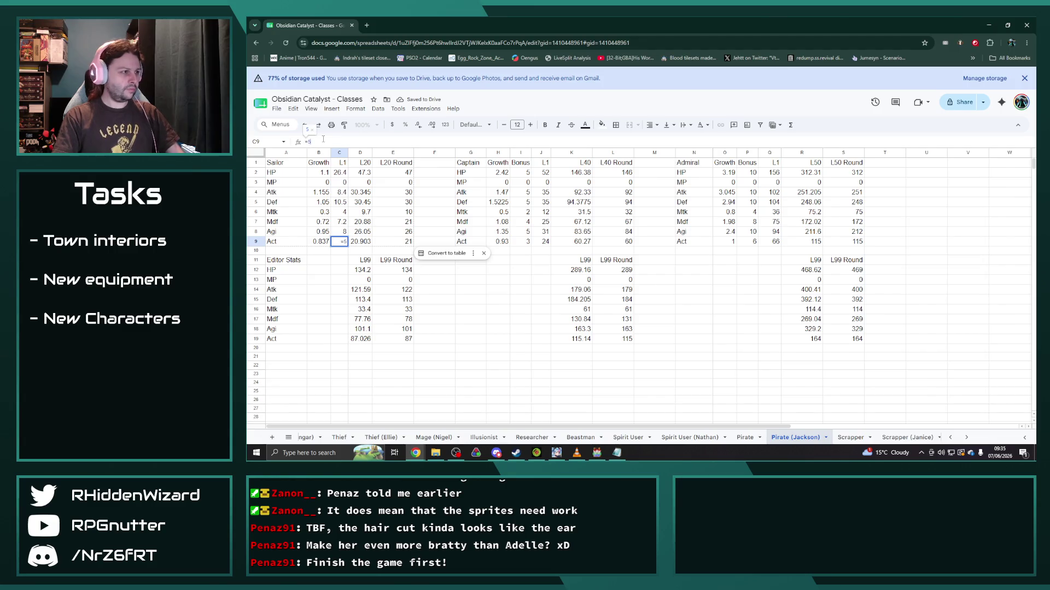
key("Return")
left_click(500, 241)
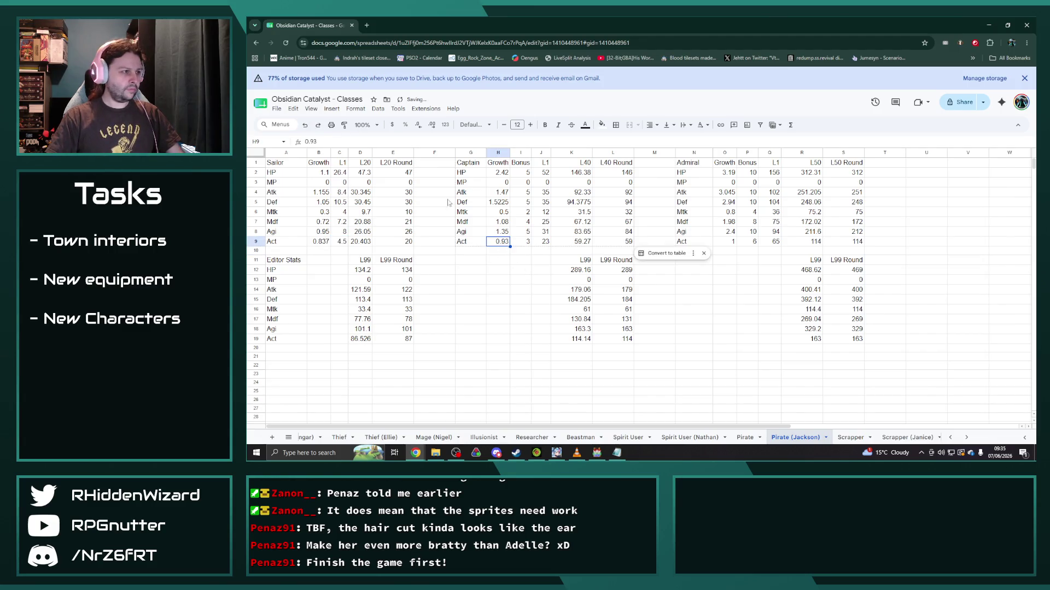
type("=0.9*0")
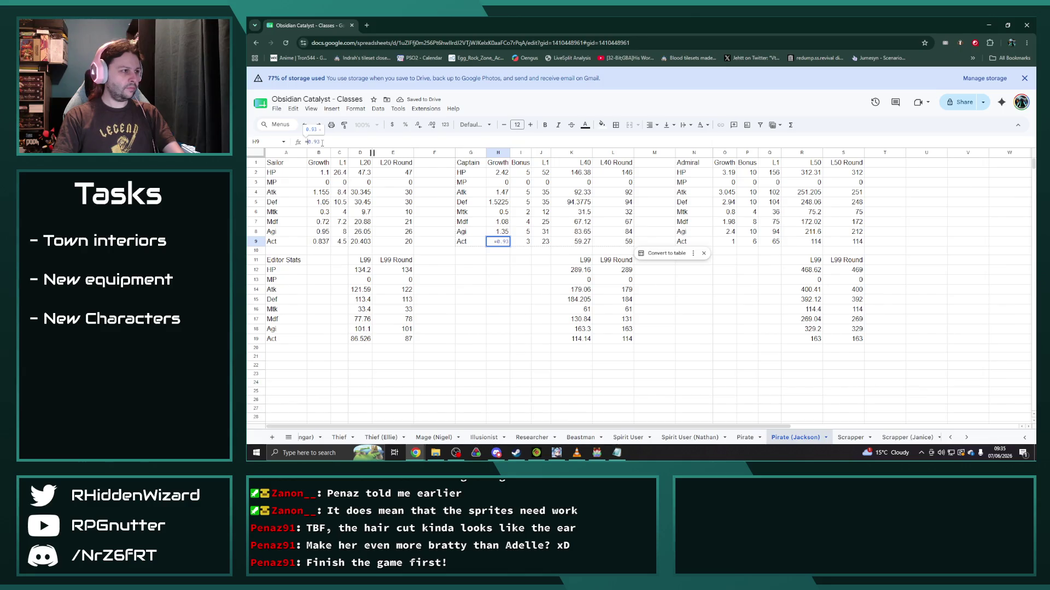
type(".93")
key("Return")
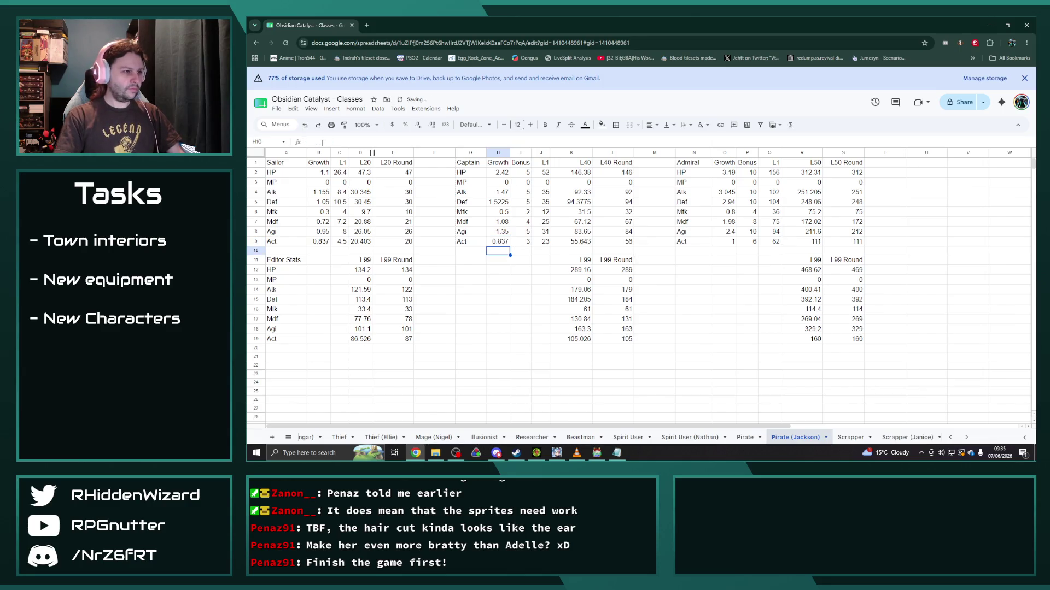
Step: Set Admiral's Act growth to 0.9, then switch over to RPG Maker MV
left_click(724, 241)
type("=1*0.9")
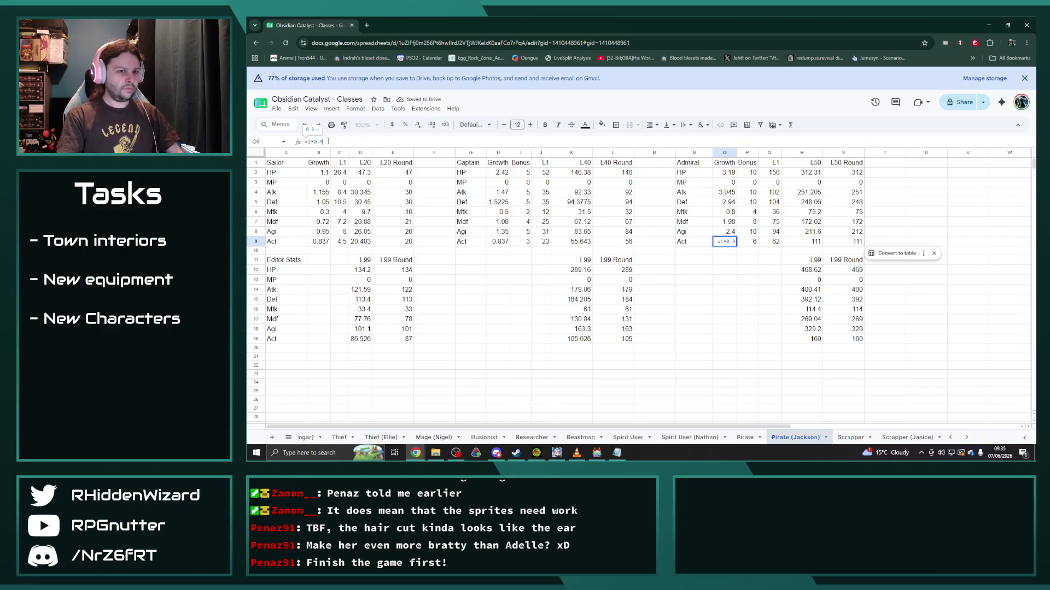
key("Return")
left_click(693, 351)
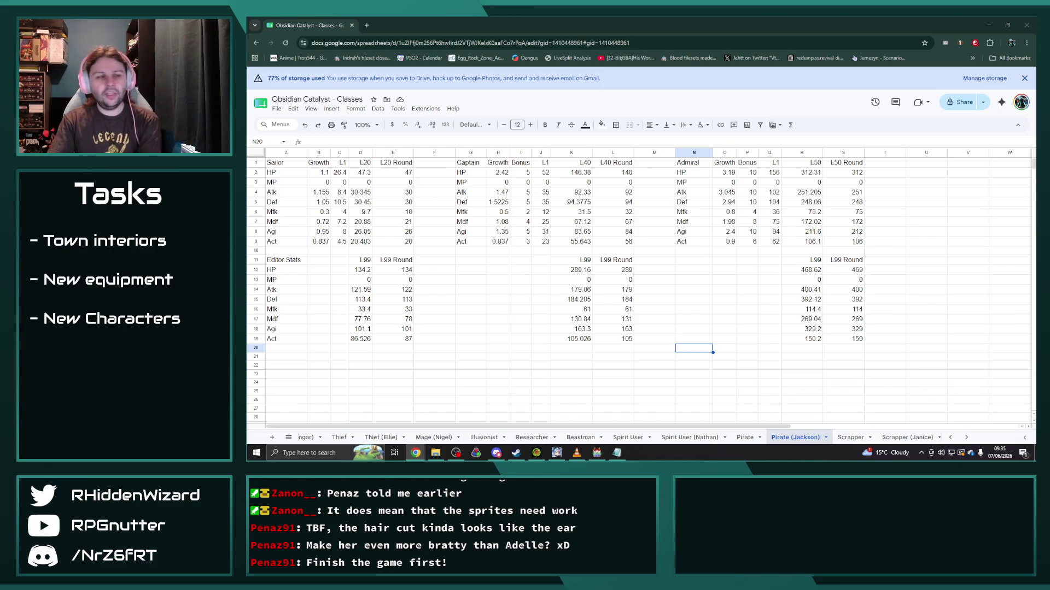
key("alt+Tab")
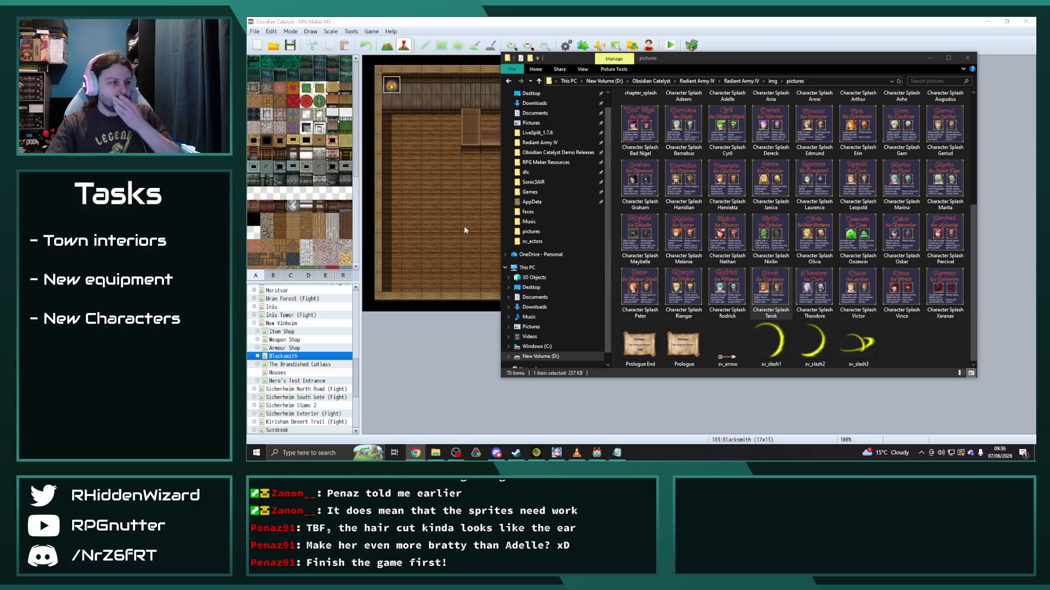
Step: Open the Database Classes list, select 0091 Vanguard and bring up its Max HP curve
left_click(469, 185)
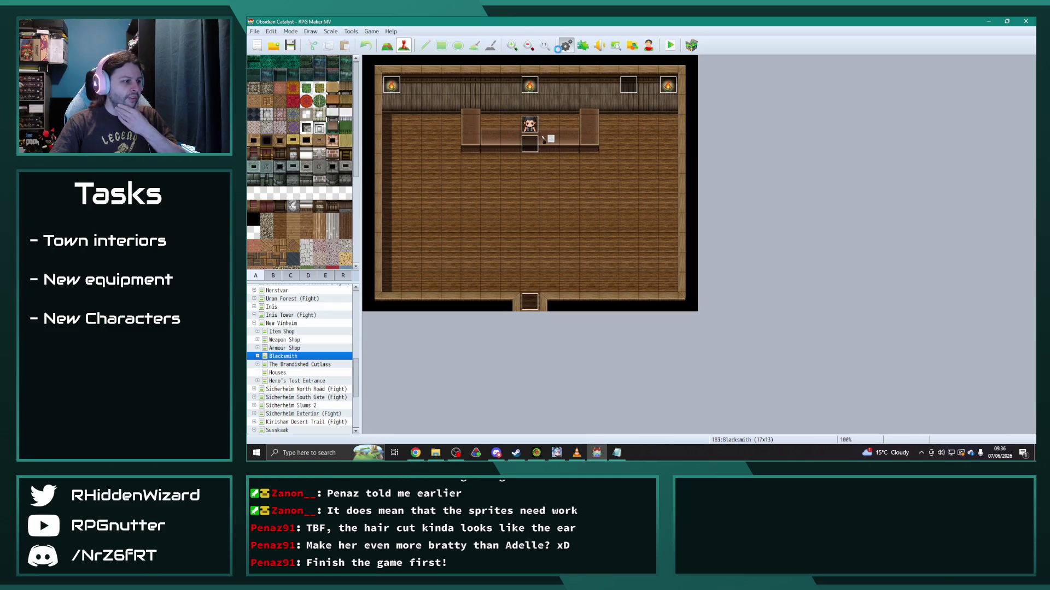
left_click(566, 44)
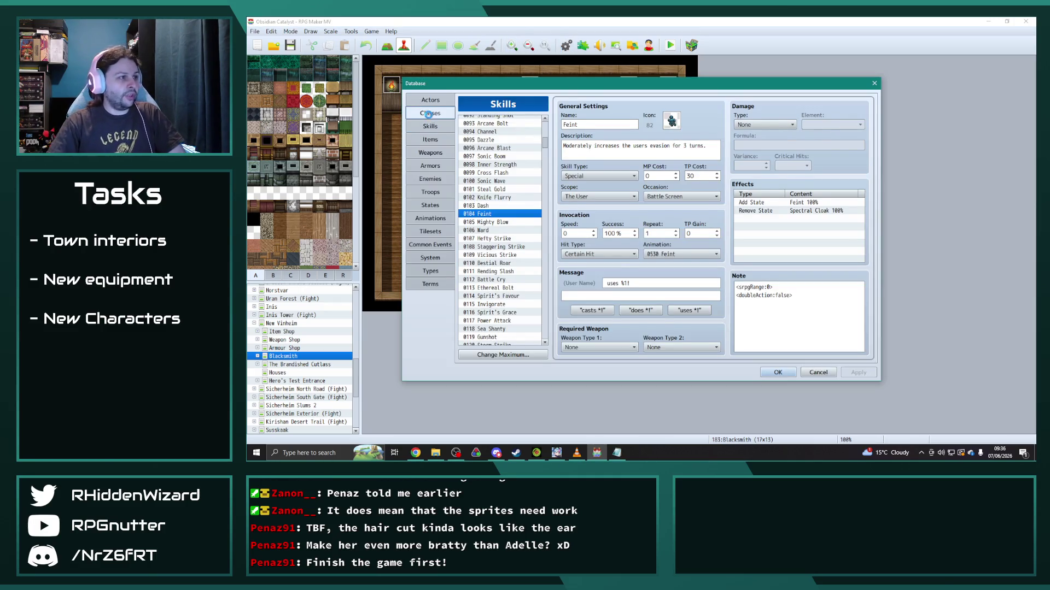
left_click(429, 113)
scroll(502, 197, "down", 5)
left_click_drag(545, 161, 546, 234)
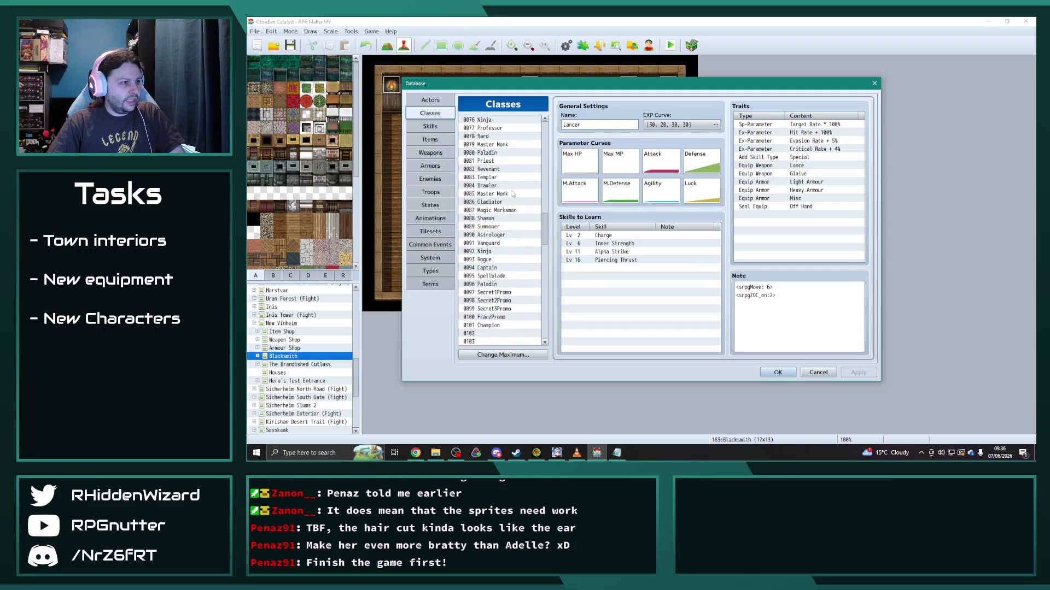
left_click(499, 243)
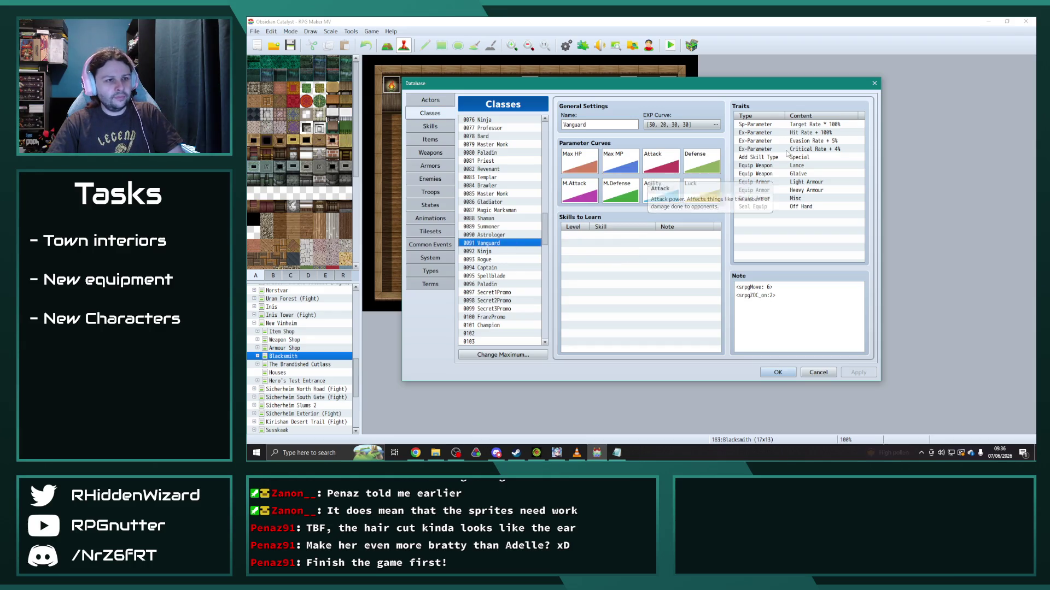
double_click(584, 162)
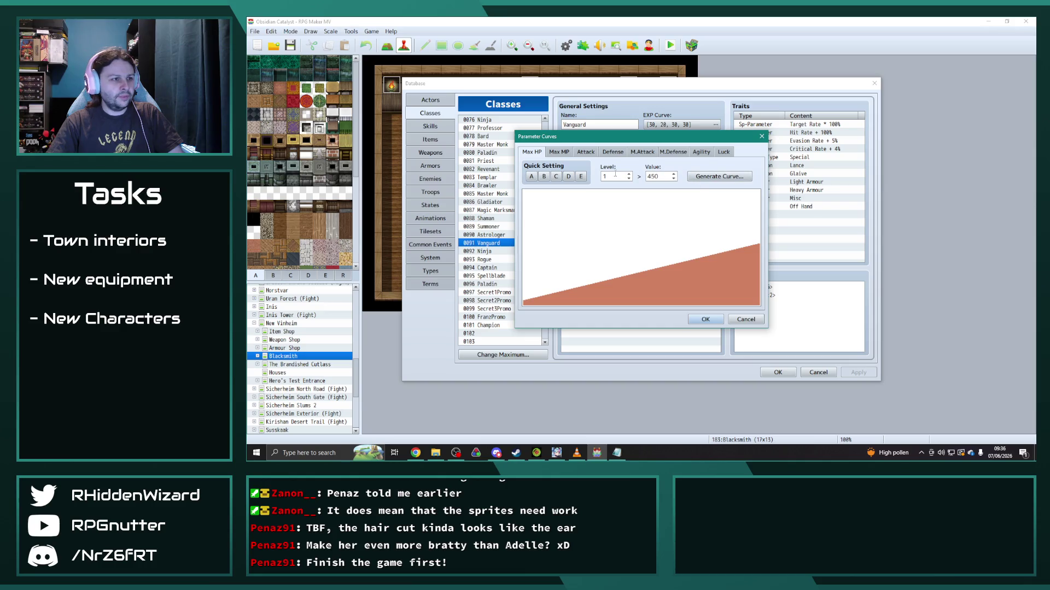
Step: Regenerate Vanguard's Max HP curve with new level 1/99 values, reading 144 at level 40
left_click(720, 176)
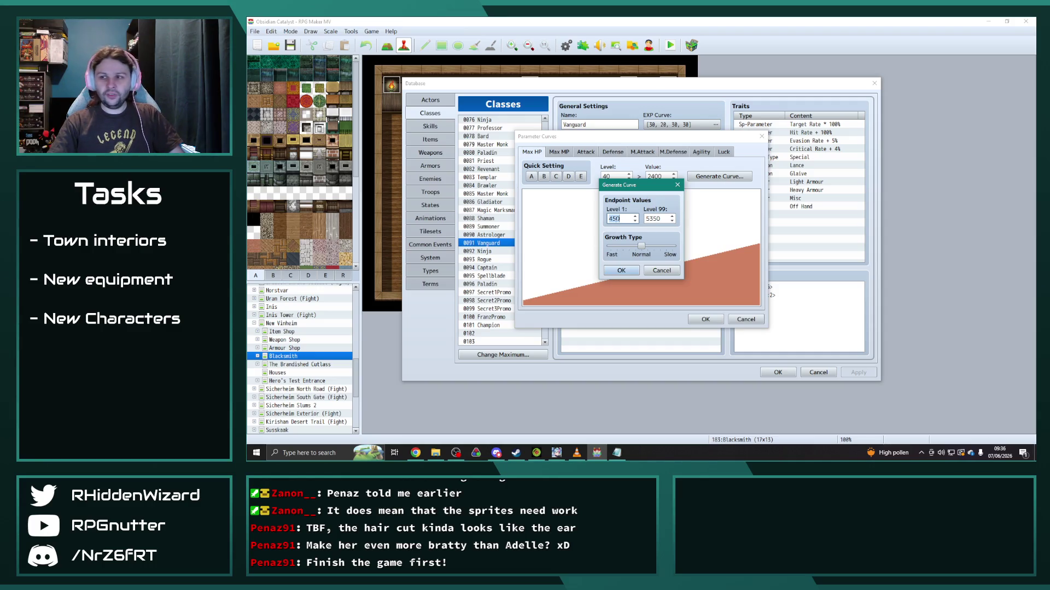
type("38")
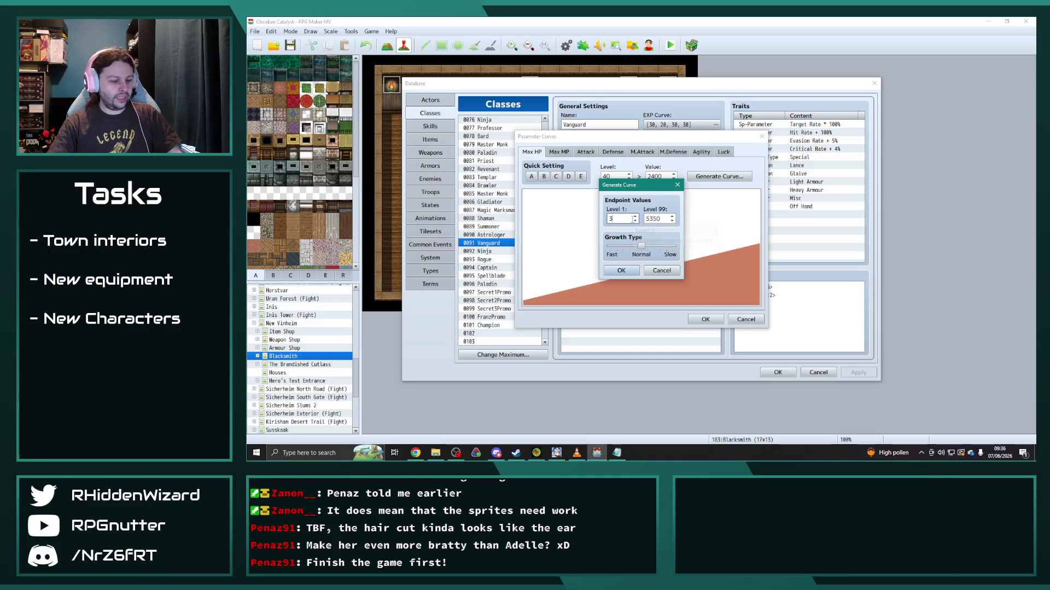
key("Tab")
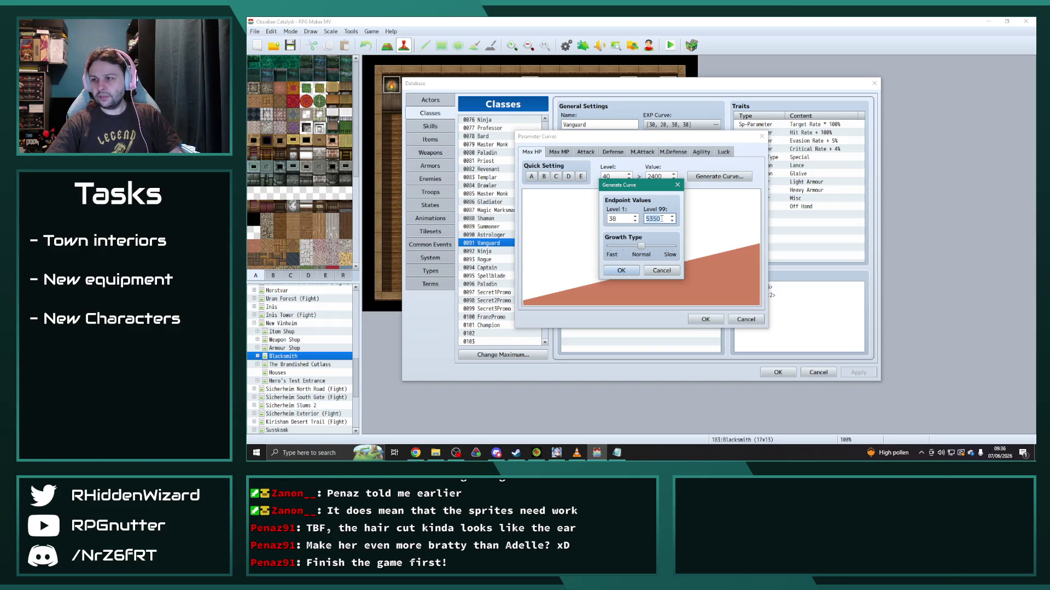
type("264")
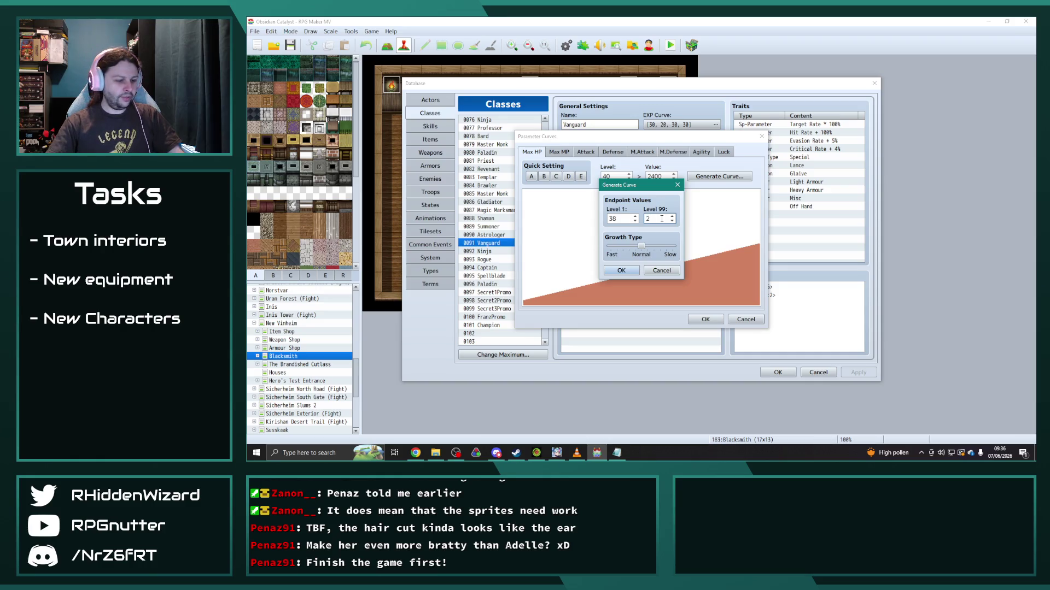
left_click(621, 270)
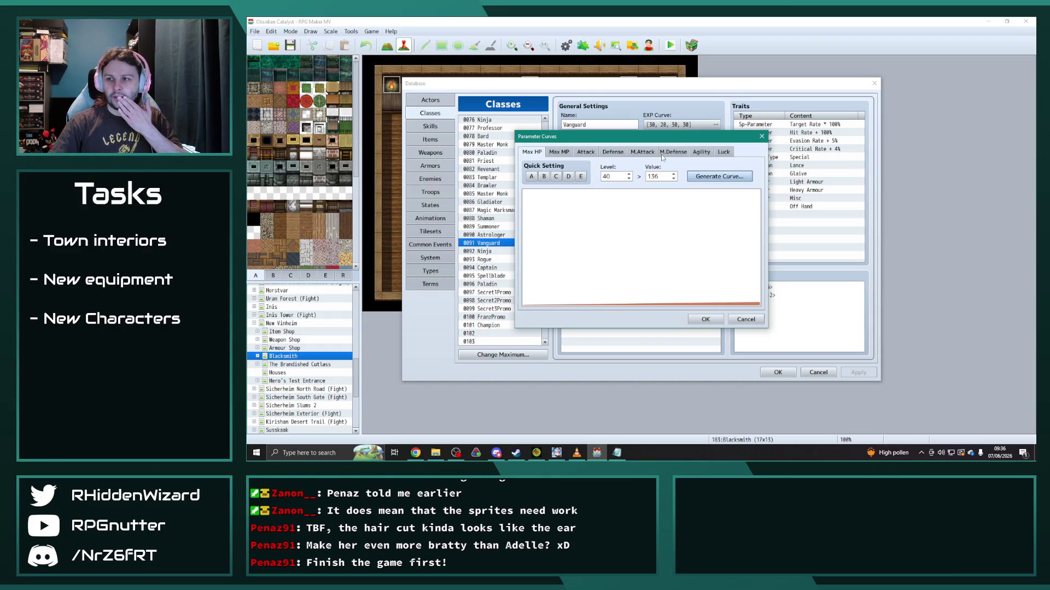
left_click(719, 177)
type("0")
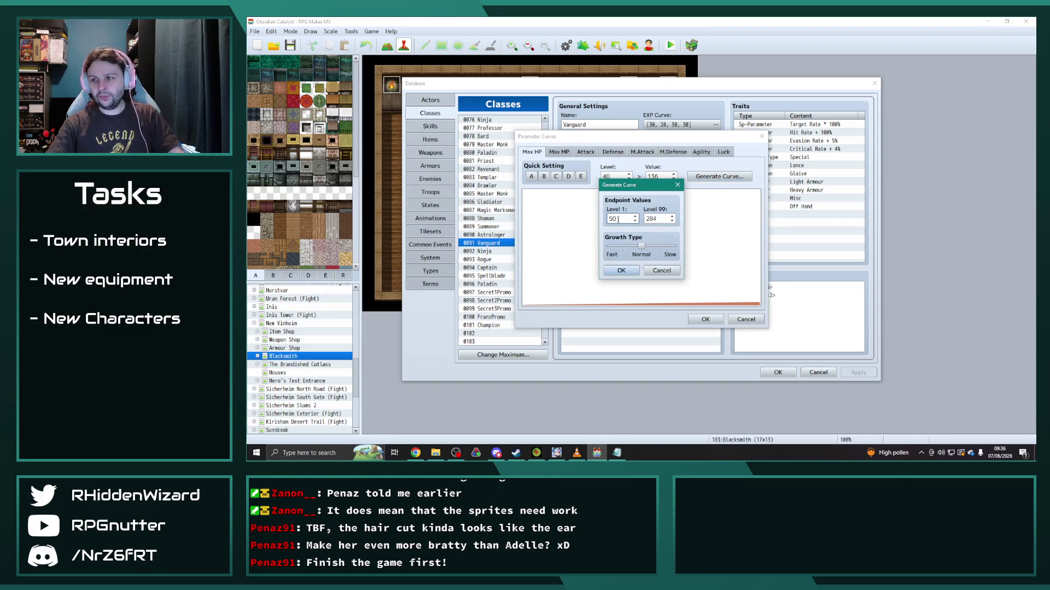
left_click(622, 270)
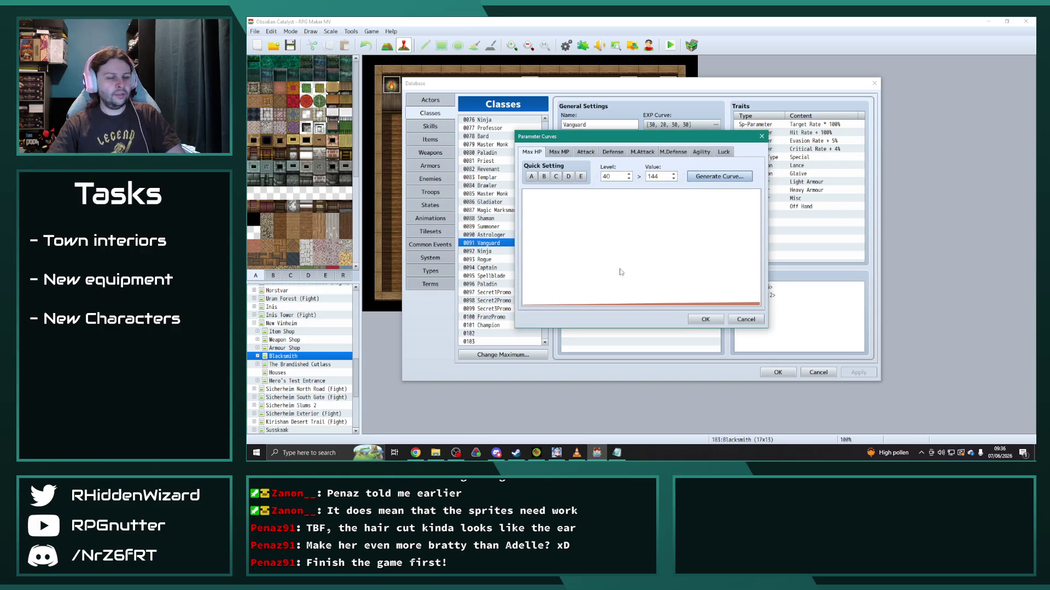
left_click(615, 177)
left_click(656, 177)
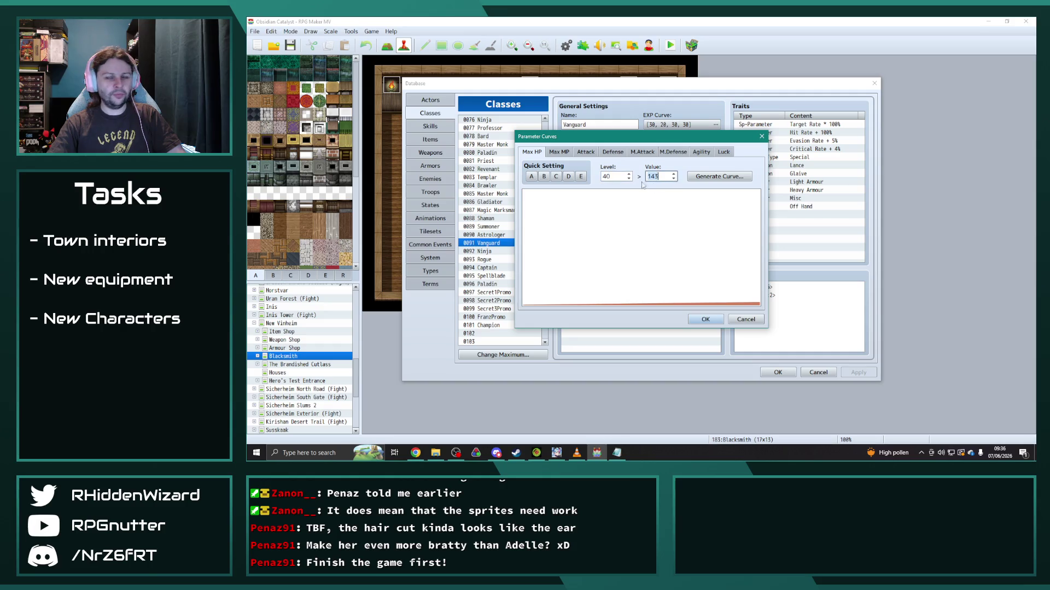
Step: Generate a new Max MP growth curve for the Vanguard class
left_click(560, 153)
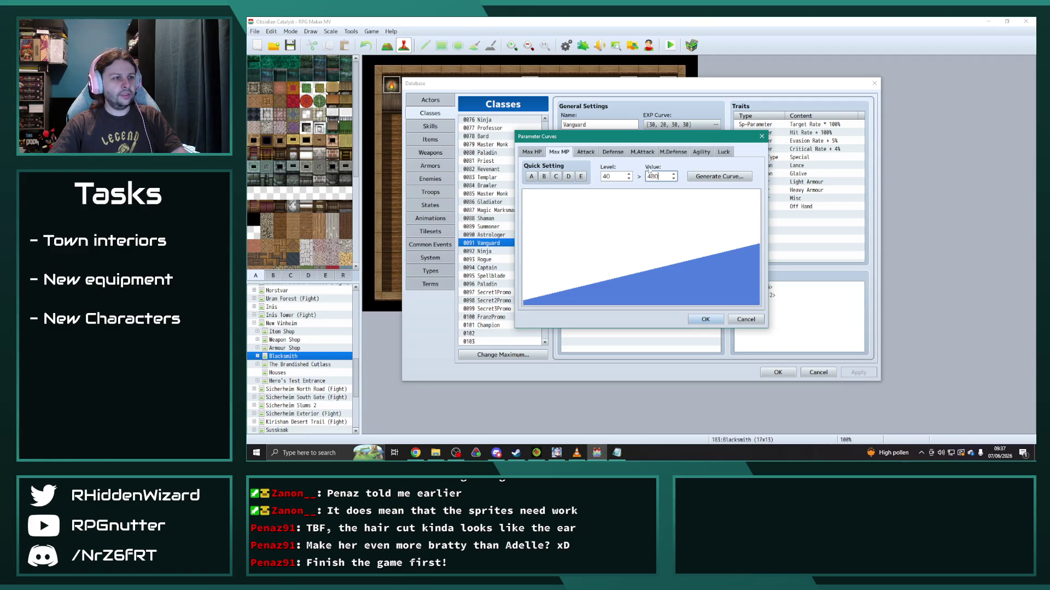
left_click(717, 178)
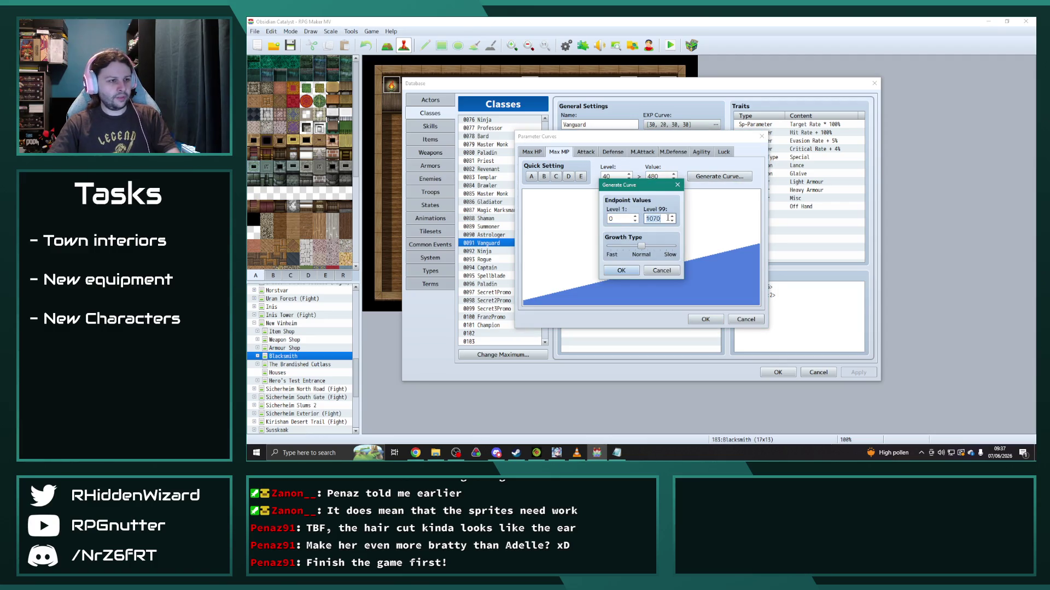
left_click(621, 271)
left_click(586, 152)
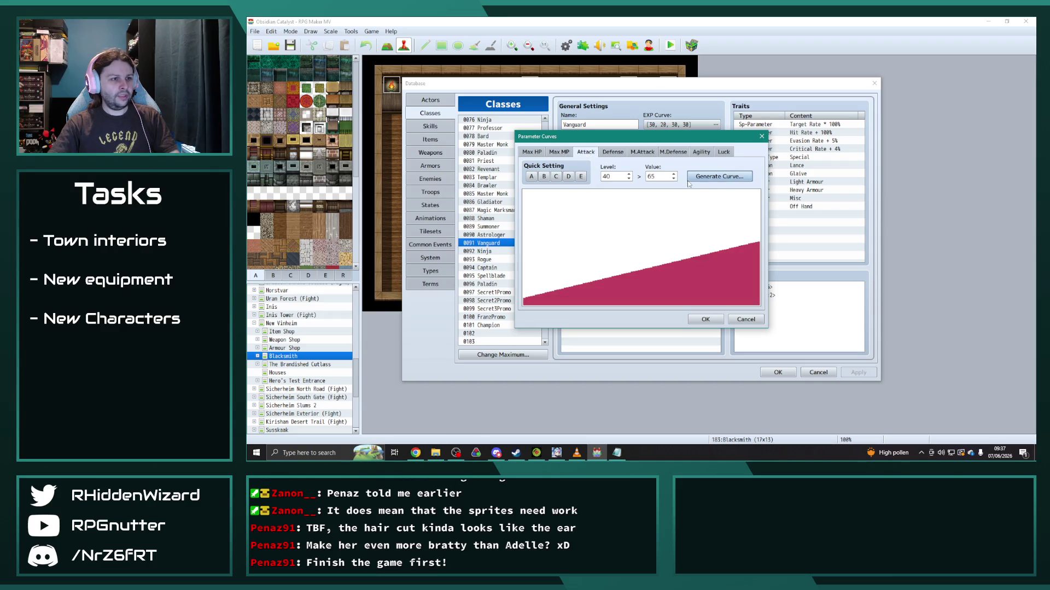
Step: Generate a new Attack curve for Vanguard with adjusted level 1 and 99 values
left_click(717, 177)
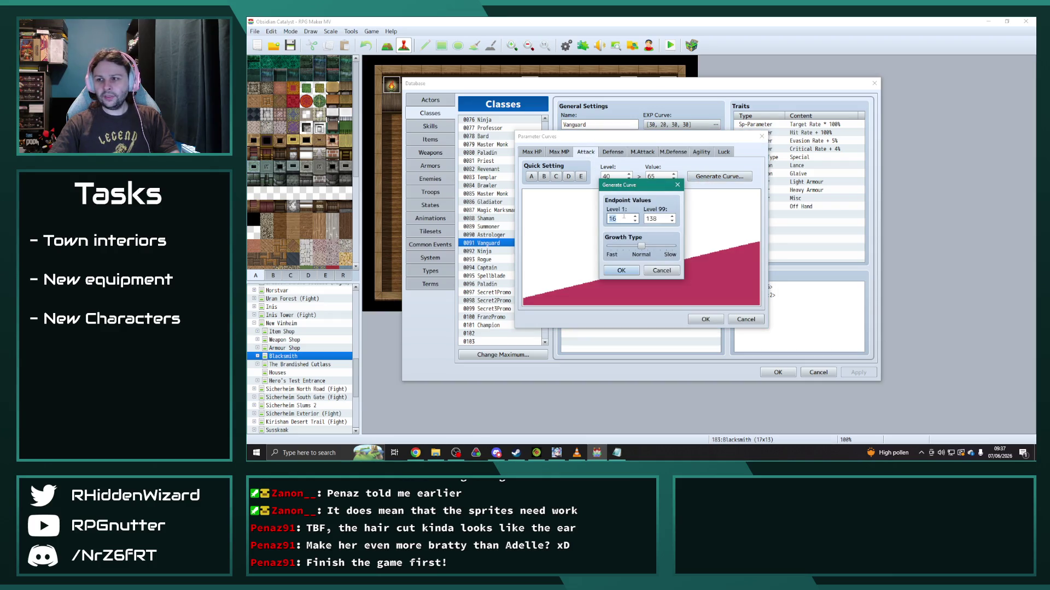
type("3")
left_click(664, 218)
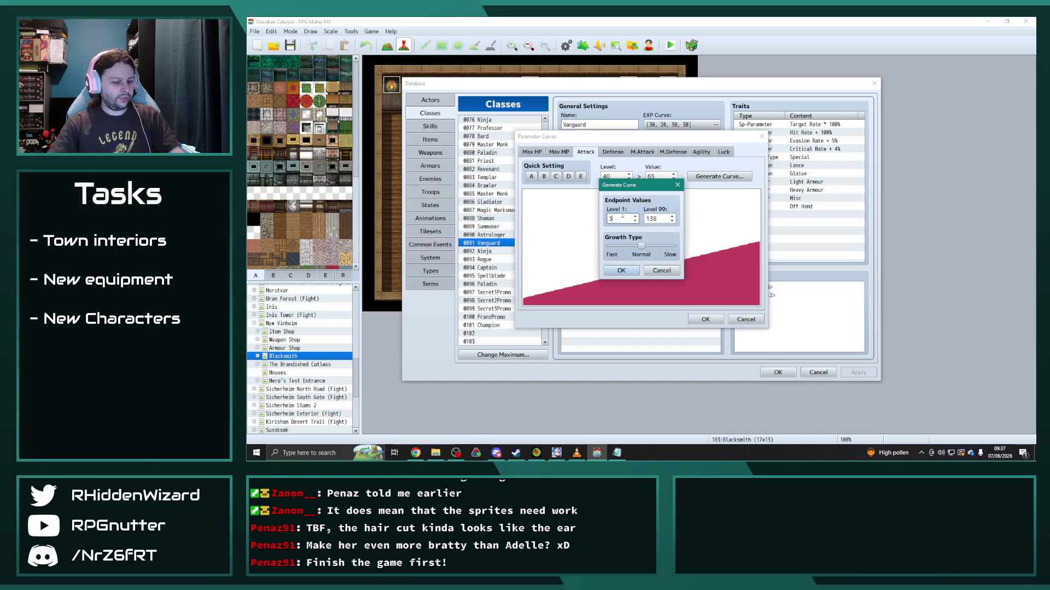
double_click(658, 219)
type("203")
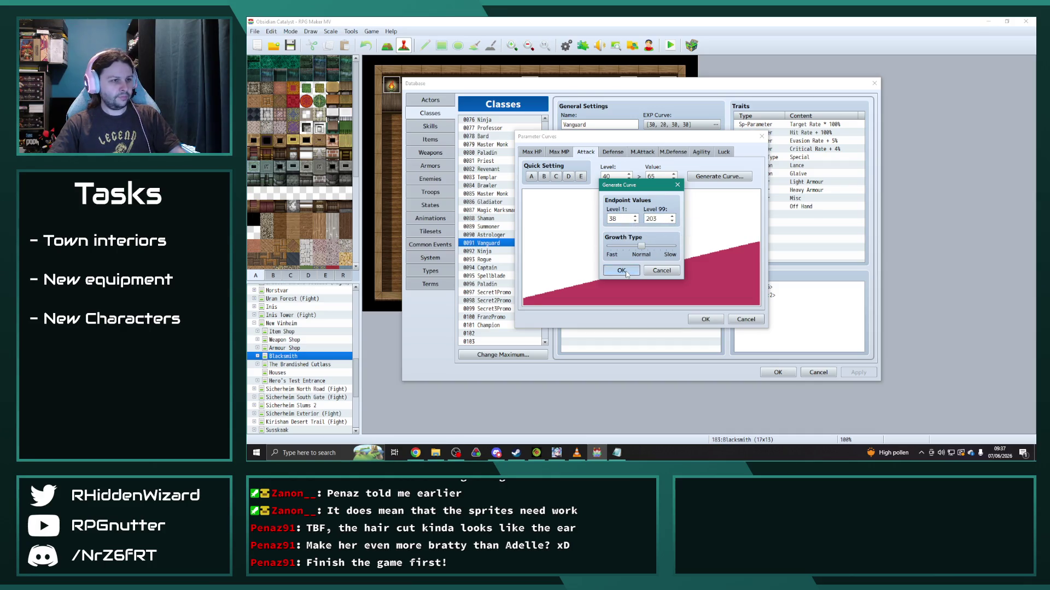
left_click(621, 271)
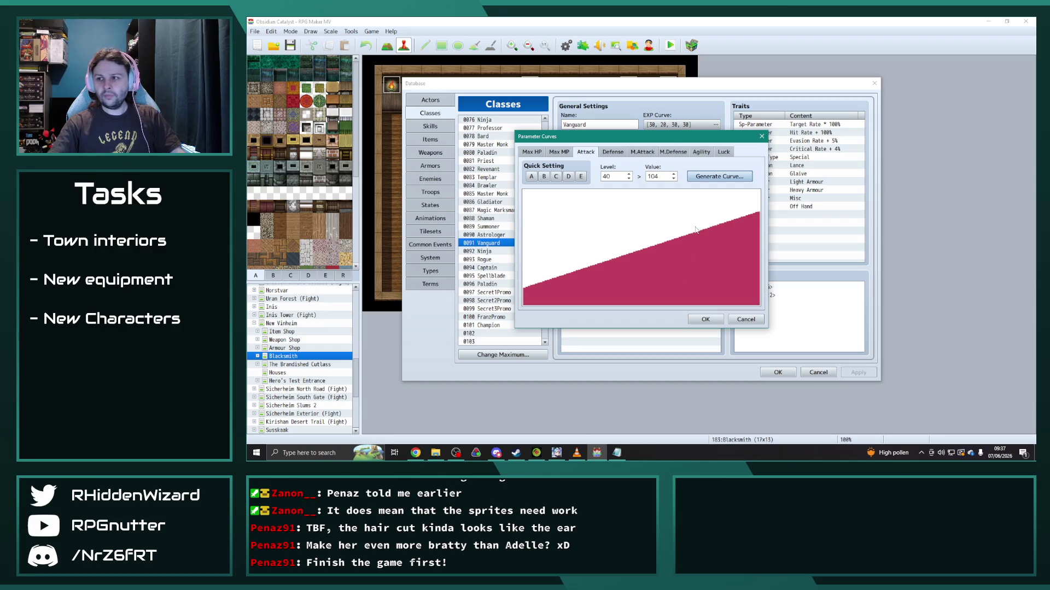
Step: Generate a new Defense curve for Vanguard with a replaced level 99 value
left_click(613, 152)
left_click(718, 176)
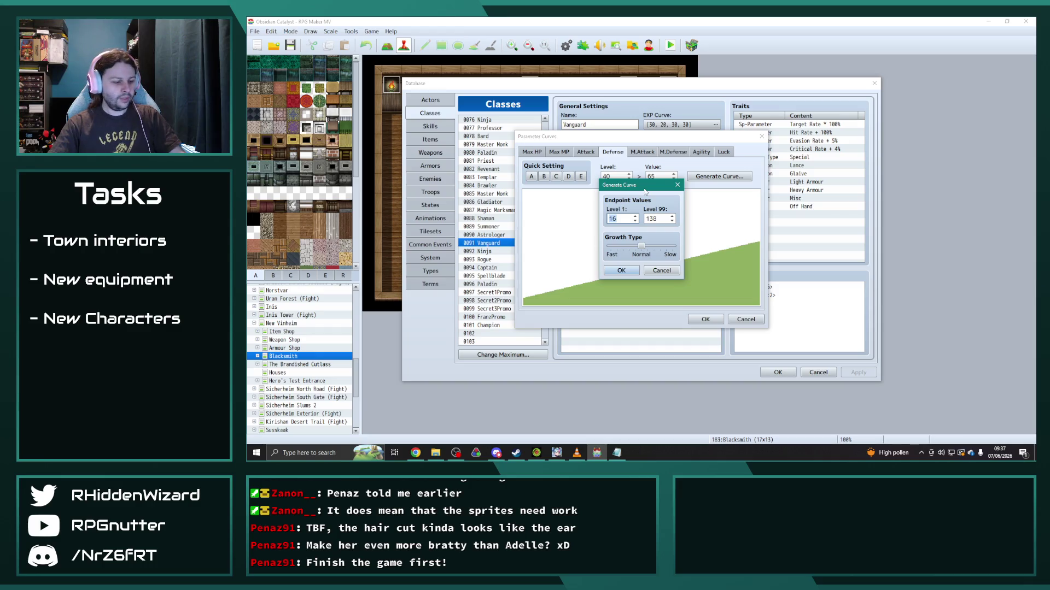
type("32")
double_click(654, 219)
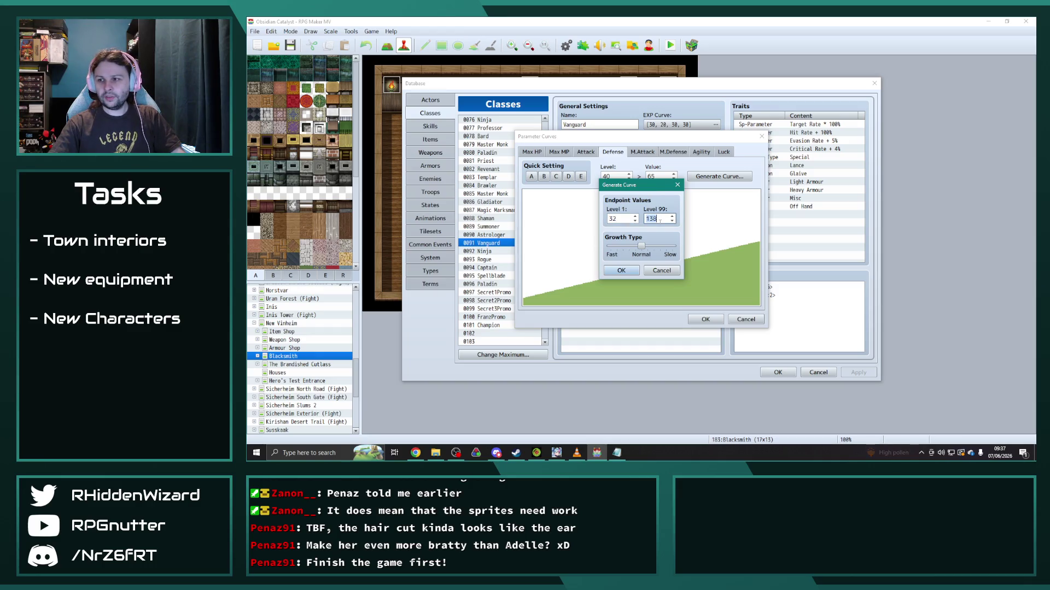
type("165")
left_click(620, 271)
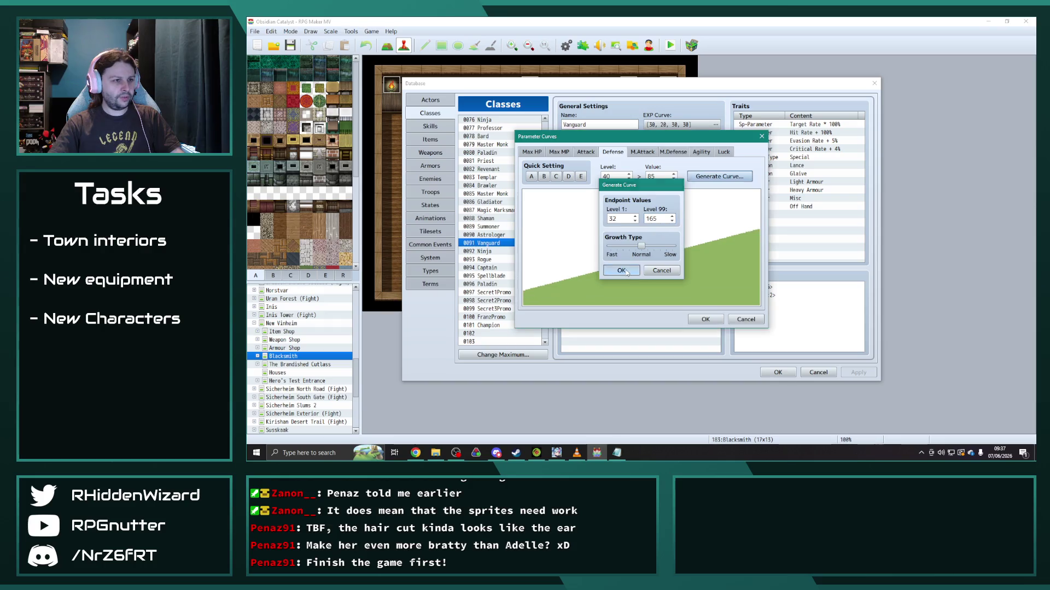
Step: Generate a new M.Attack curve for Vanguard and start generating its M.Defense curve
left_click(641, 151)
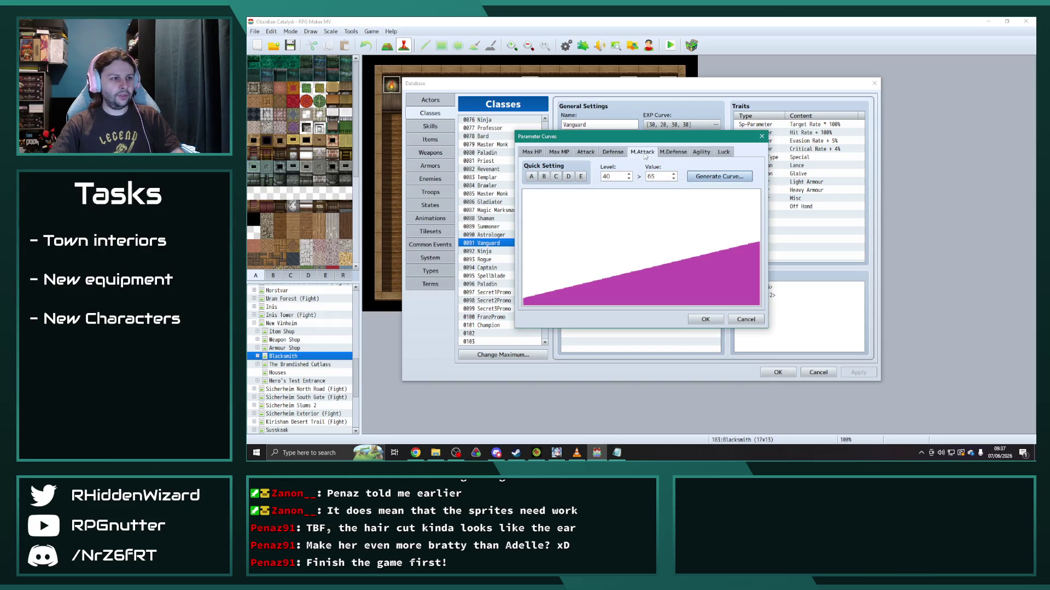
left_click(717, 176)
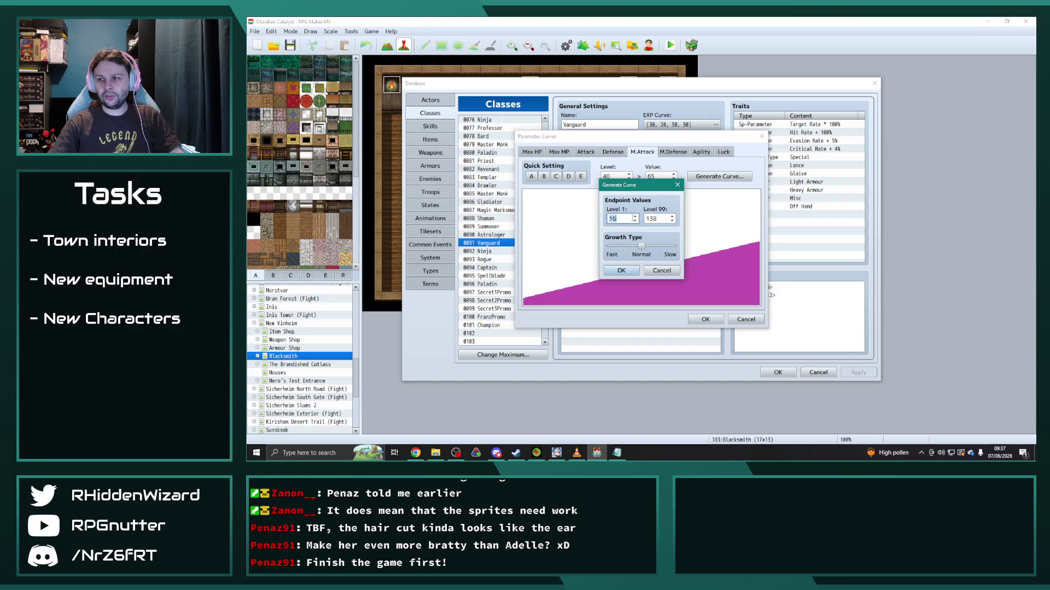
type("10")
key("Tab")
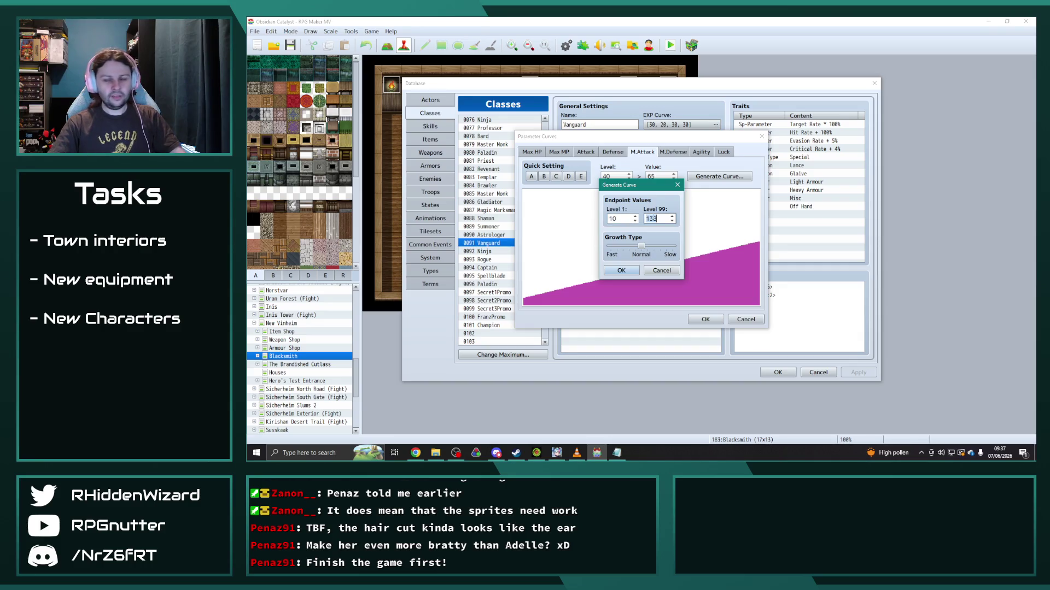
type("39")
left_click(622, 271)
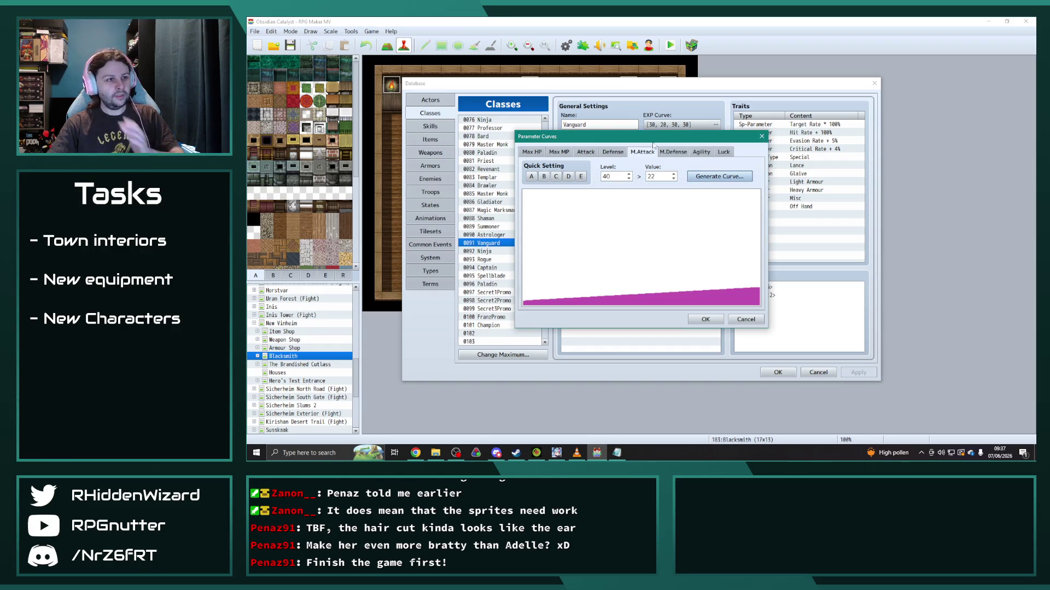
left_click(673, 151)
left_click(716, 177)
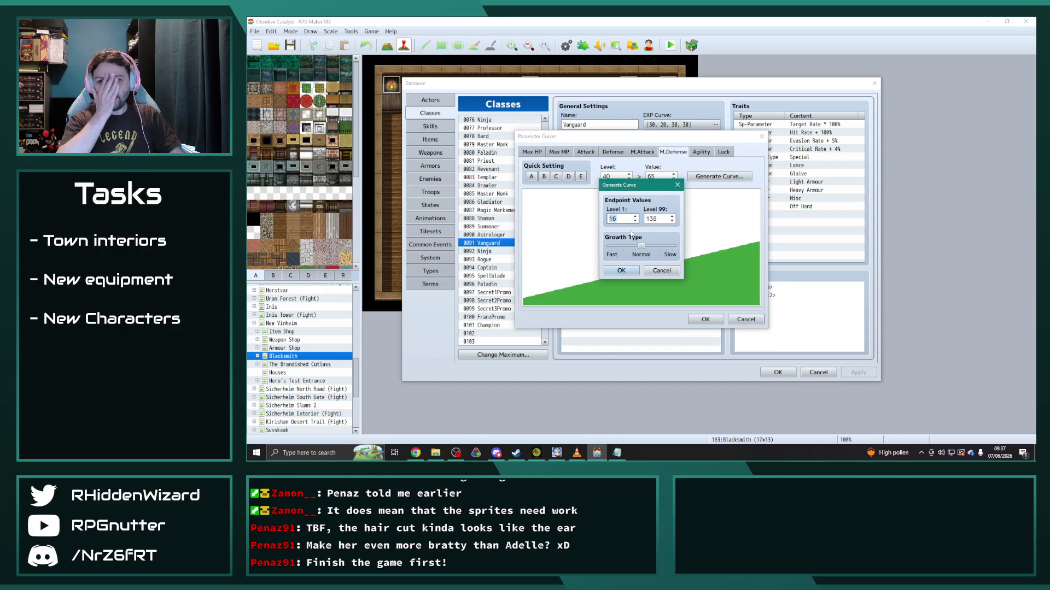
type("27")
Step: Finish Vanguard's M.Defense curve and generate a new Agility curve
key("Tab")
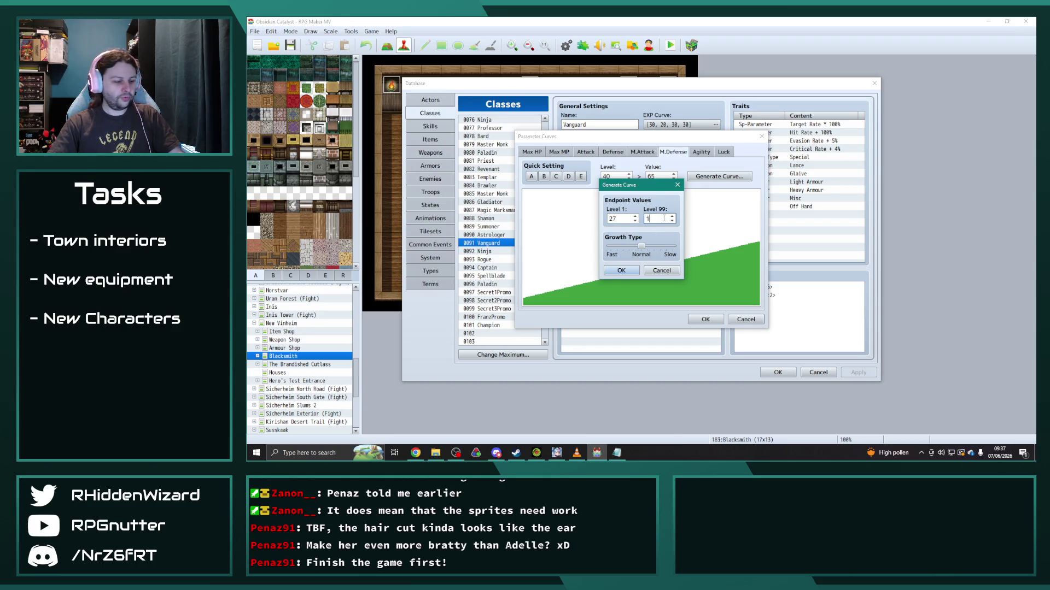
type("42")
left_click(621, 271)
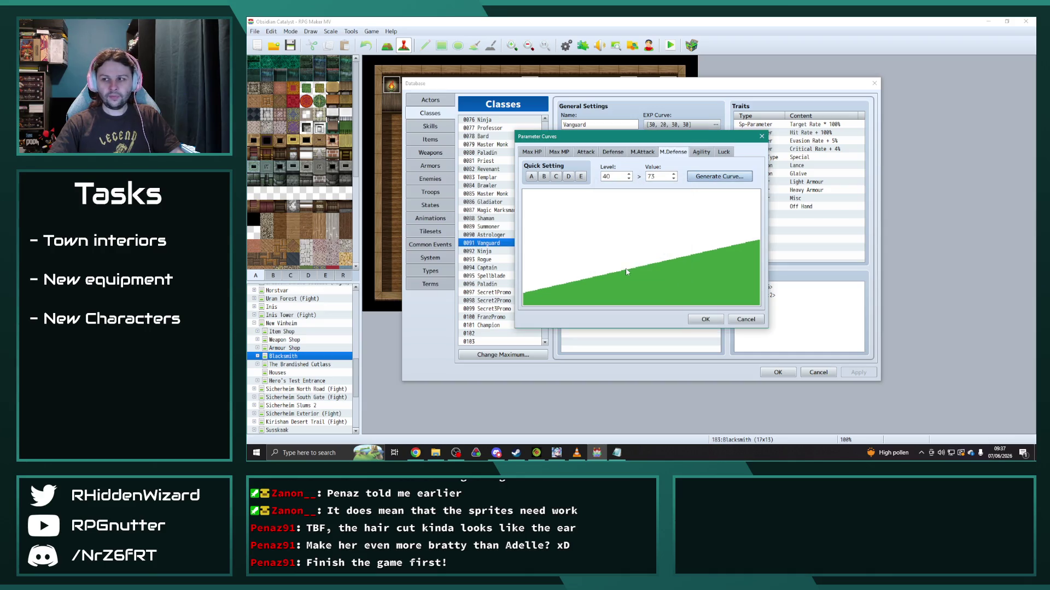
left_click(701, 151)
left_click(716, 177)
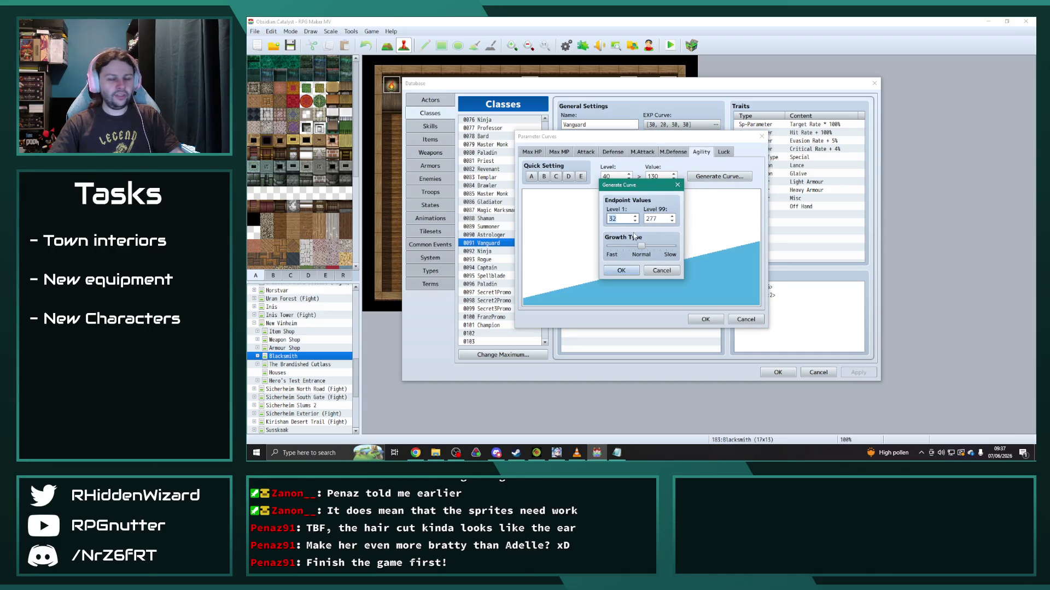
type("35")
key("Tab")
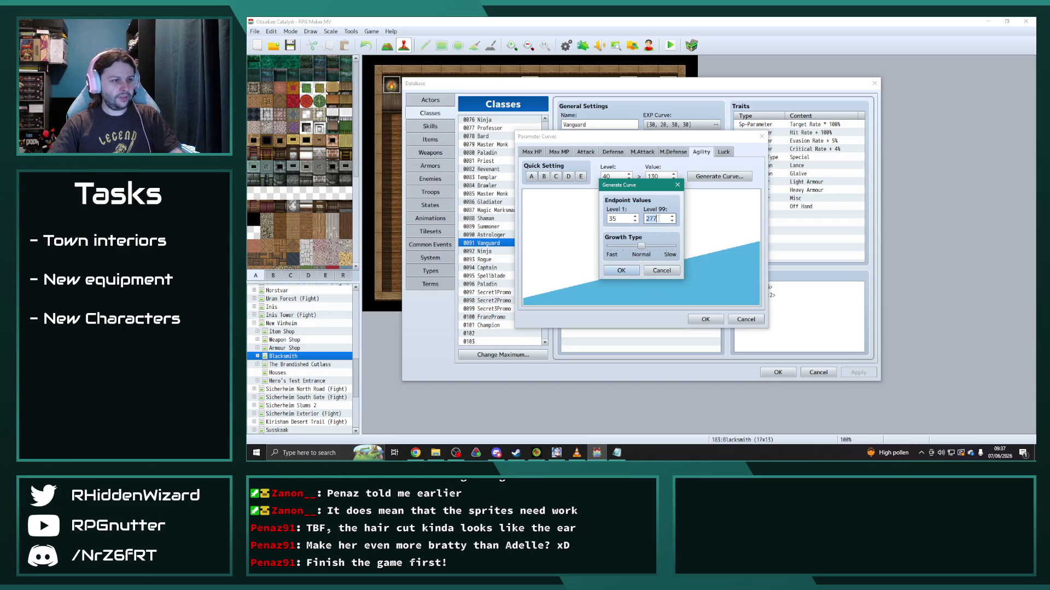
type("186")
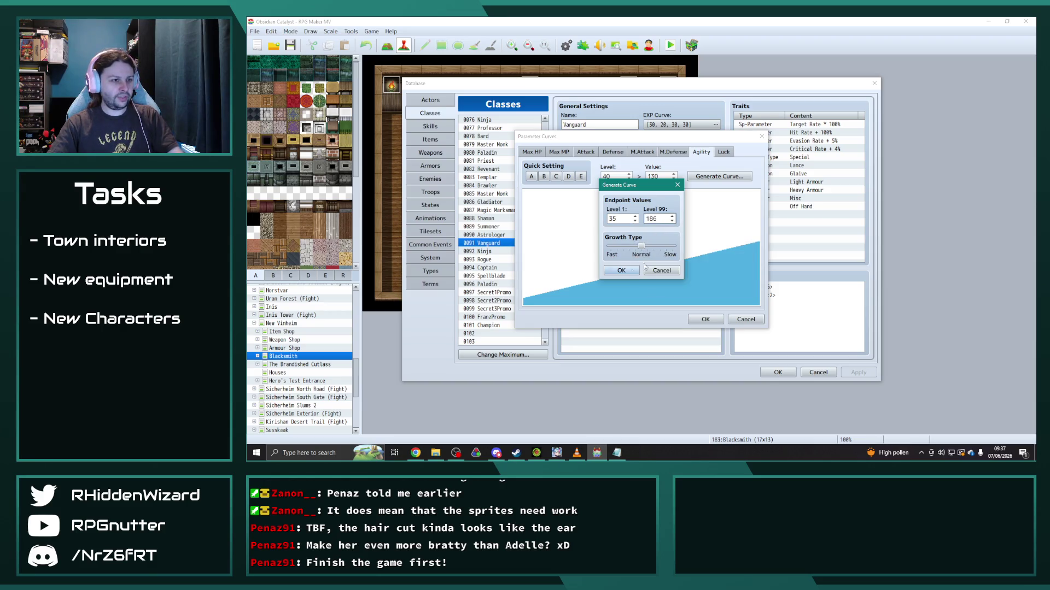
left_click(621, 271)
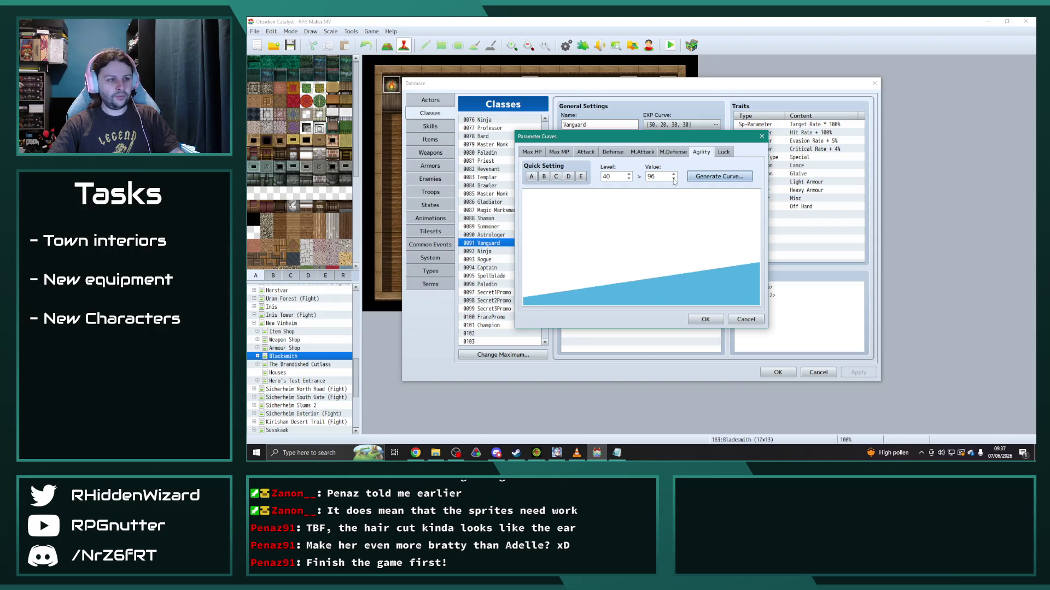
left_click(628, 180)
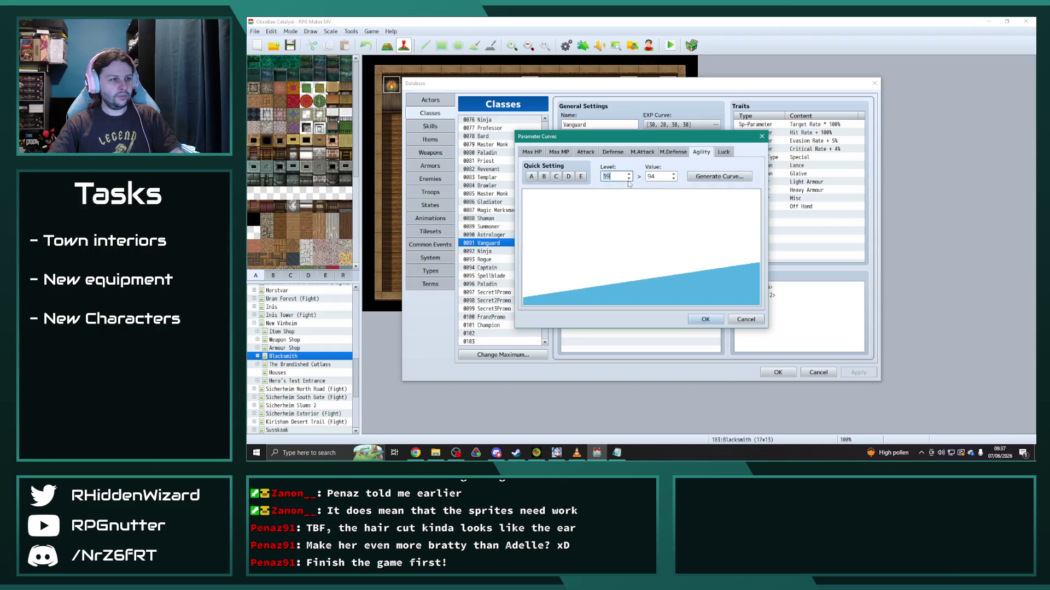
Step: Generate Vanguard's Luck curve and nudge its level 40 value down to 62
left_click(723, 152)
left_click(719, 176)
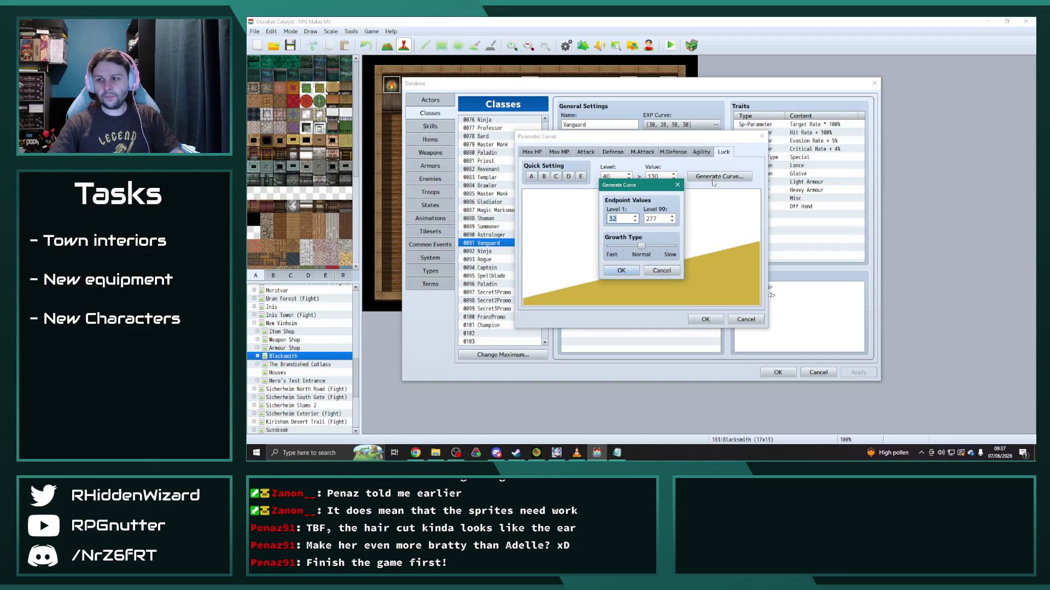
type("26")
key("Tab")
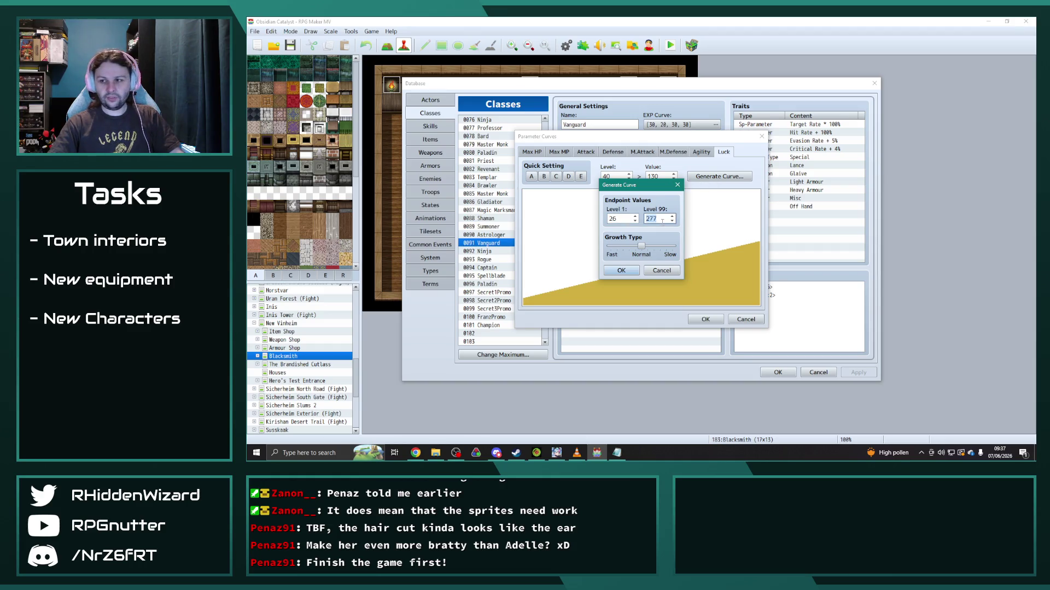
type("63")
left_click(621, 271)
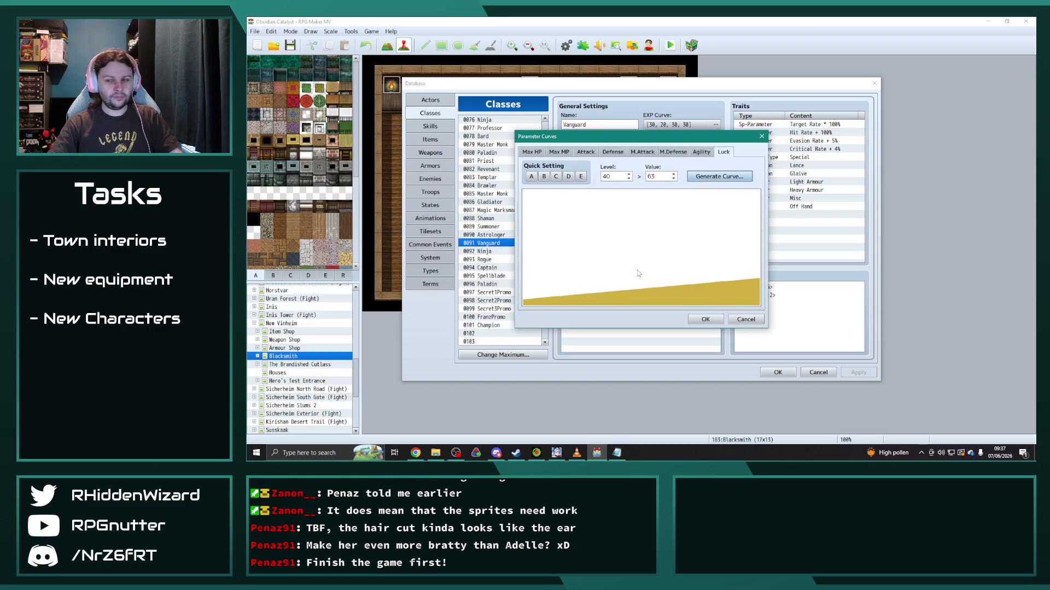
left_click(675, 180)
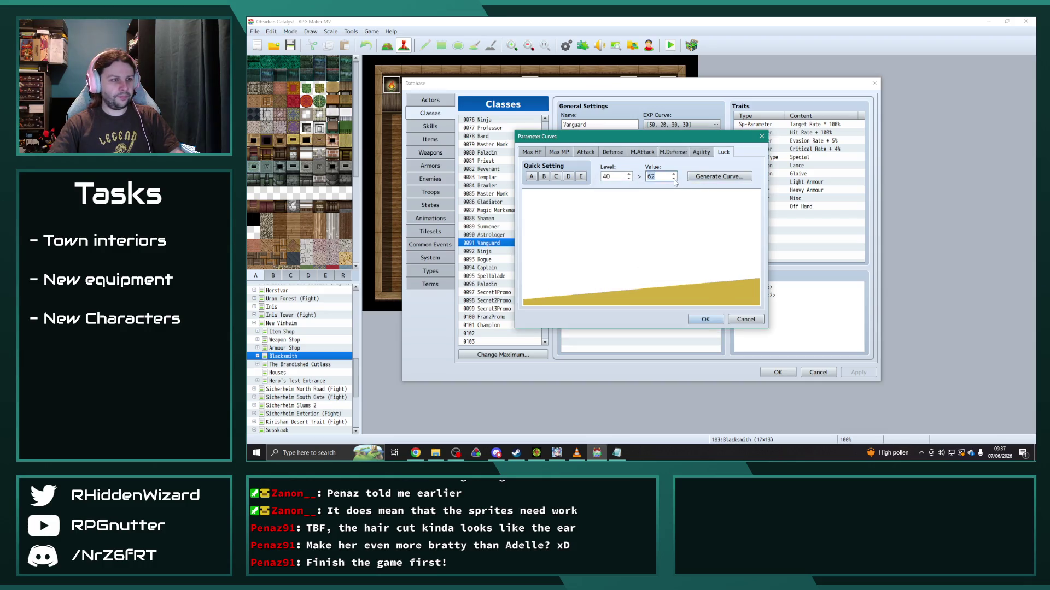
Step: Save Vanguard's parameter curves and select the 0092 Ninja class
left_click(698, 319)
left_click(492, 235)
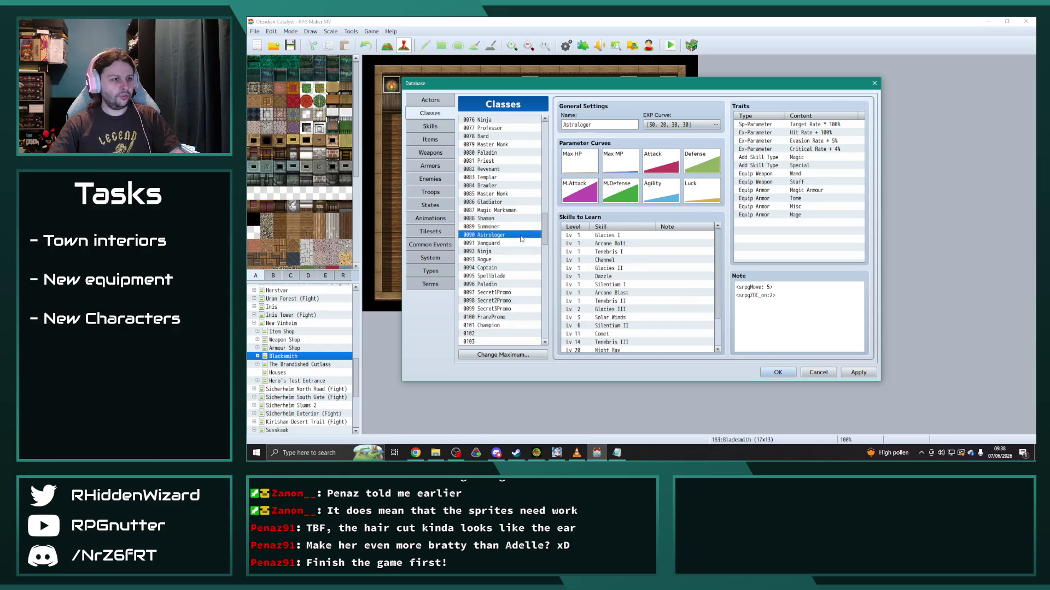
left_click(492, 228)
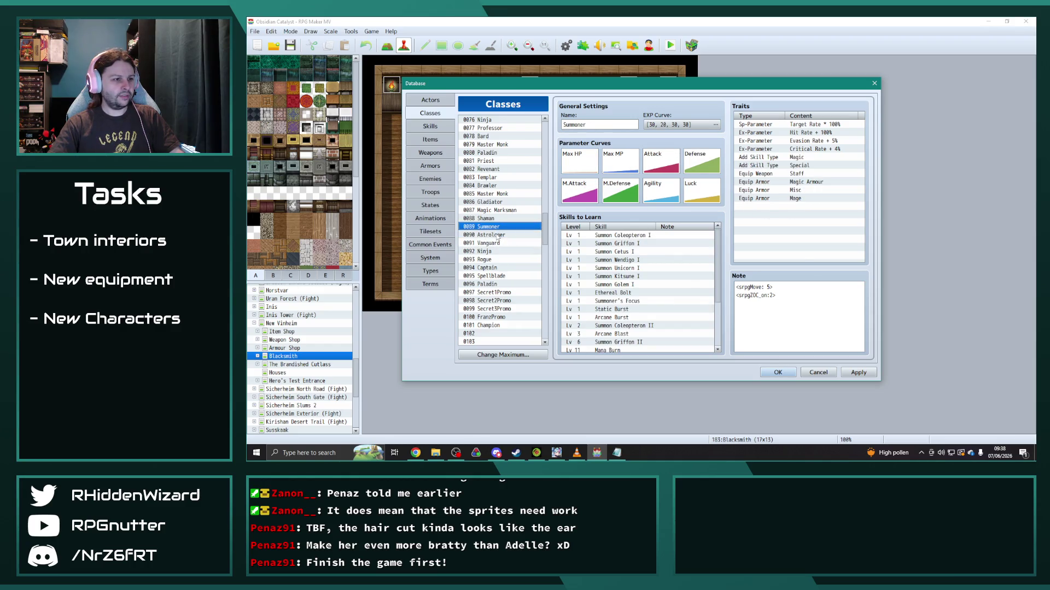
left_click(492, 235)
left_click(492, 243)
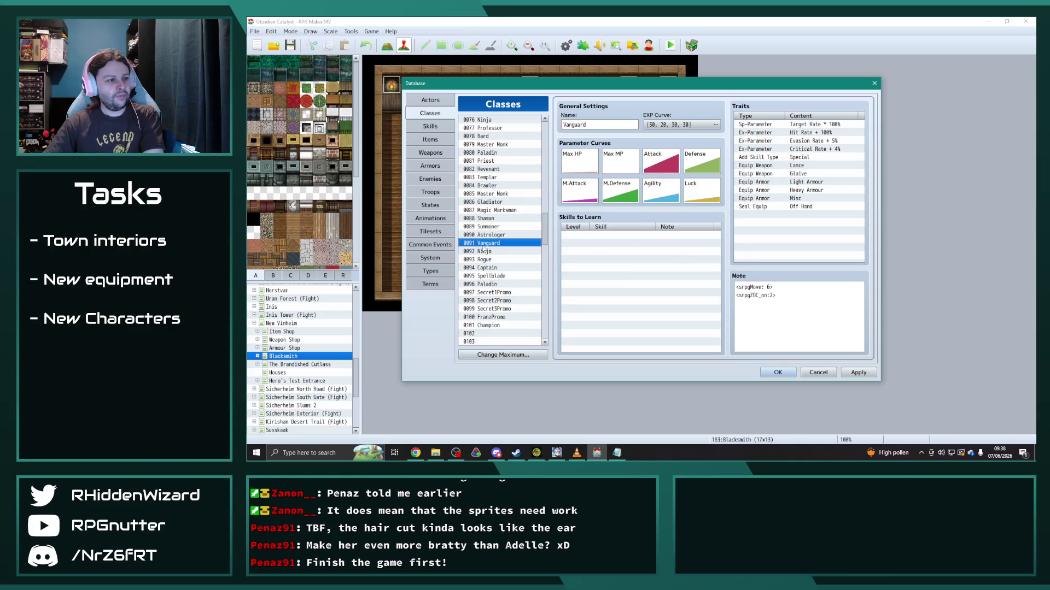
left_click(489, 251)
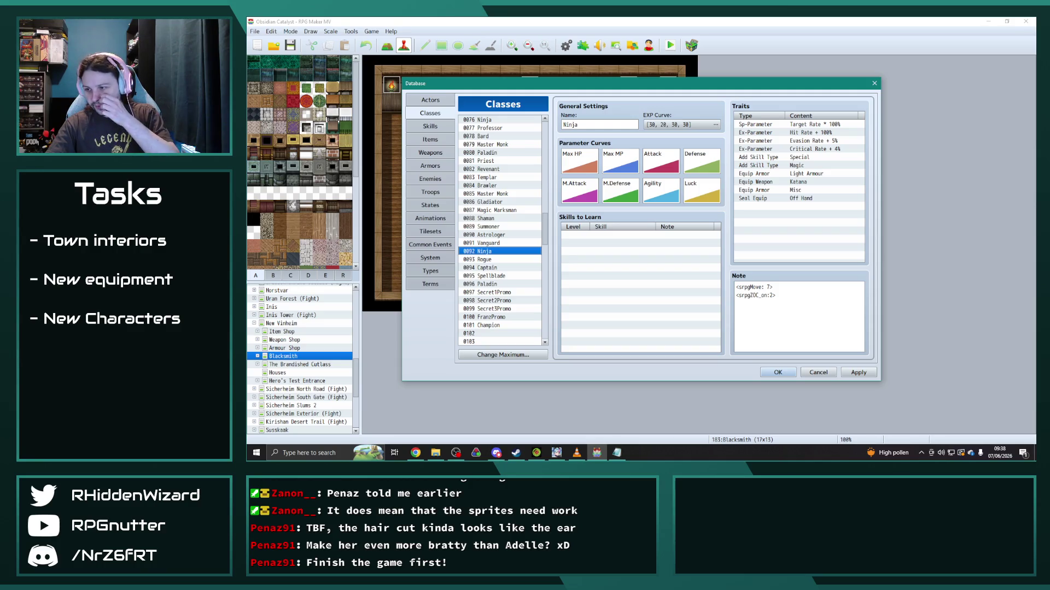
Step: Generate a new Max HP curve for the Ninja starting at 44
key("alt+Tab")
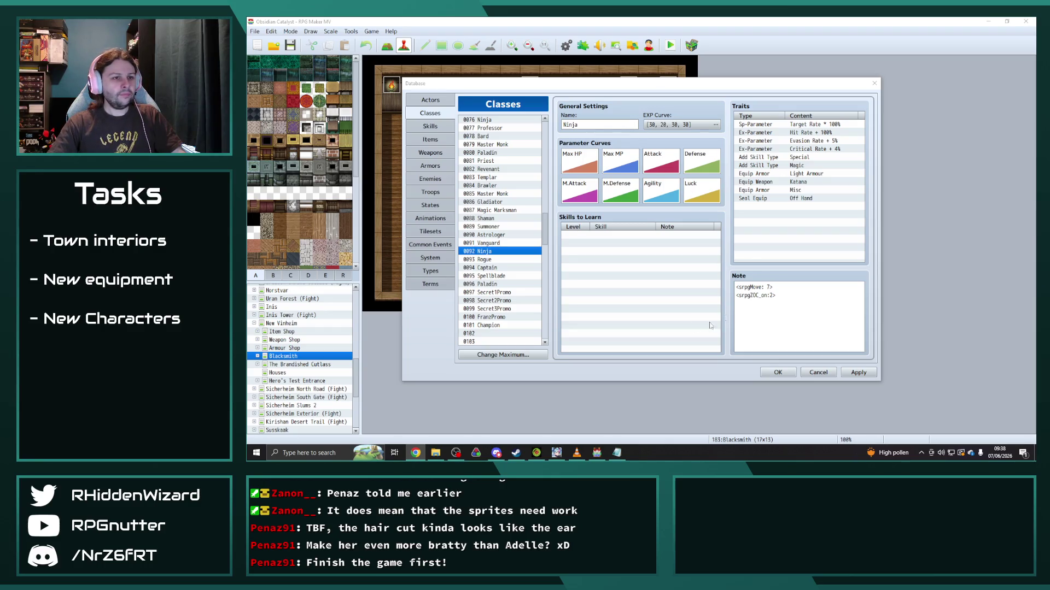
double_click(630, 187)
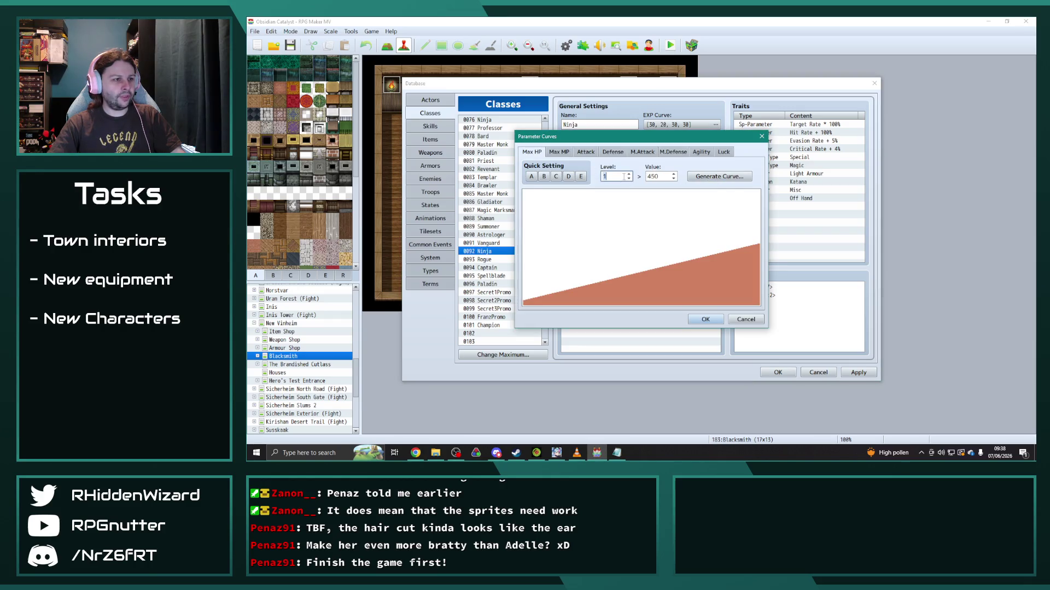
left_click(628, 175)
left_click(718, 176)
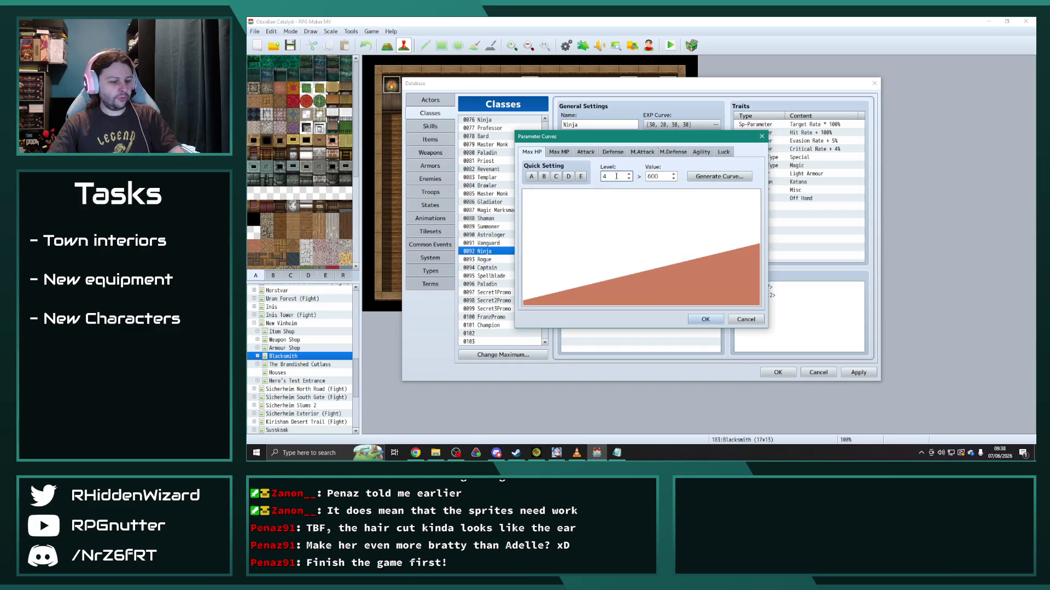
type("0")
left_click(719, 176)
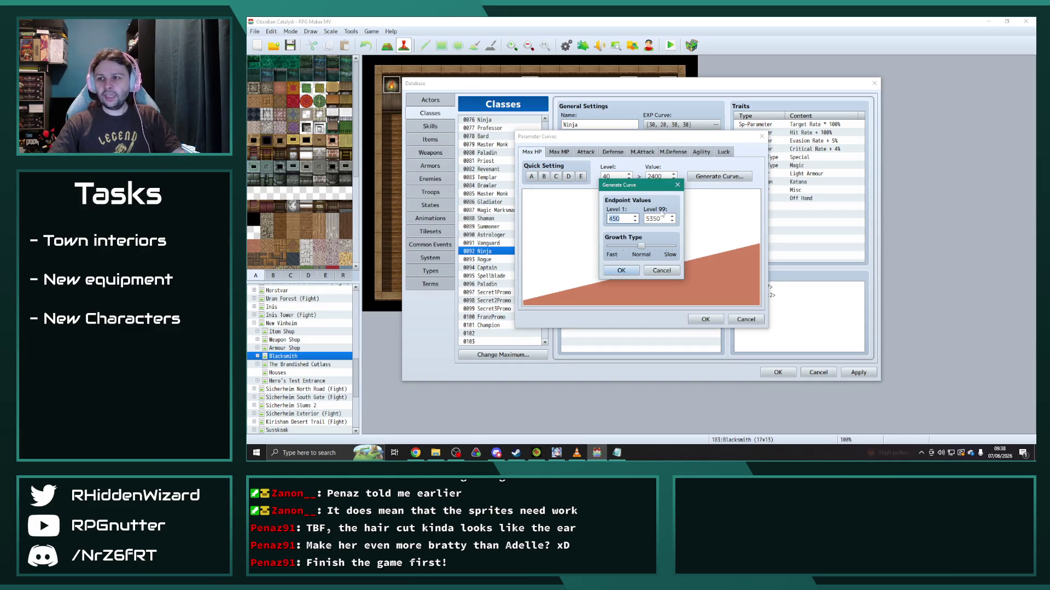
type("44")
key("Tab")
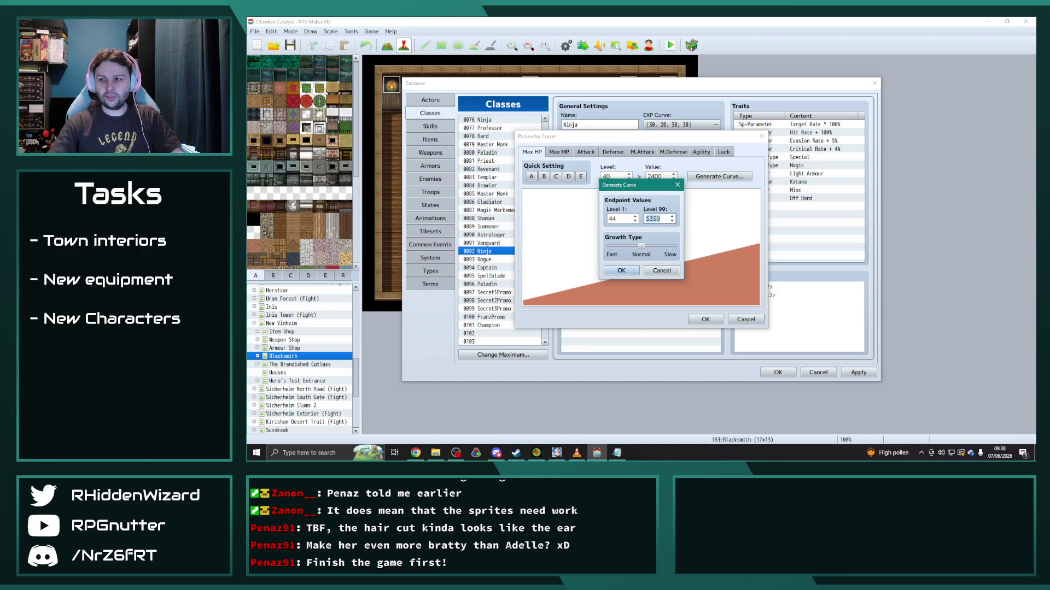
type("130")
left_click(621, 270)
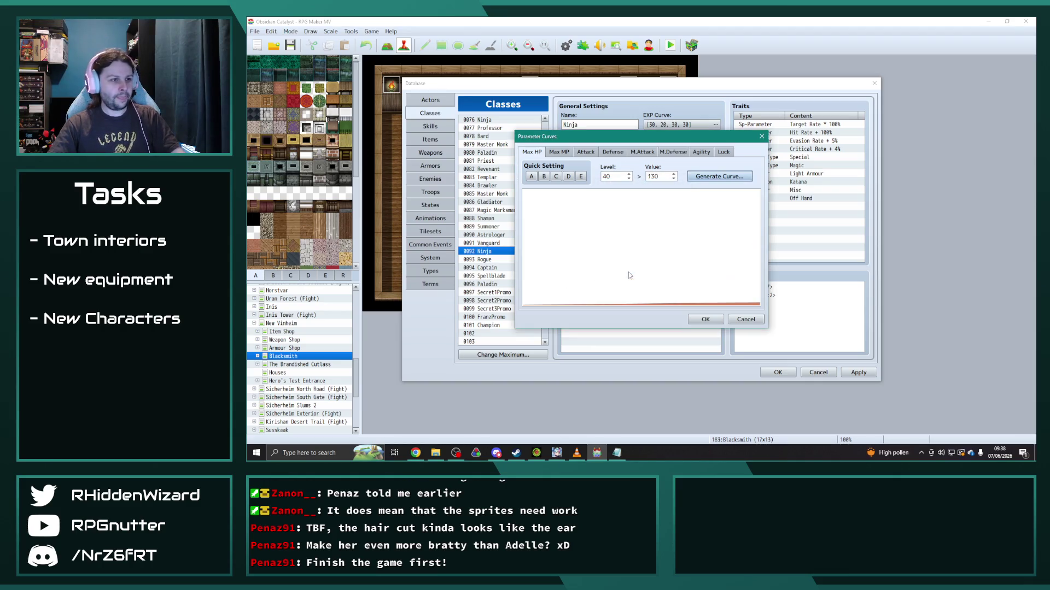
Step: Generate the Ninja's Max MP curve running from 14 to 104
left_click(559, 151)
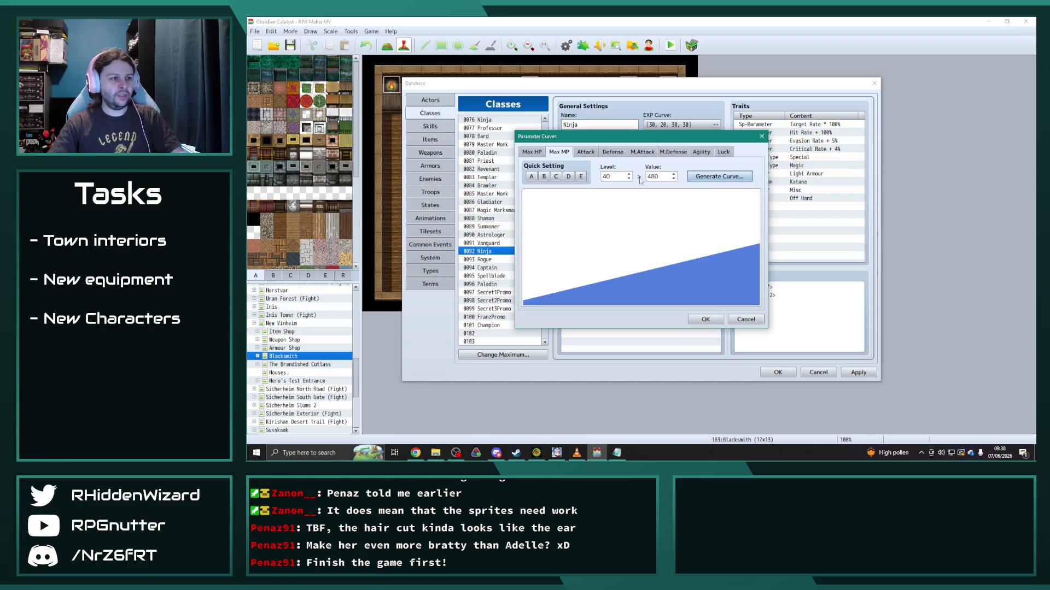
left_click(719, 177)
type("14")
key("Tab")
type("1")
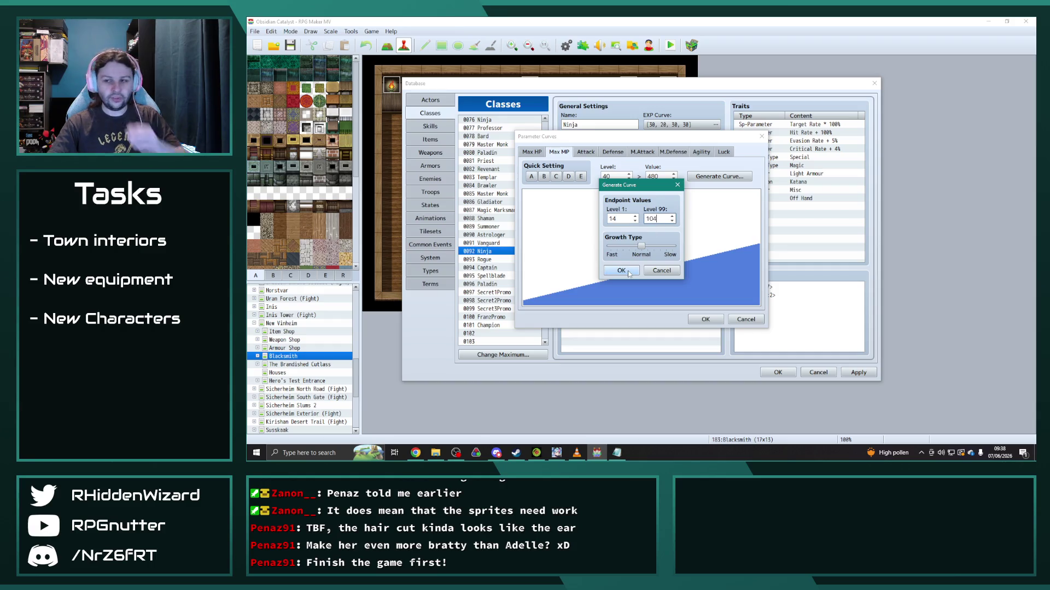
left_click(620, 270)
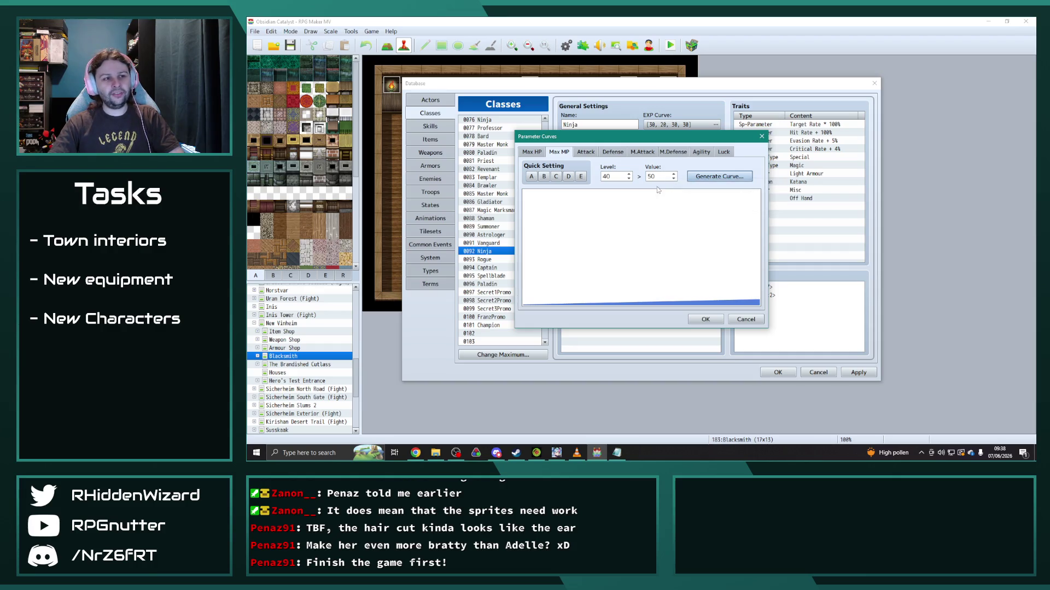
left_click(585, 152)
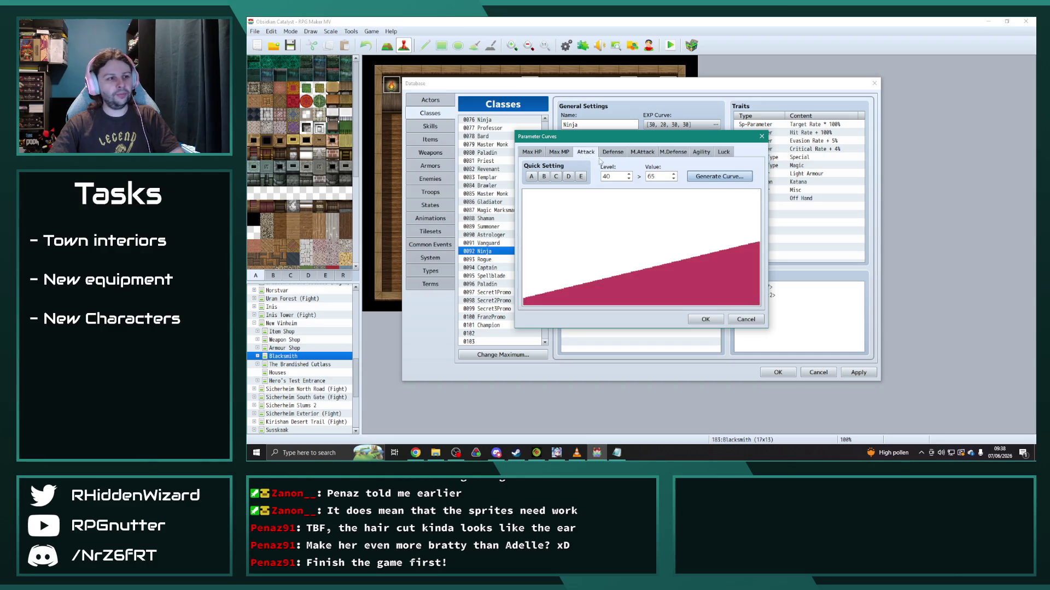
Step: Generate new Attack and Defense curves for the Ninja, Defense reading 89 at level 40
left_click(718, 176)
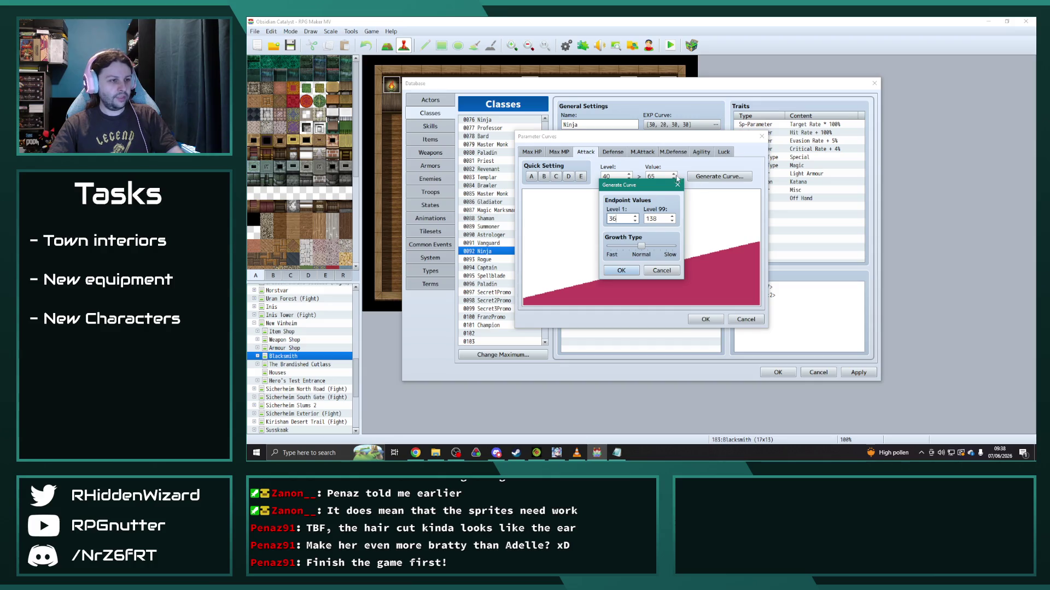
key("Tab")
type("10")
left_click(621, 271)
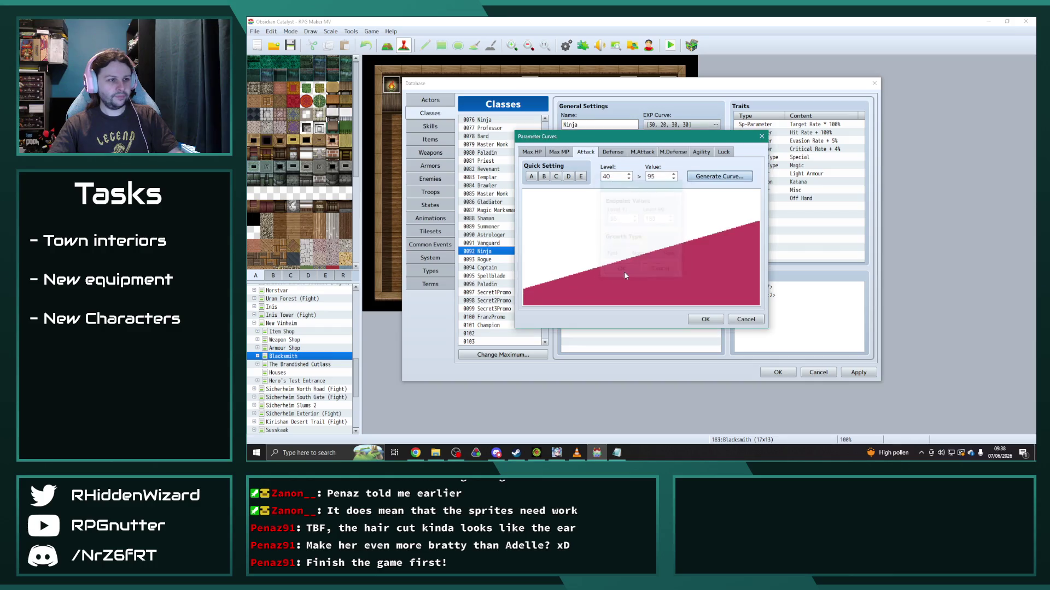
left_click(612, 152)
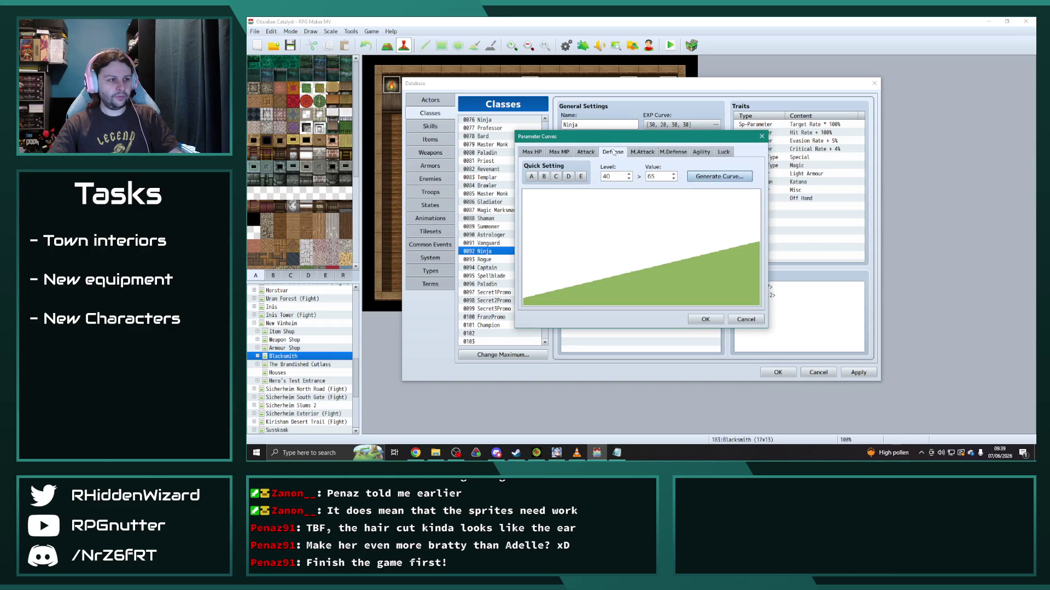
left_click(720, 176)
type("33")
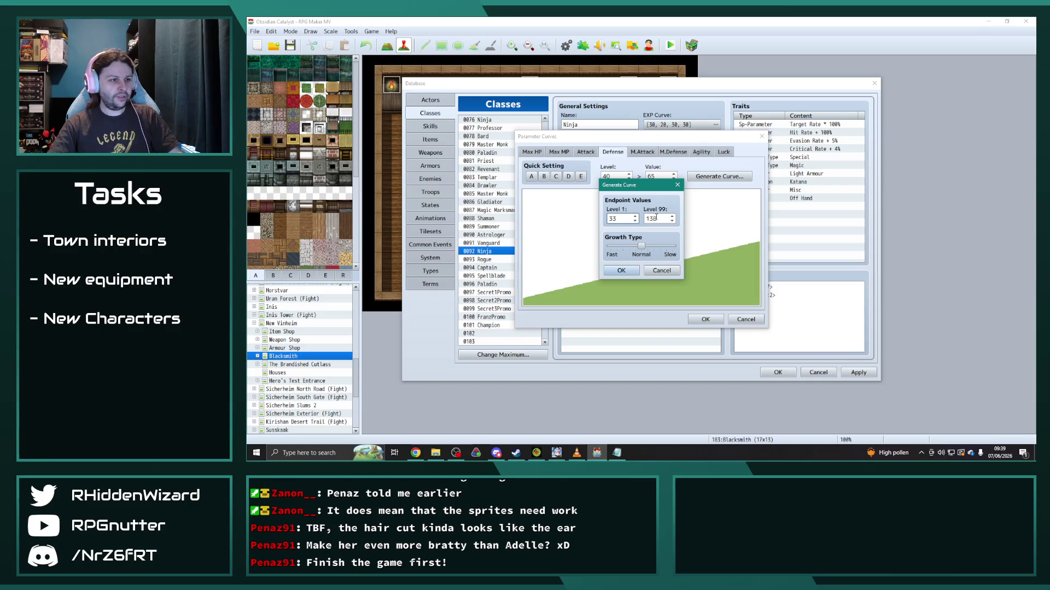
key("Tab")
type("1")
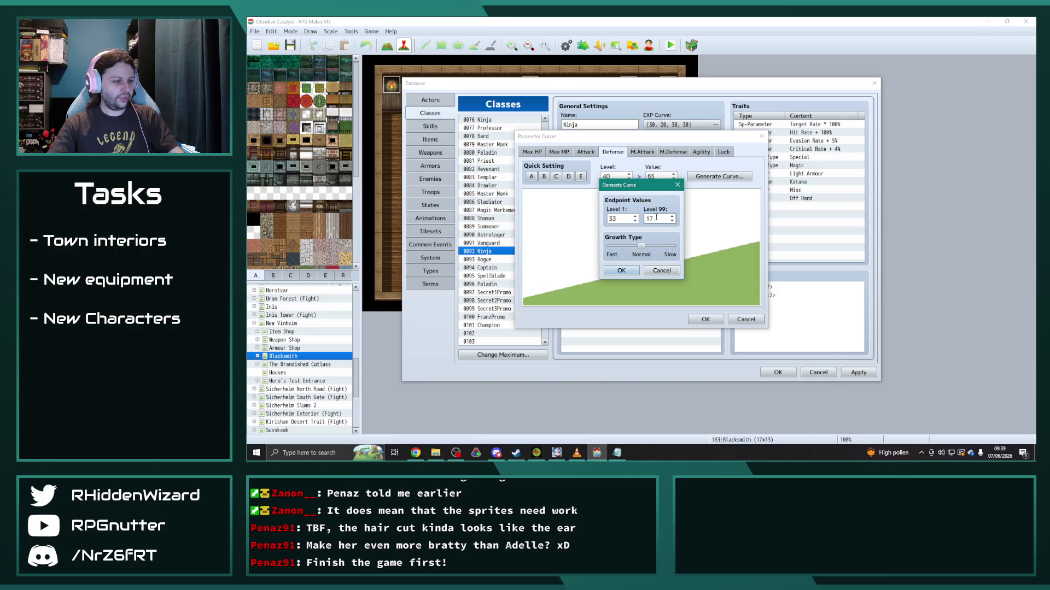
key("Return")
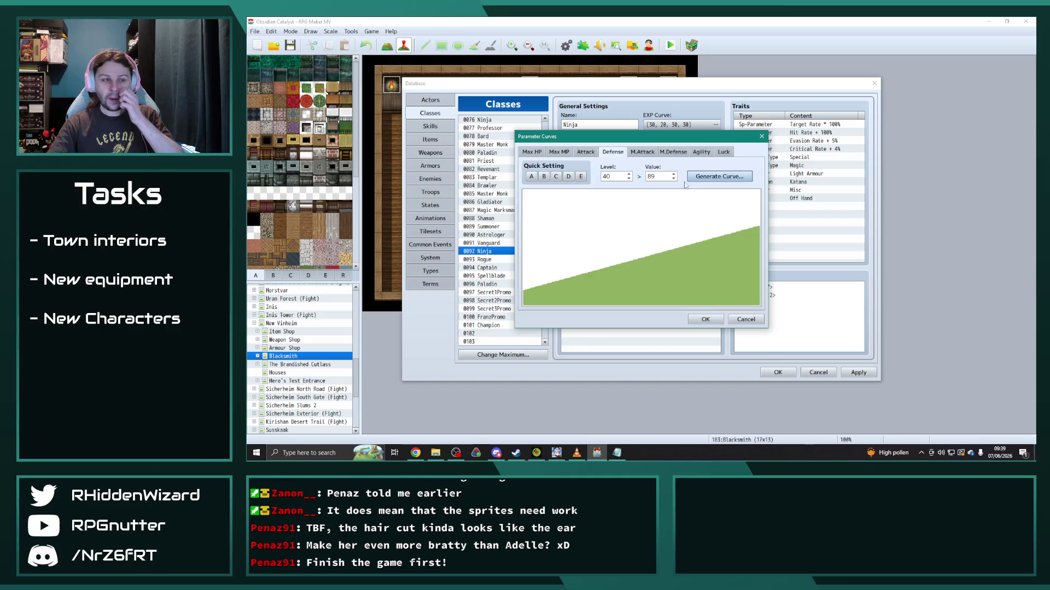
left_click(674, 180)
Step: Generate the Ninja's M.Attack curve rising from 44 to 214
left_click(642, 152)
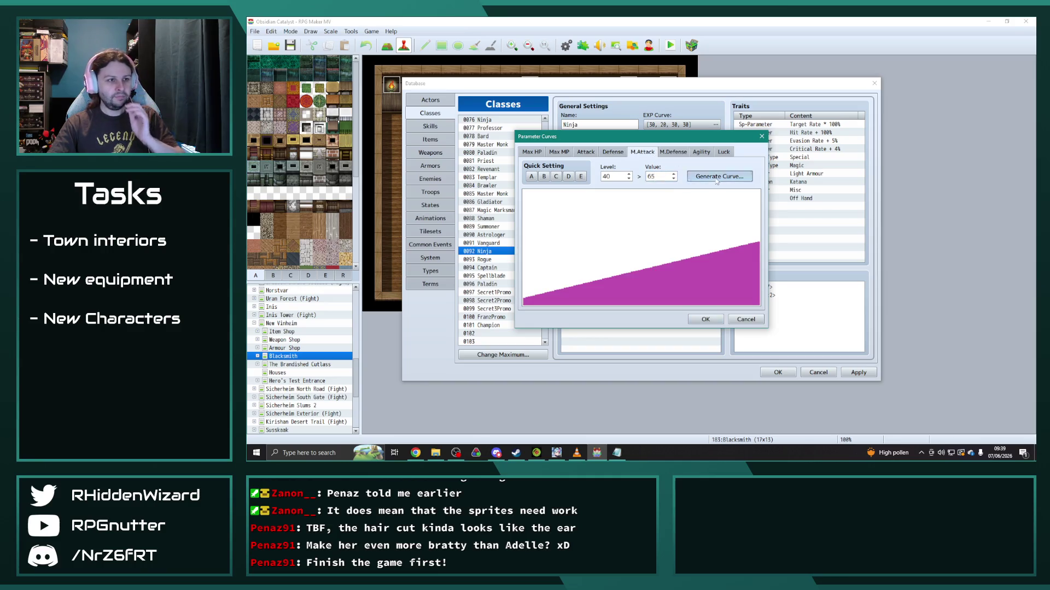
left_click(718, 176)
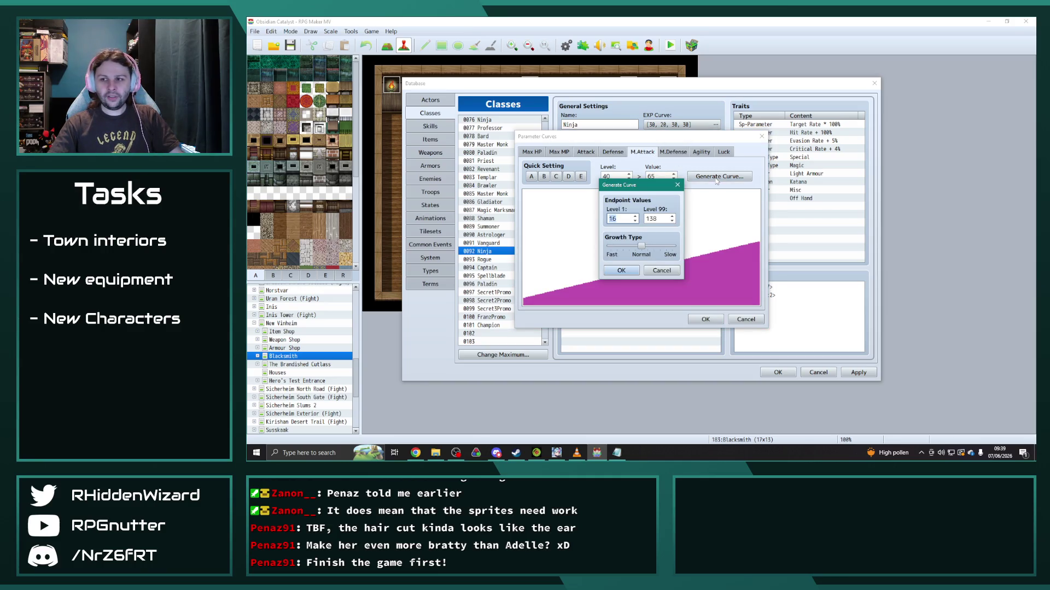
type("44")
left_click(657, 219)
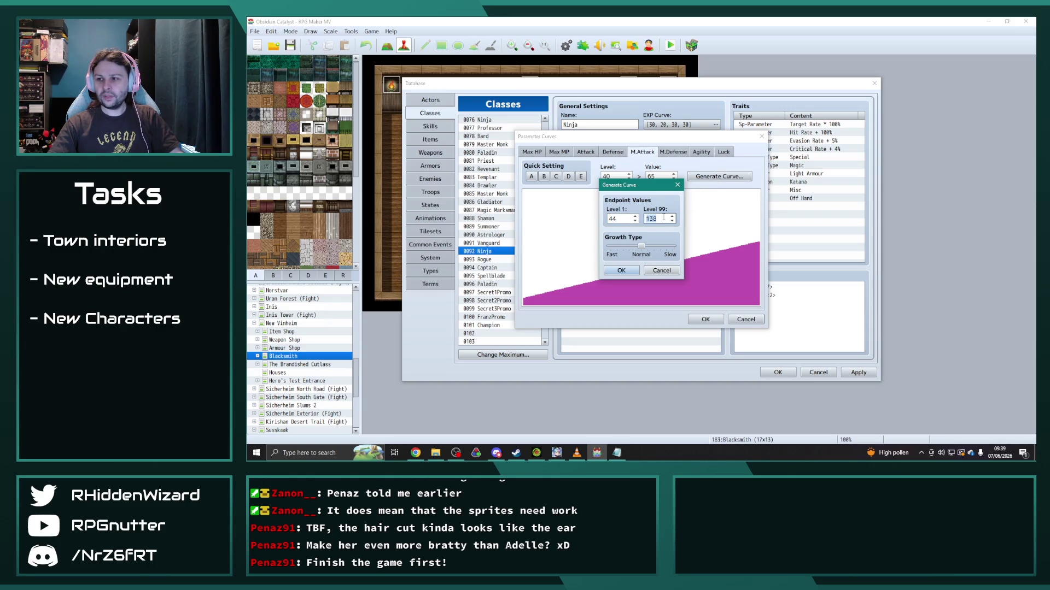
type("214")
left_click(621, 271)
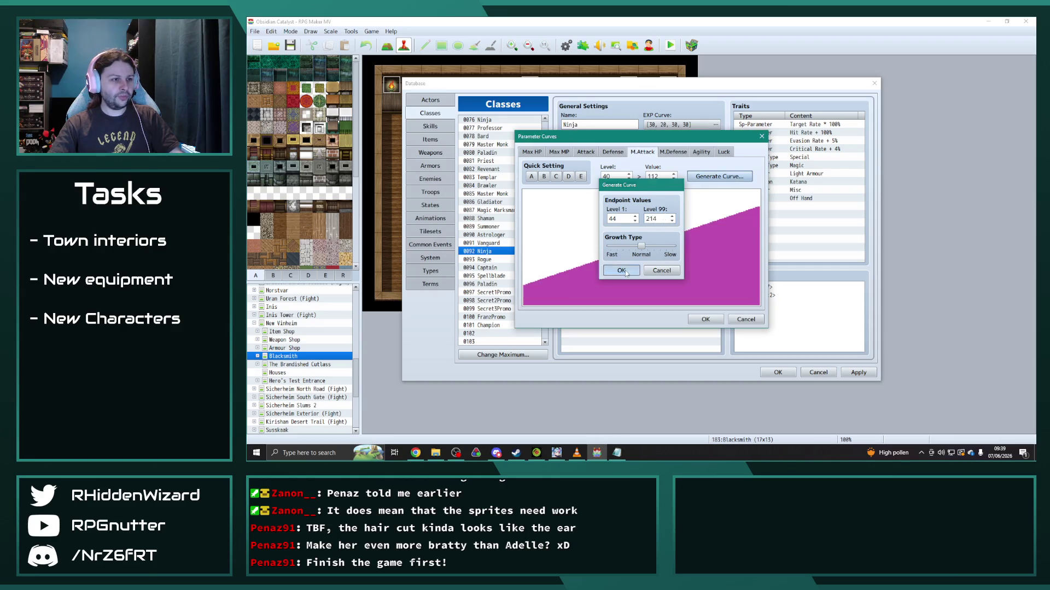
left_click(672, 152)
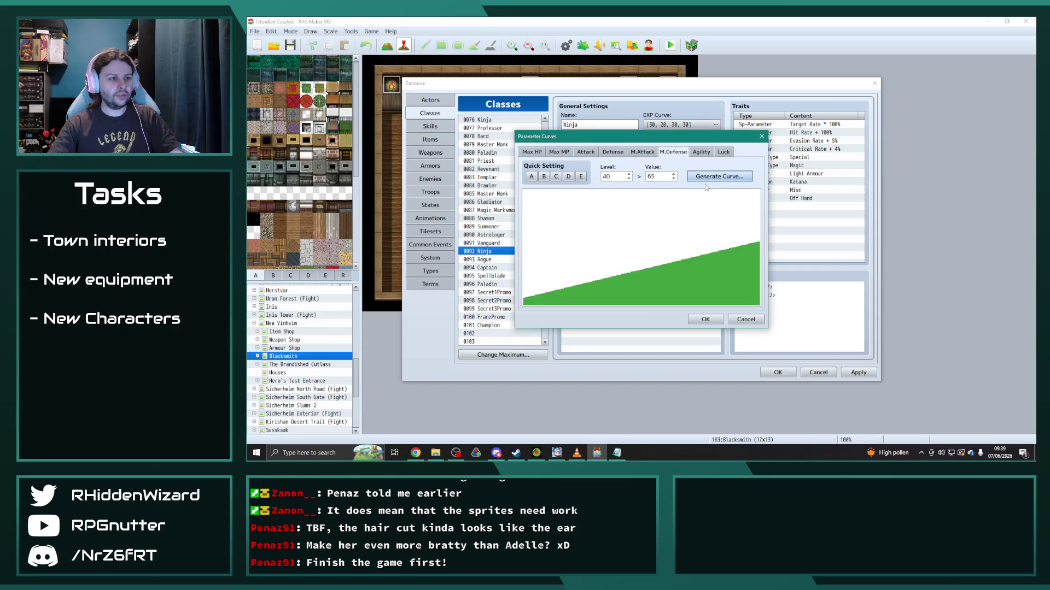
Step: Regenerate the Ninja's M.Defense and Agility curves with new level 99 endpoints
left_click(708, 179)
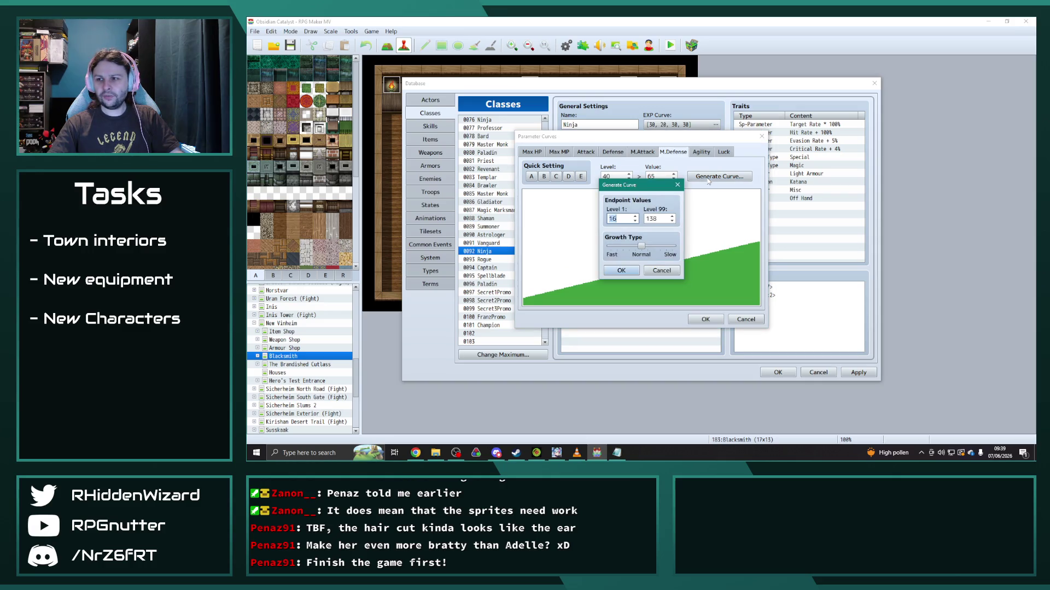
type("34")
key("Tab")
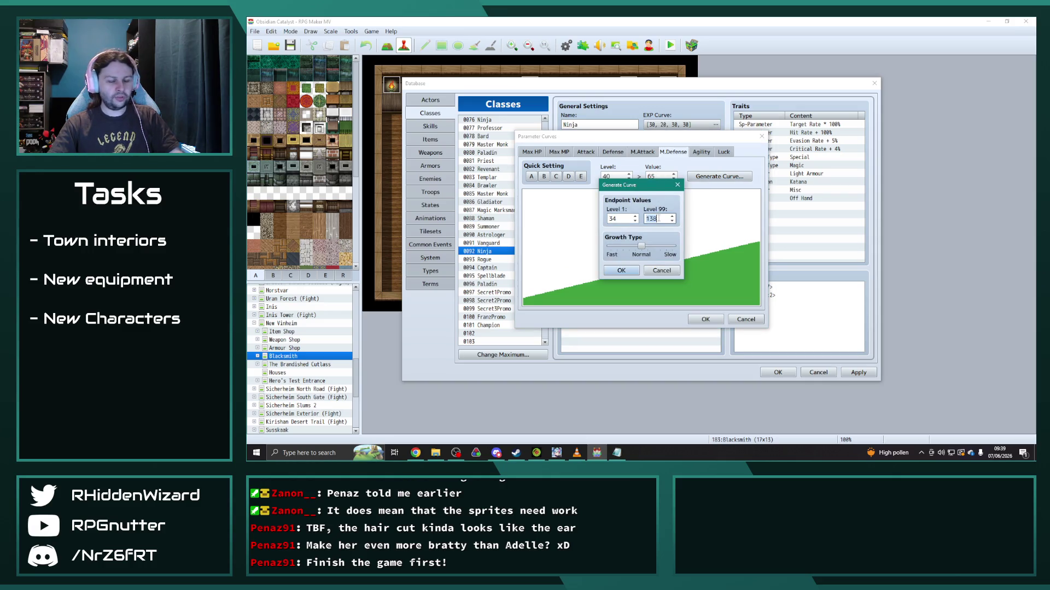
type("1")
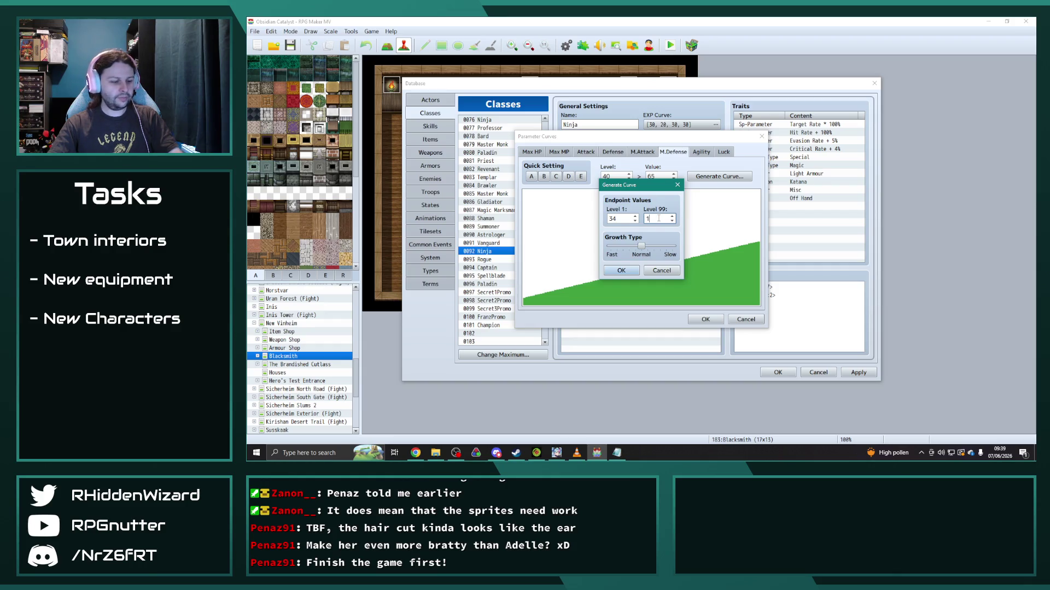
left_click(627, 270)
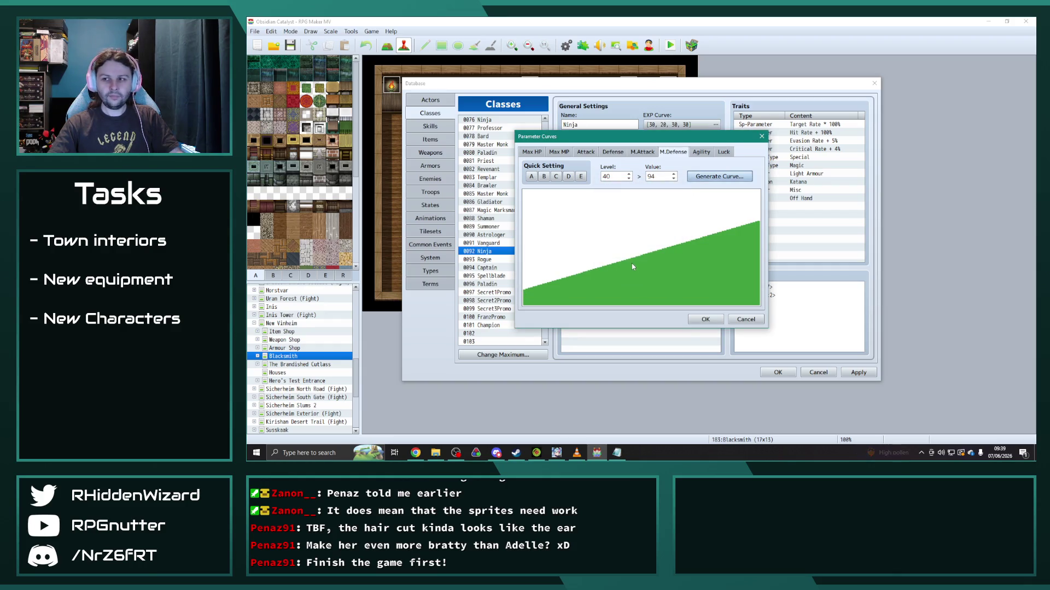
left_click(701, 153)
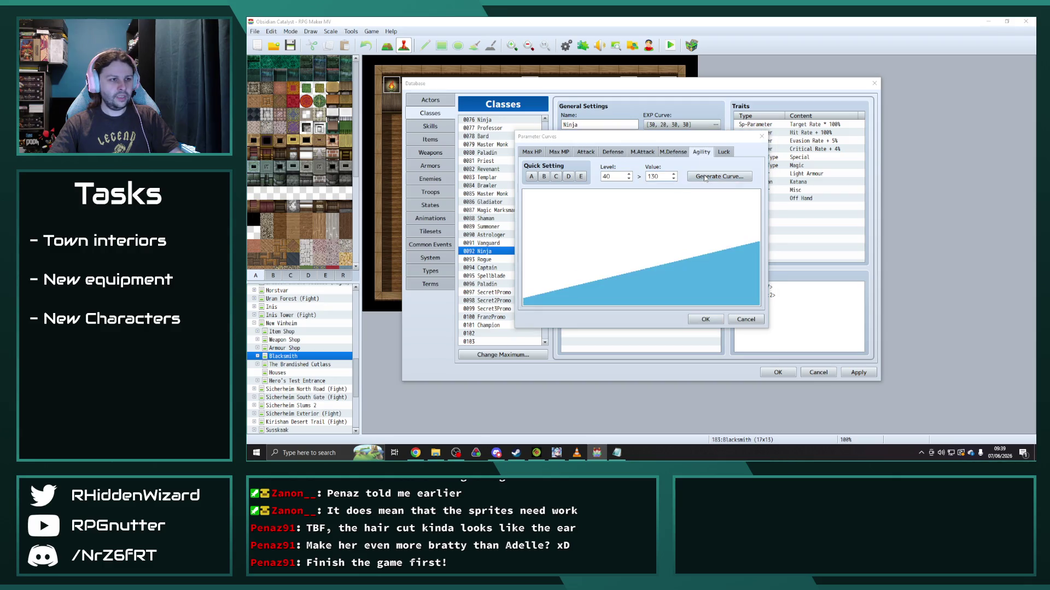
left_click(718, 176)
double_click(654, 219)
type("85")
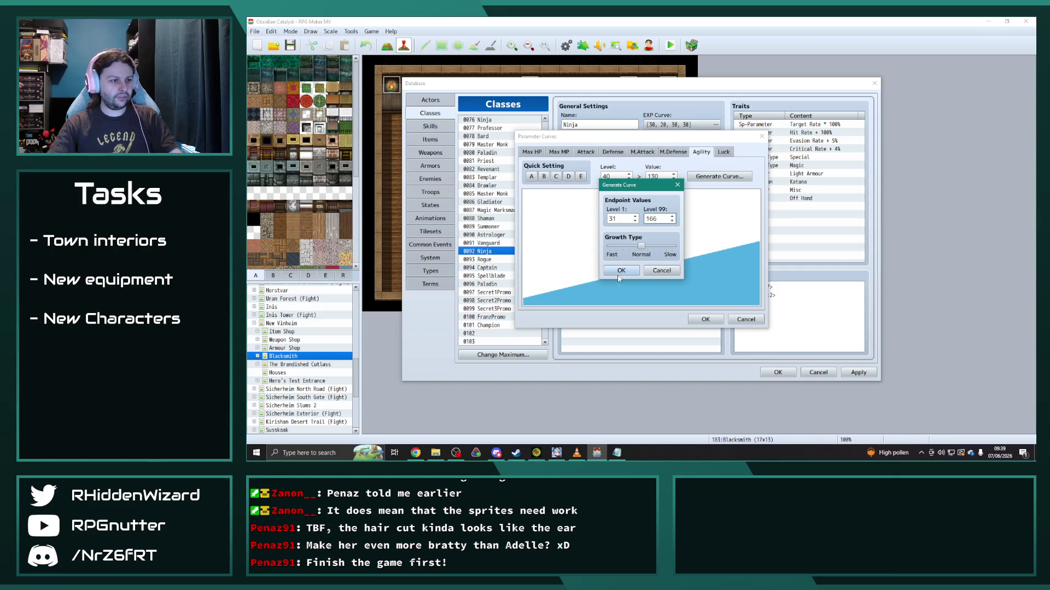
left_click(621, 271)
Step: Regenerate Ninja's Luck as a flatter curve (78 at level 40), confirm, and select the Rogue class
left_click(724, 152)
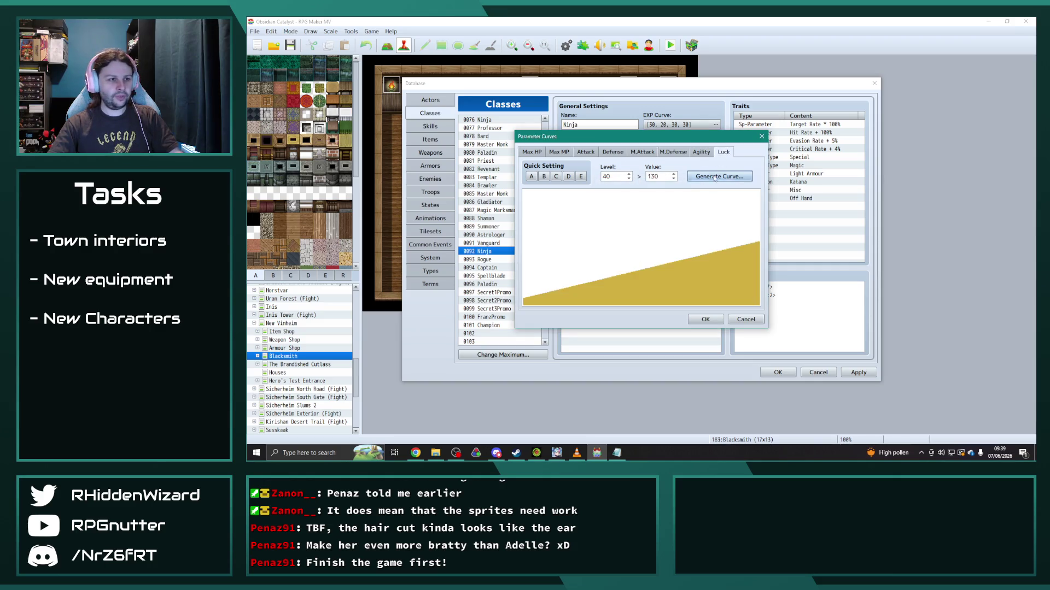
left_click(718, 176)
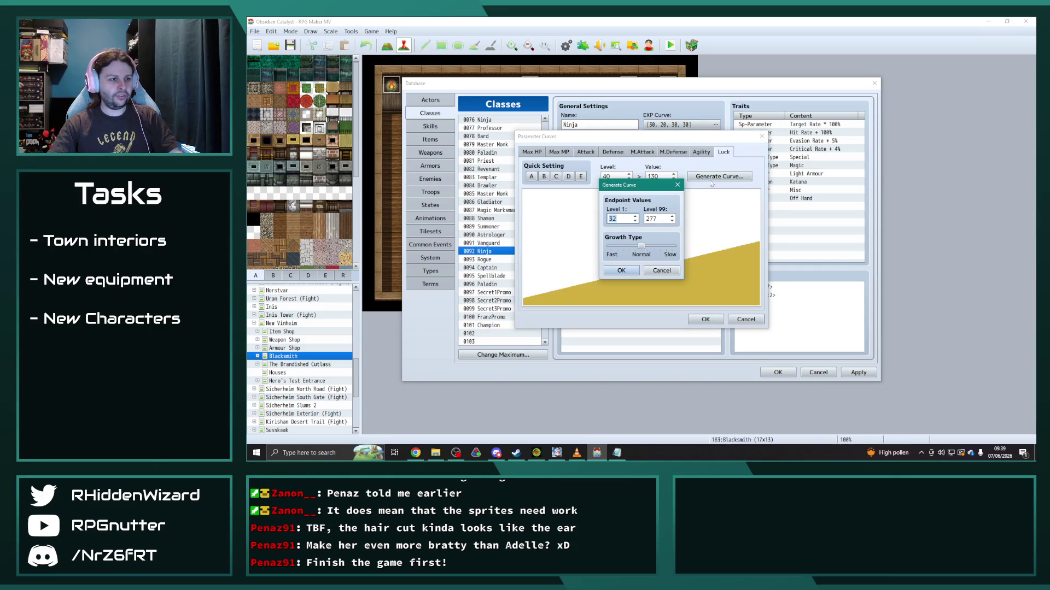
double_click(653, 218)
type("146")
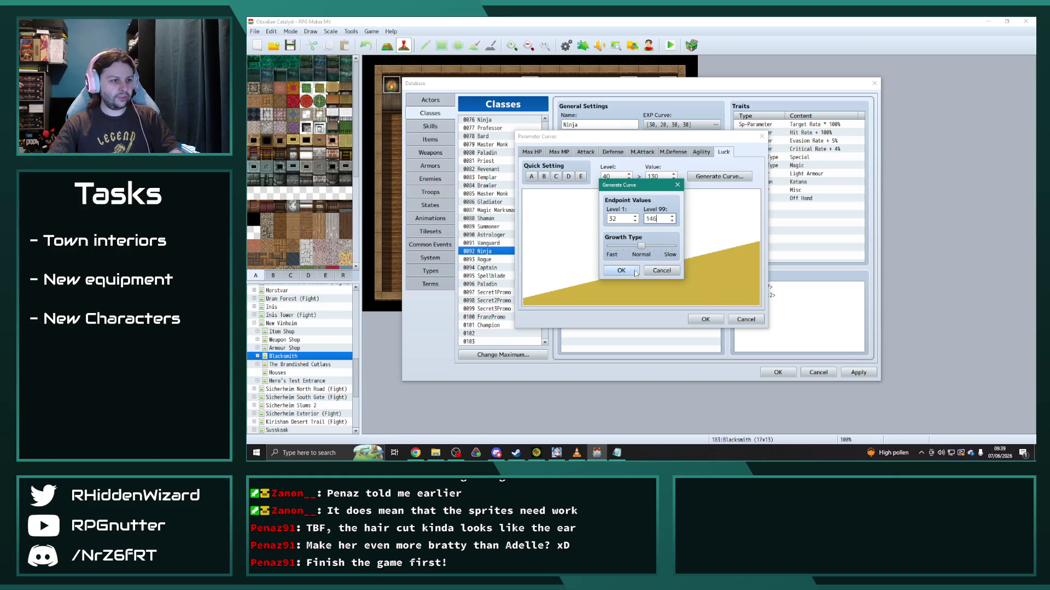
left_click(621, 271)
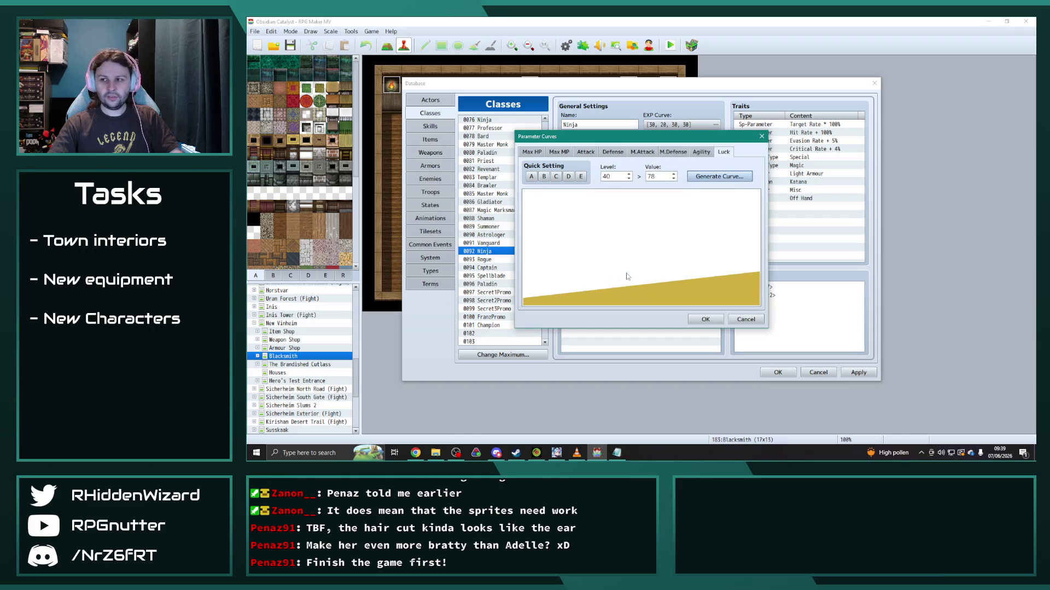
left_click(706, 319)
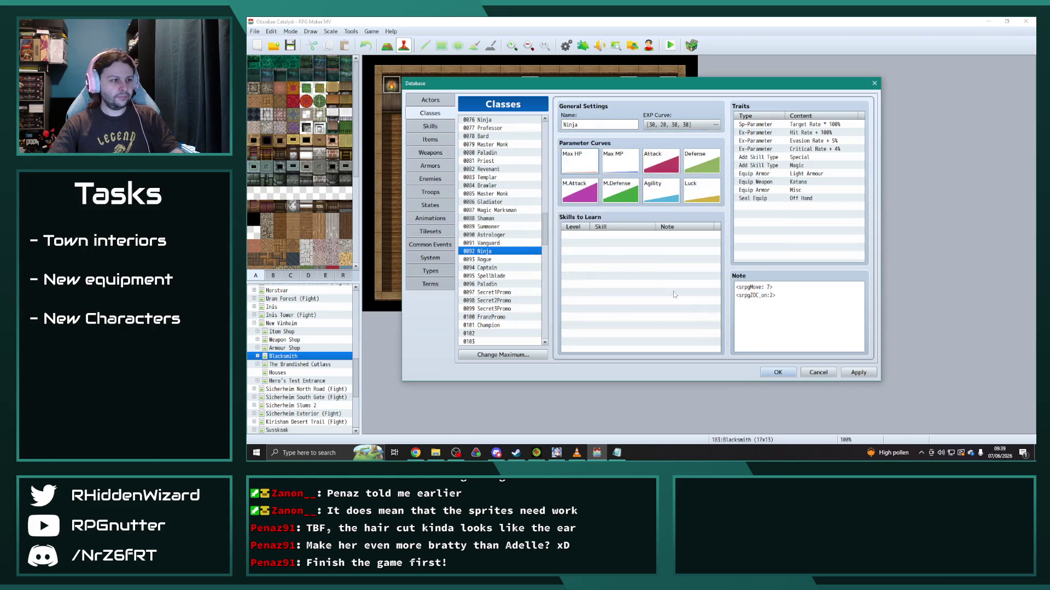
left_click(485, 260)
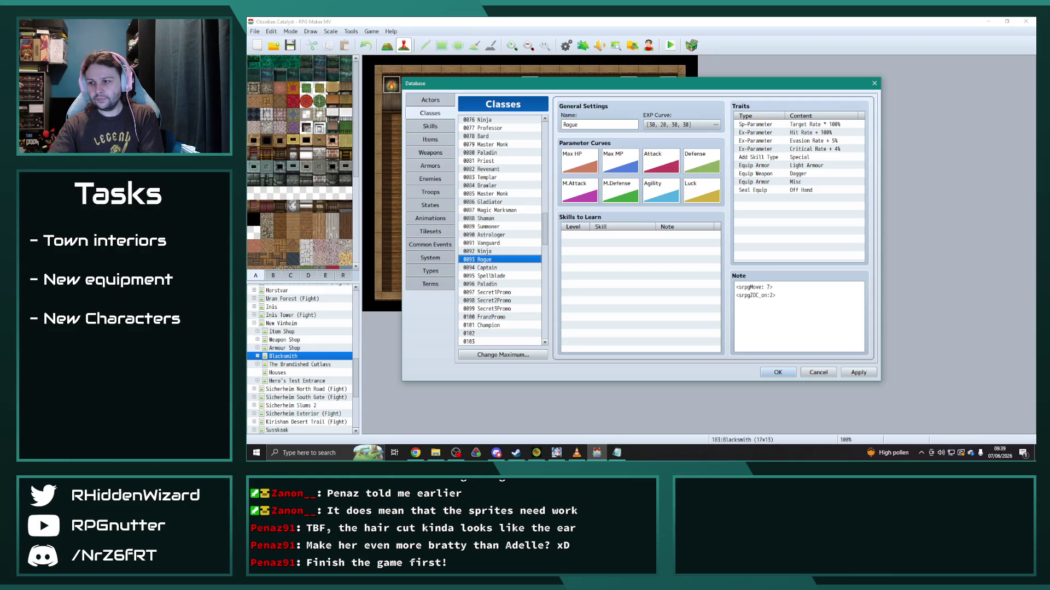
Step: Return to the database and regenerate the Rogue's Max HP curve with new endpoints
key("alt+Tab")
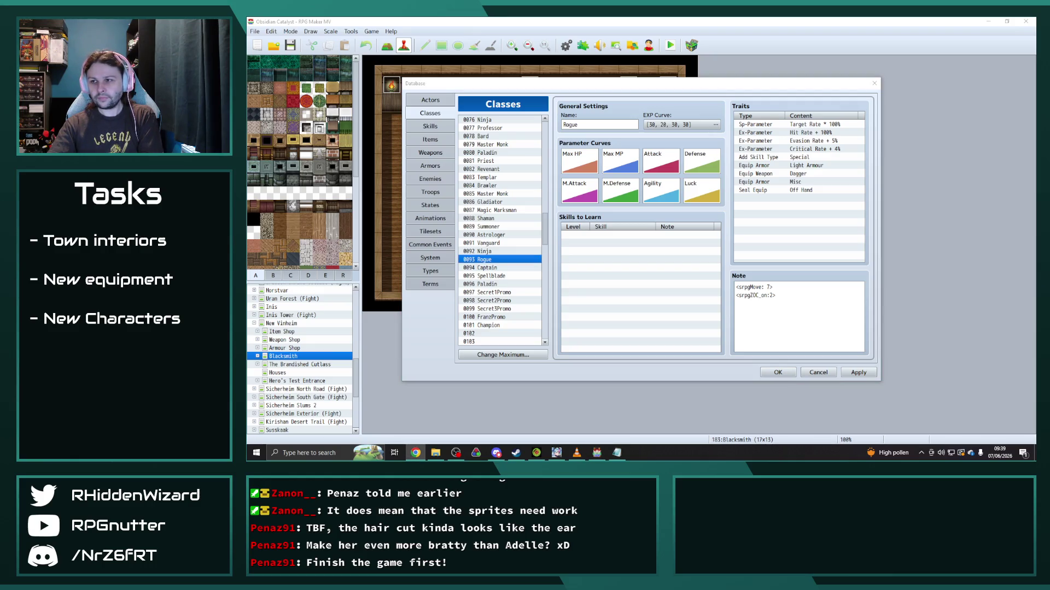
left_click(582, 164)
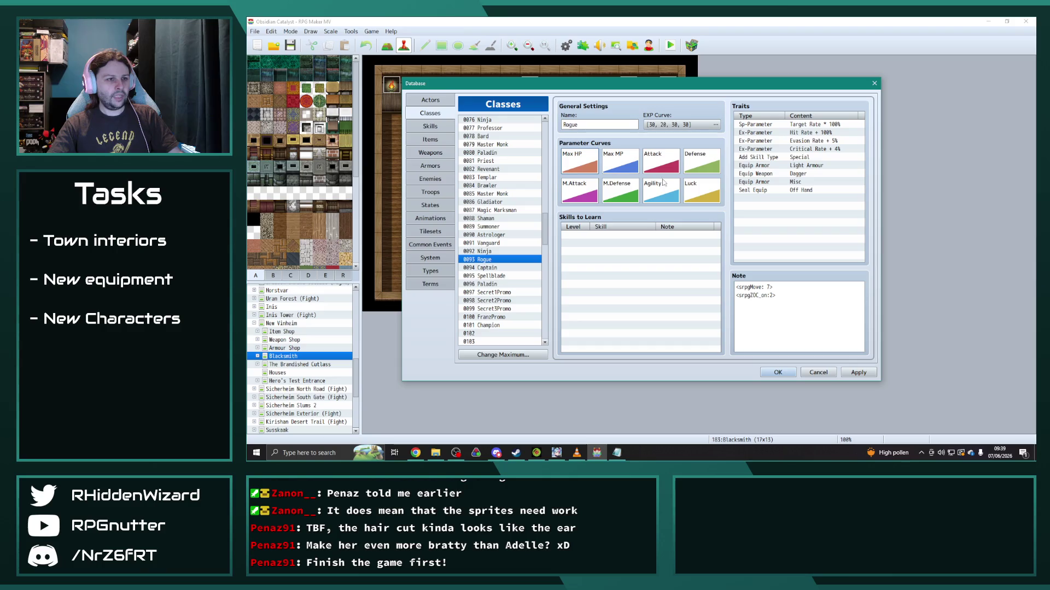
double_click(586, 161)
left_click(616, 176)
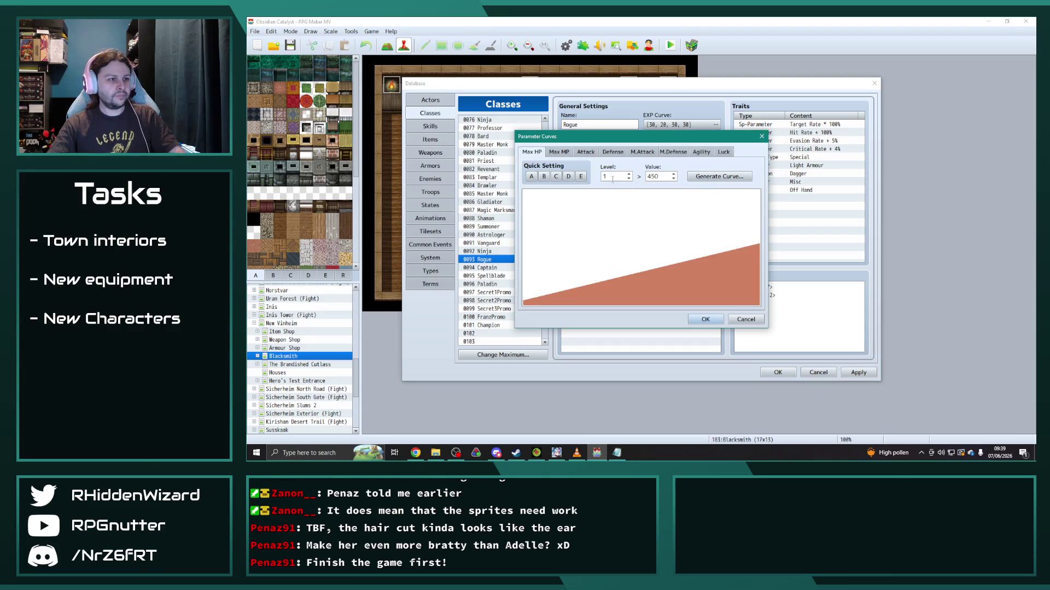
type("40")
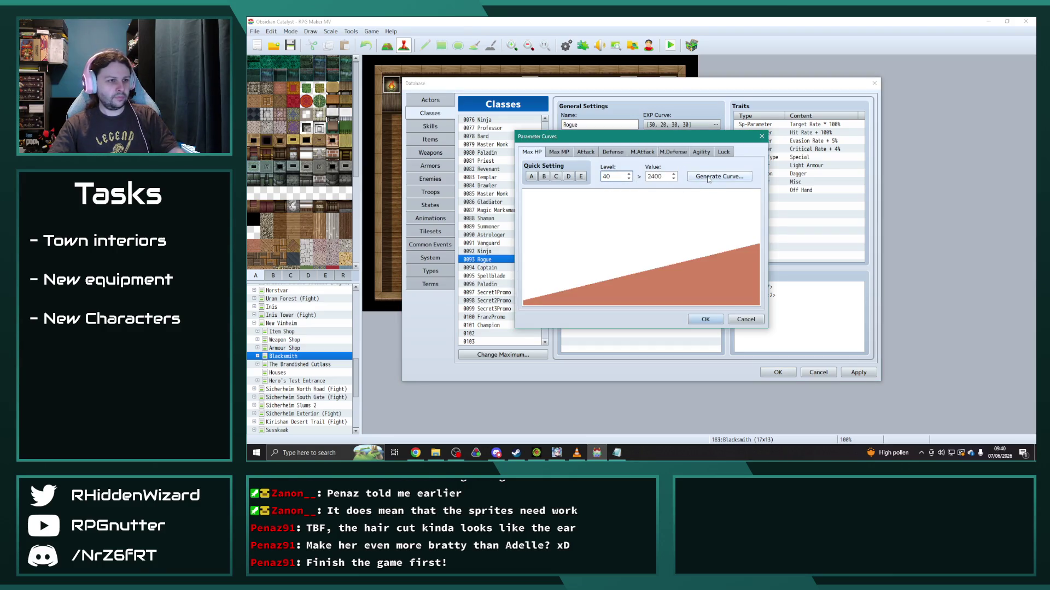
left_click(718, 176)
type("45")
key("Tab")
type("1")
key("Return")
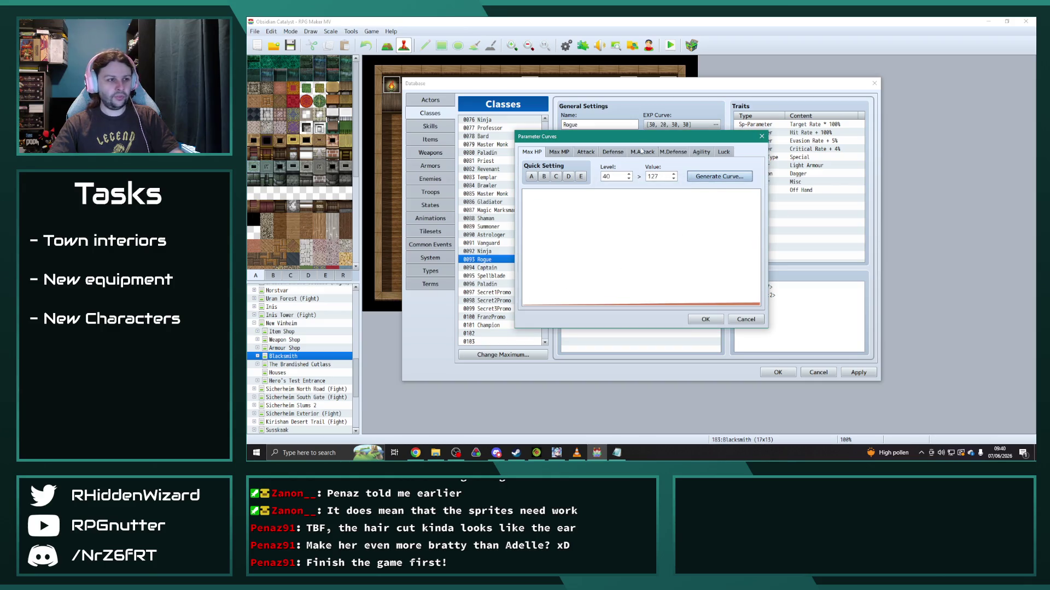
Step: Zero out the Rogue's Max MP curve and regenerate its Attack curve
left_click(560, 151)
left_click(719, 176)
type("0")
key("Tab")
type("0")
left_click(622, 272)
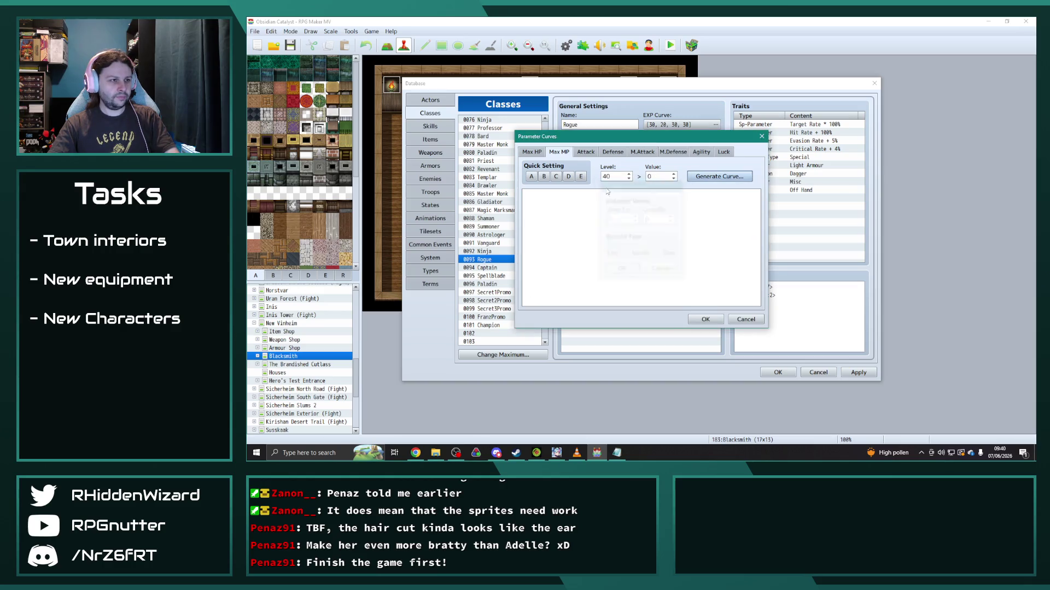
left_click(586, 151)
left_click(714, 176)
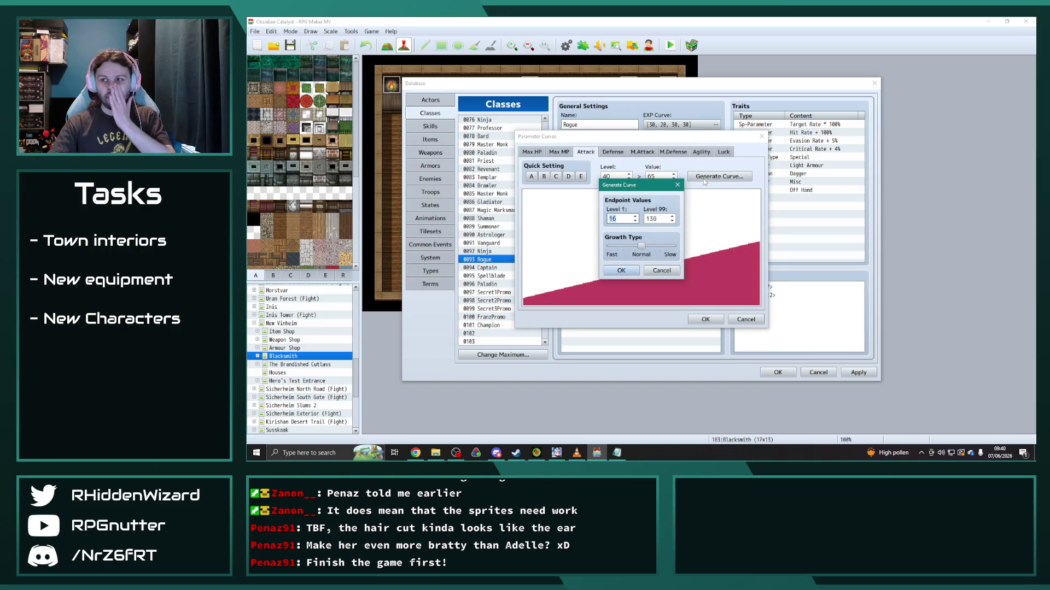
type("33")
key("Tab")
type("18")
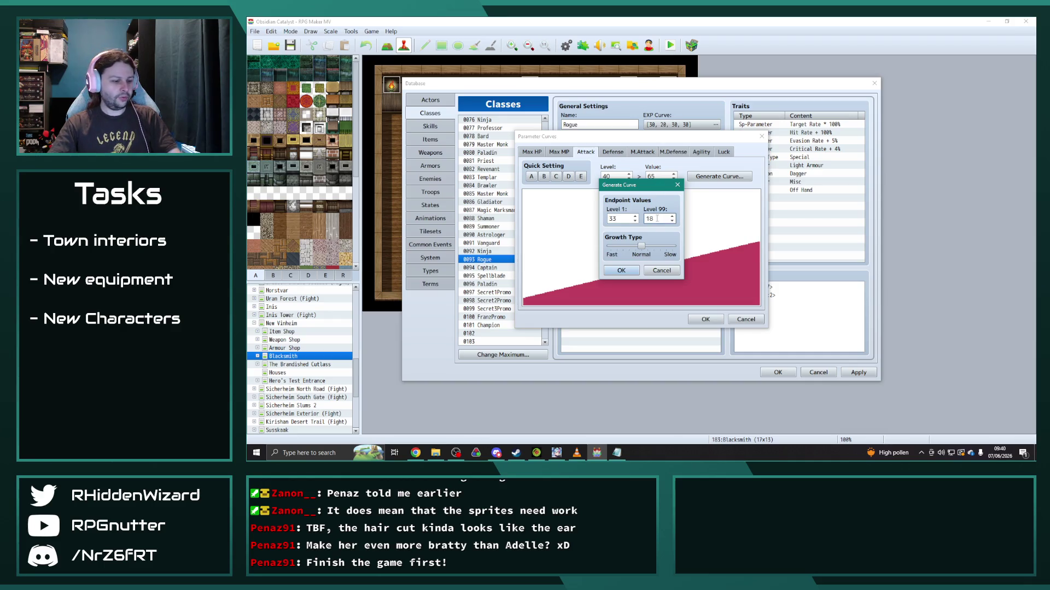
left_click(622, 271)
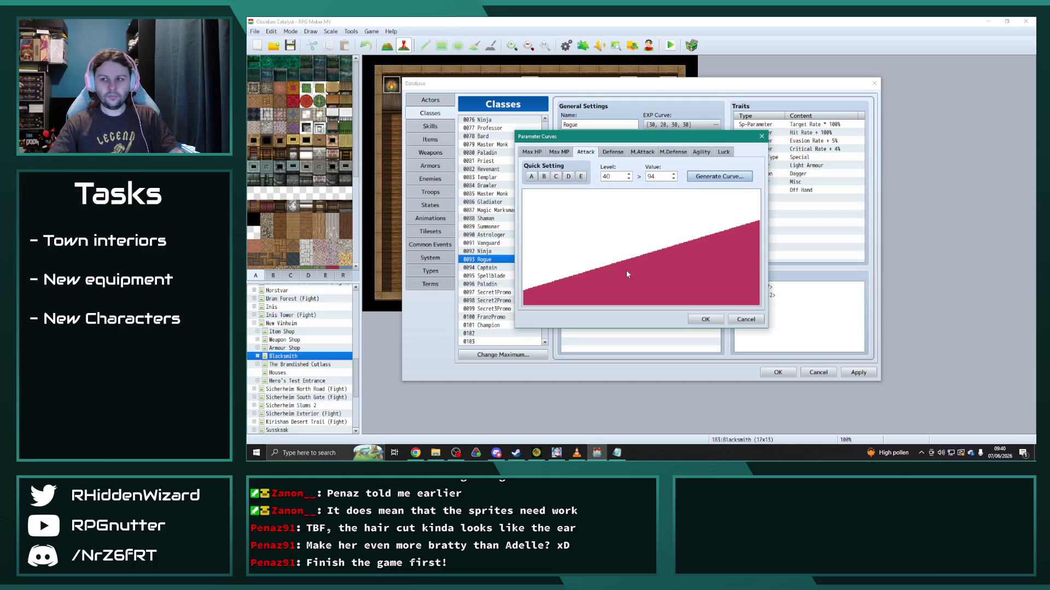
Step: Regenerate the Rogue's Defense and M.Attack curves with new level 99 values
left_click(614, 152)
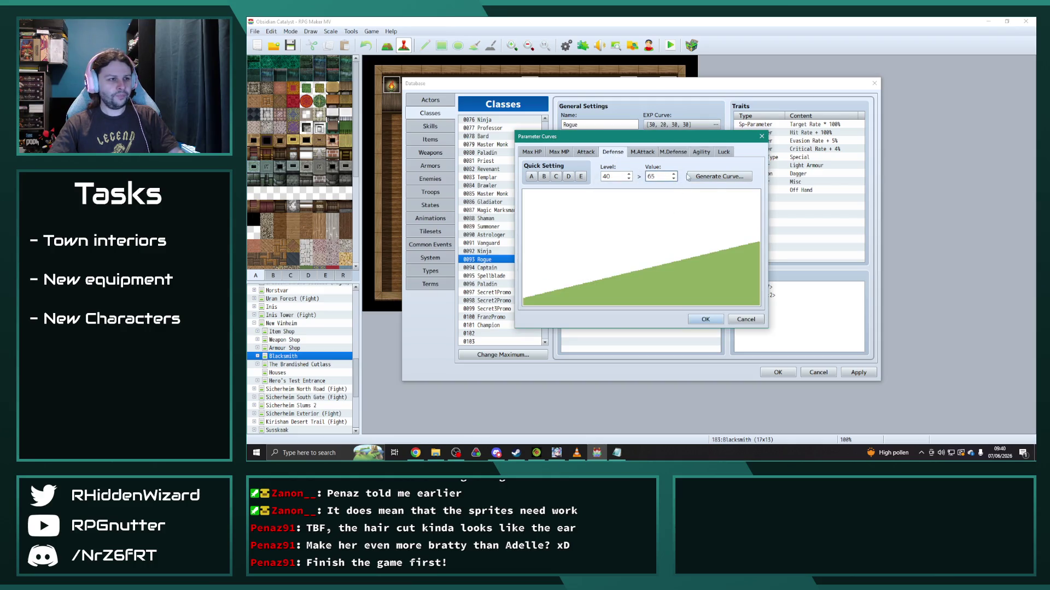
left_click(713, 176)
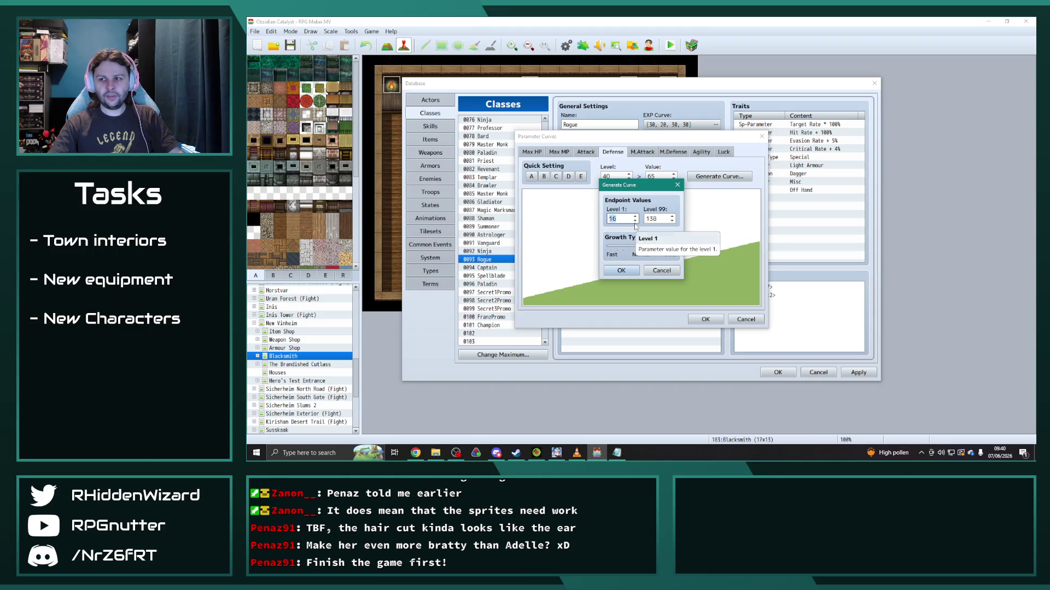
type("32")
double_click(654, 219)
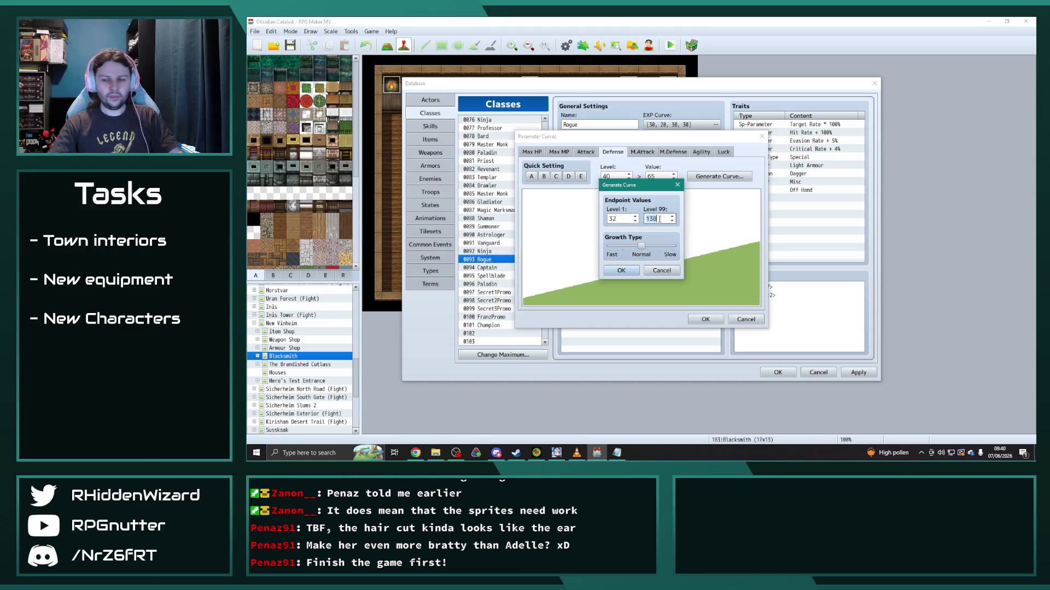
type("175")
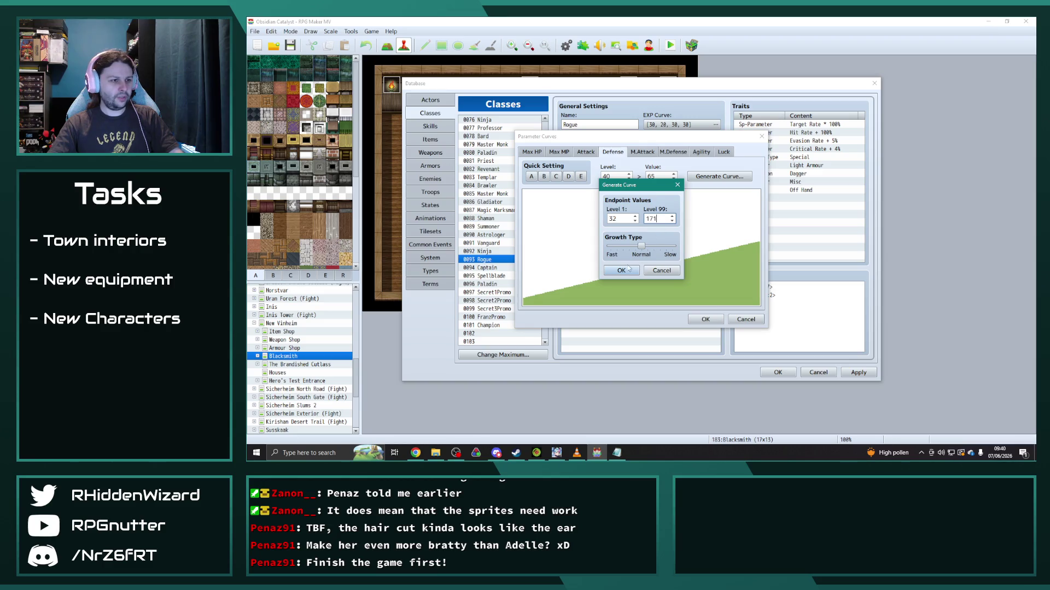
key("Return")
left_click(661, 176)
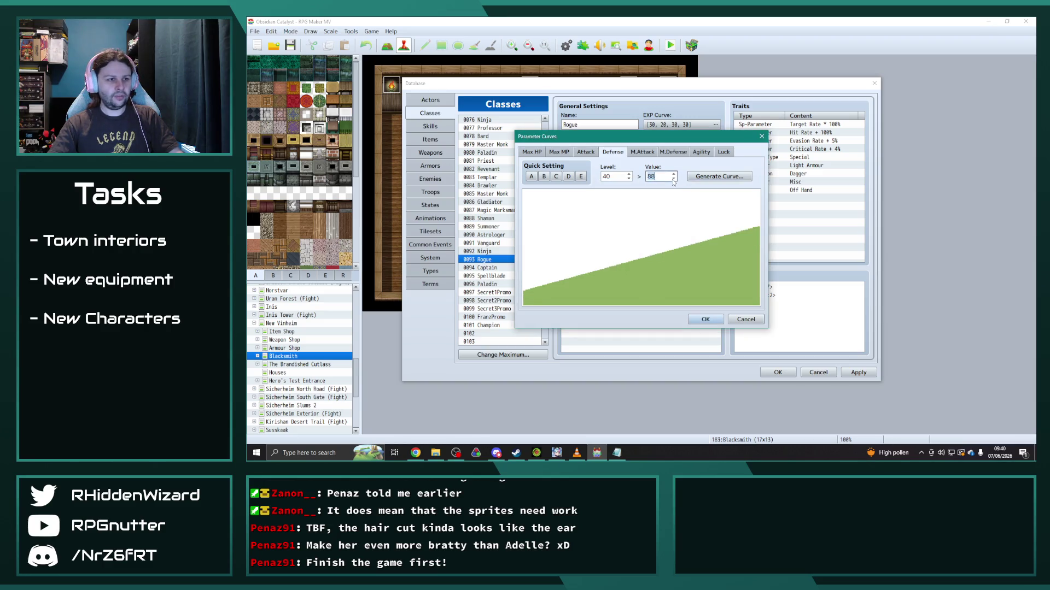
left_click(643, 151)
left_click(719, 177)
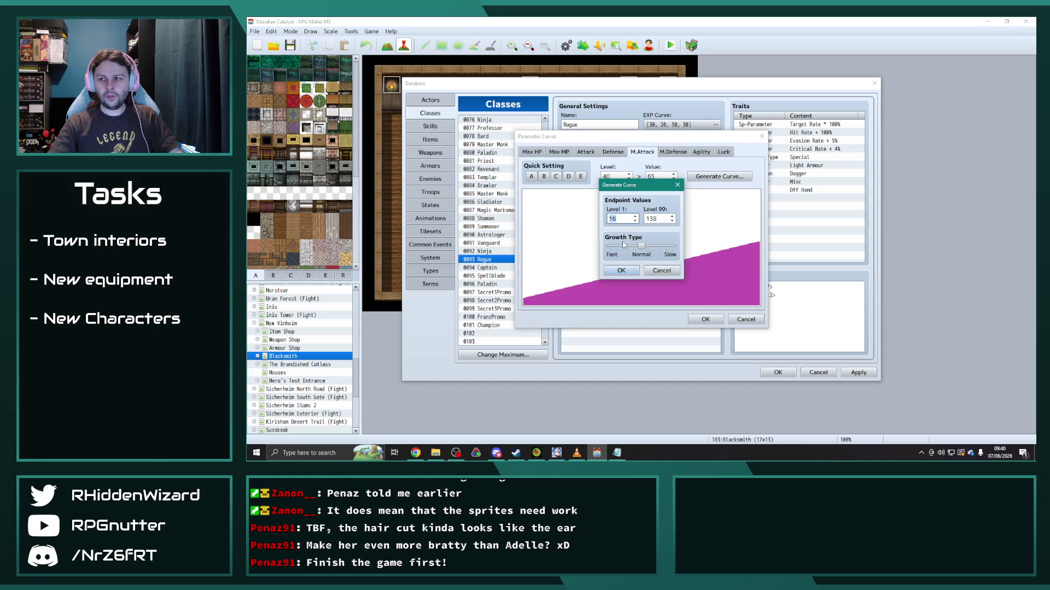
type("13")
key("Tab")
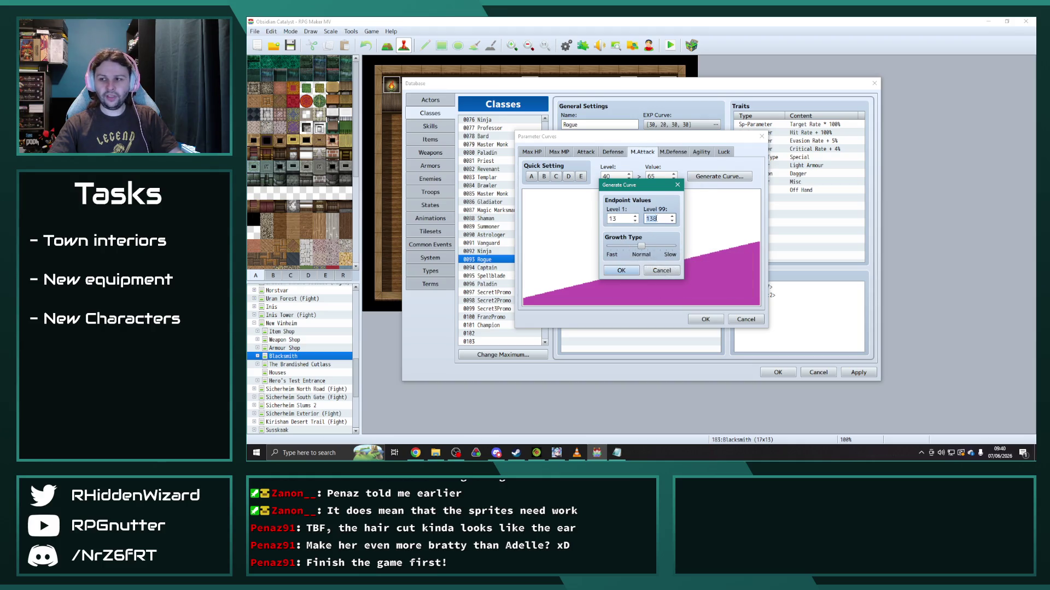
type("60")
left_click(620, 271)
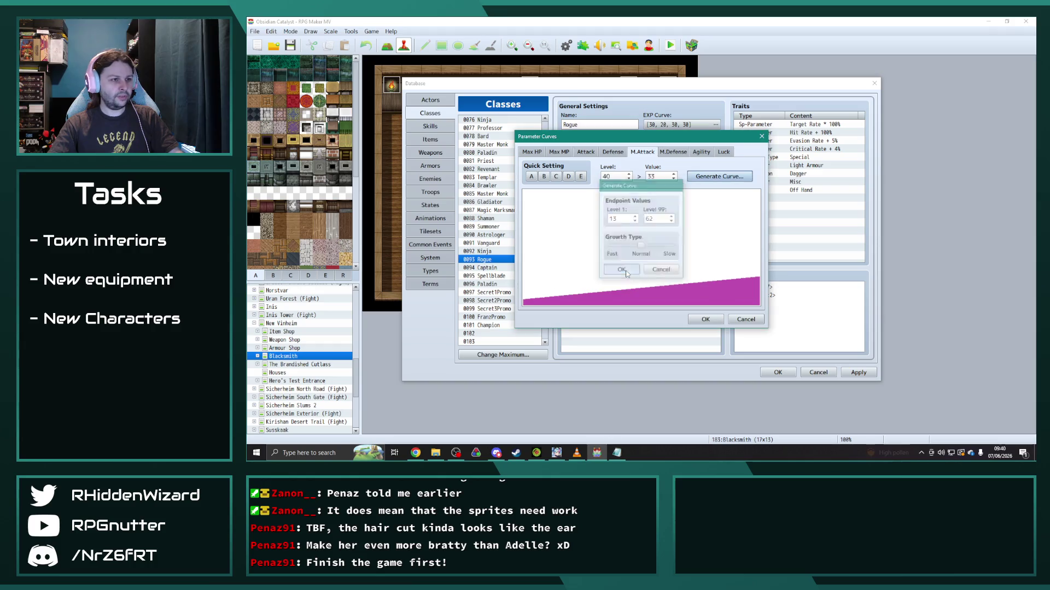
Step: Regenerate M.Defense (level 40 value lowered by one) and Agility for the Rogue
left_click(672, 151)
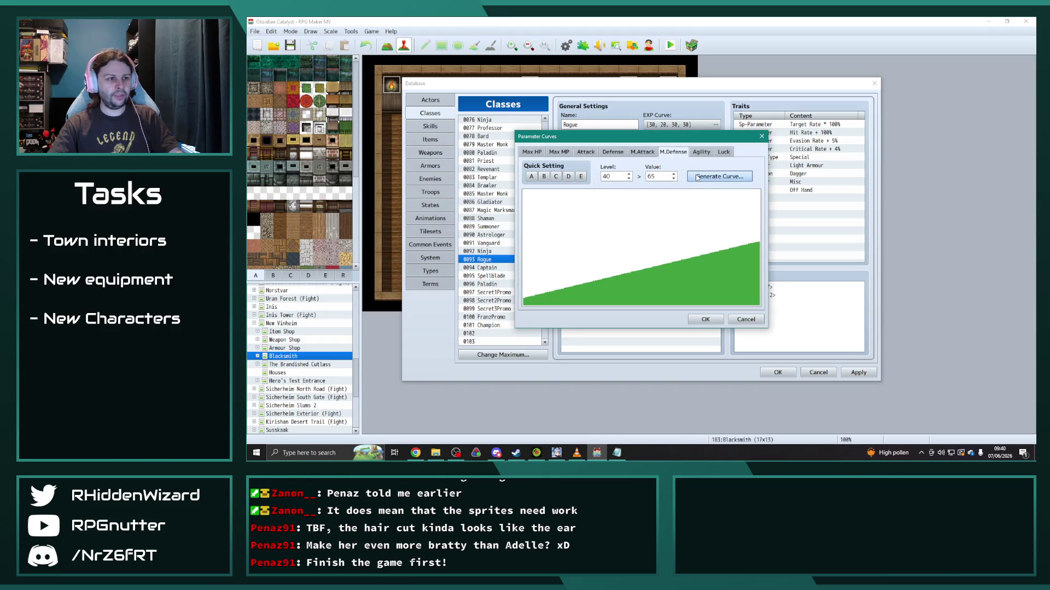
left_click(719, 176)
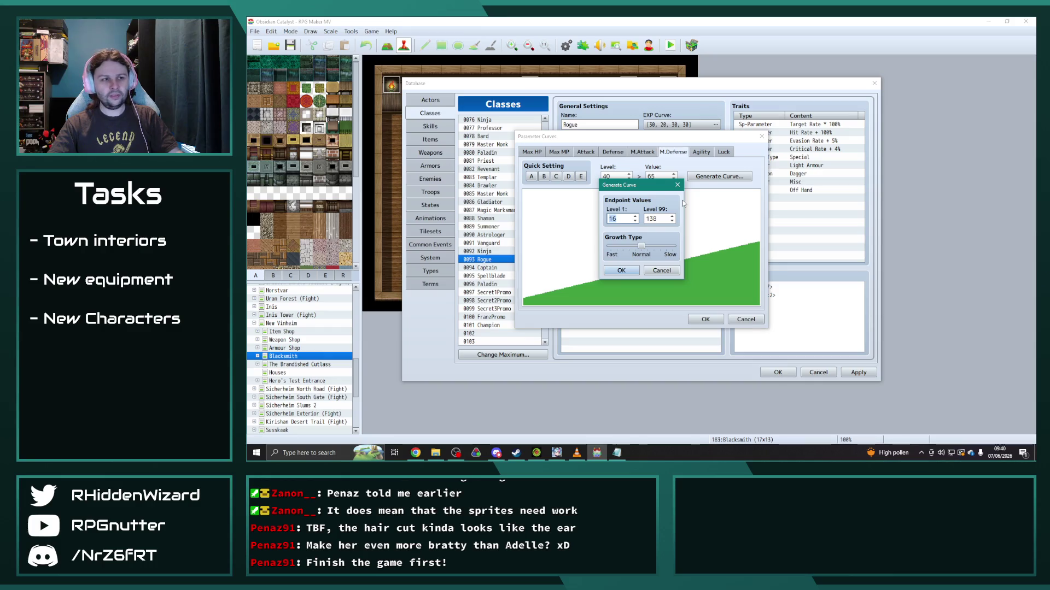
type("20")
key("Tab")
type("1")
left_click(620, 270)
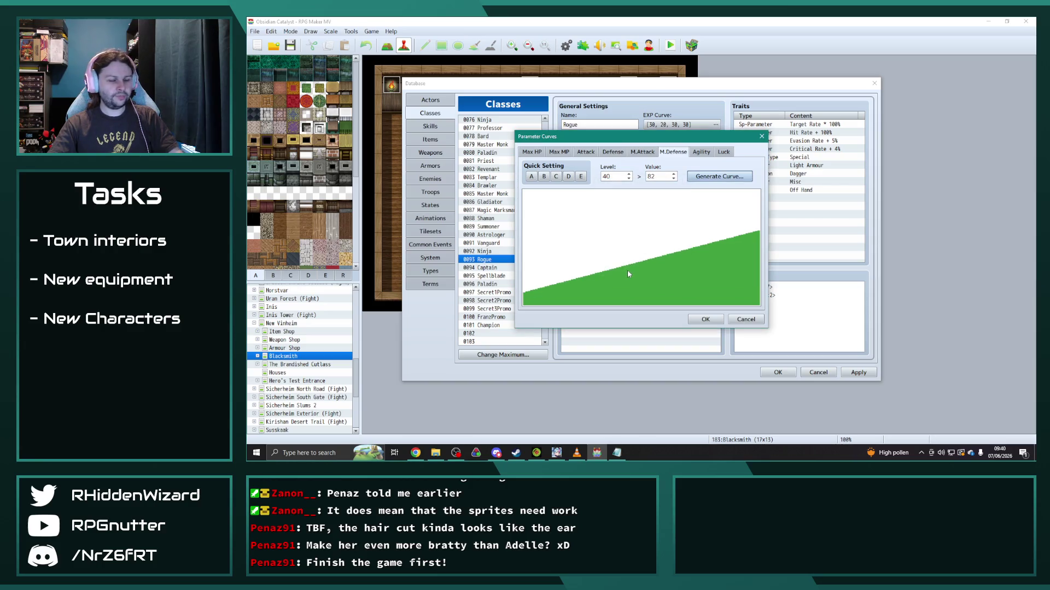
left_click(675, 180)
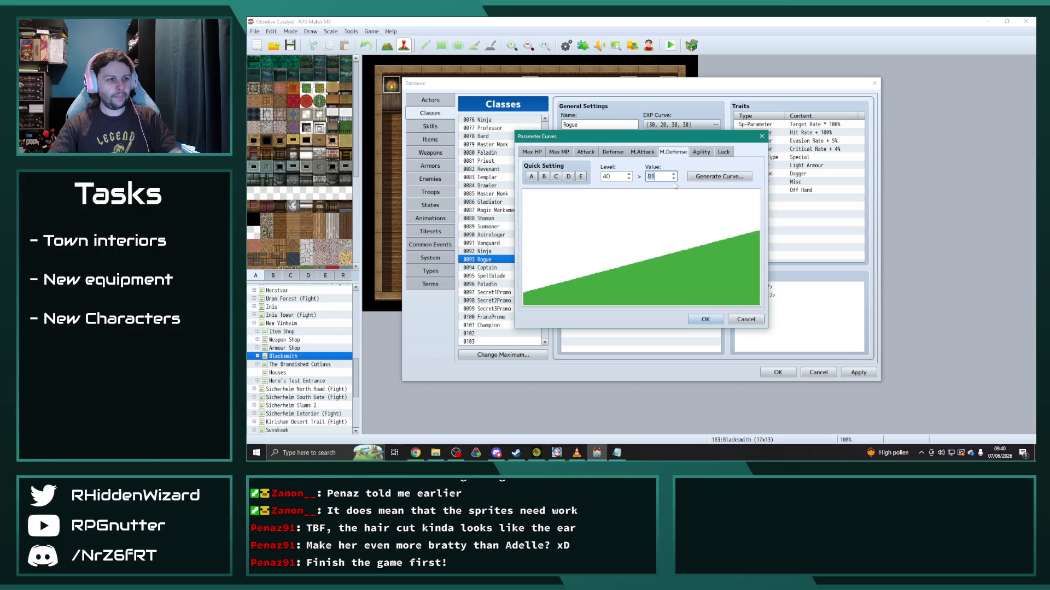
left_click(702, 153)
left_click(719, 177)
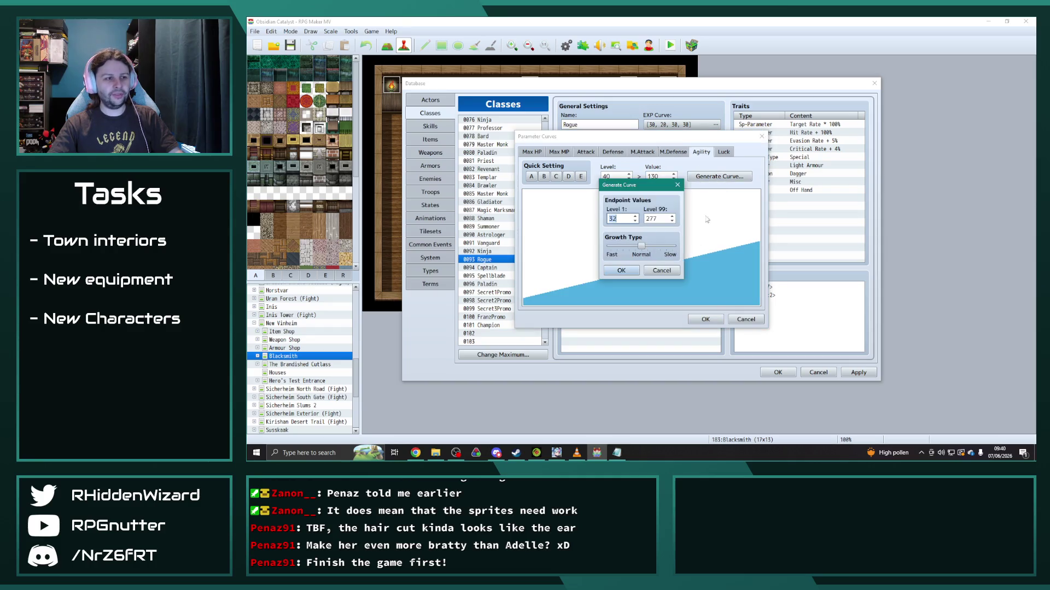
type("34")
key("Tab")
type("96")
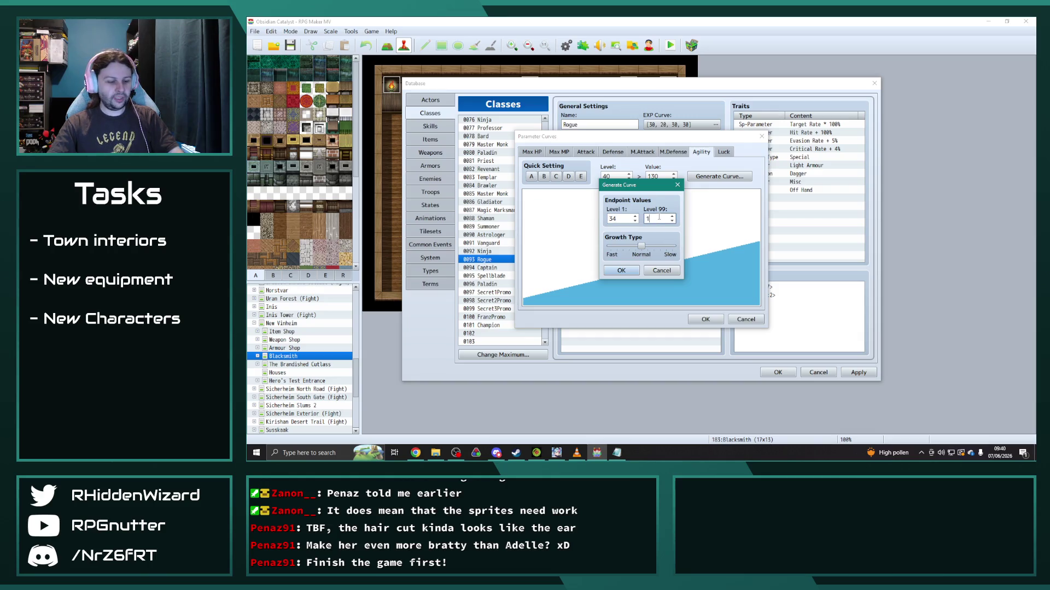
left_click(621, 271)
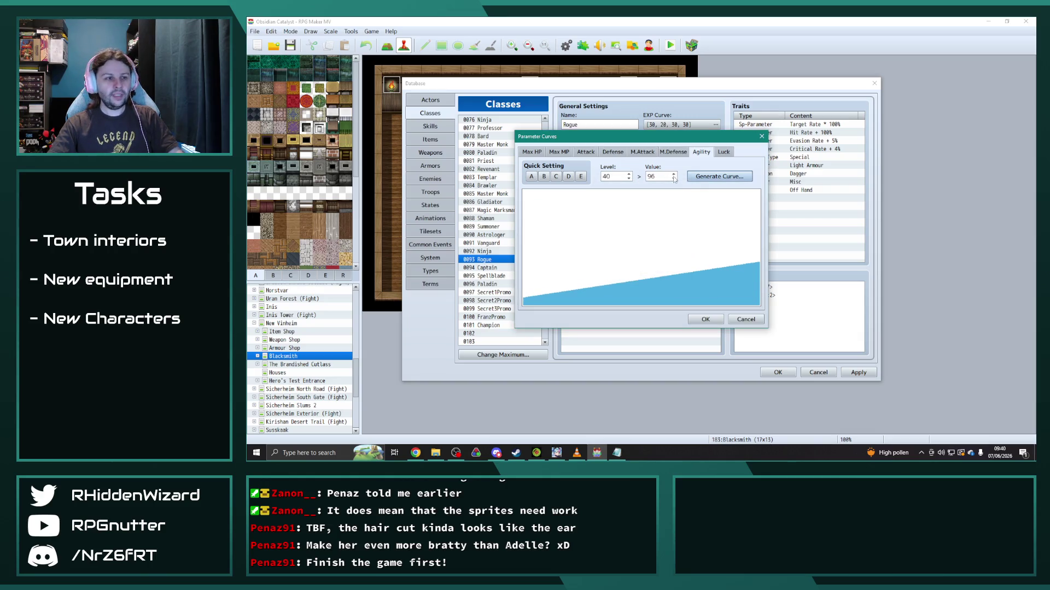
Step: Regenerate the Rogue's Luck as a gentler curve reaching 71 at level 40 and confirm the curves
left_click(723, 152)
left_click(718, 177)
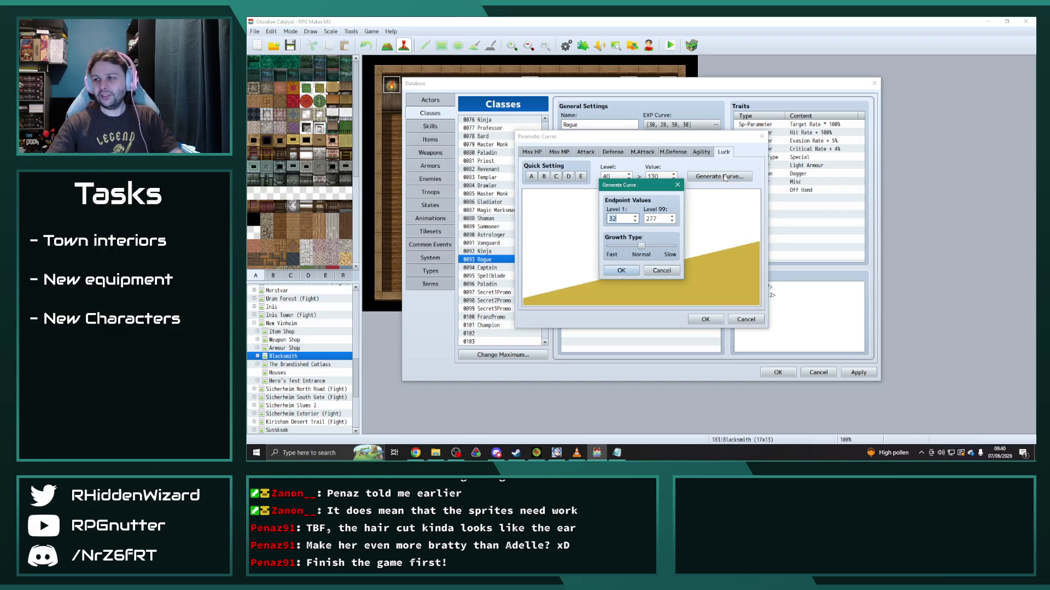
type("2")
key("Tab")
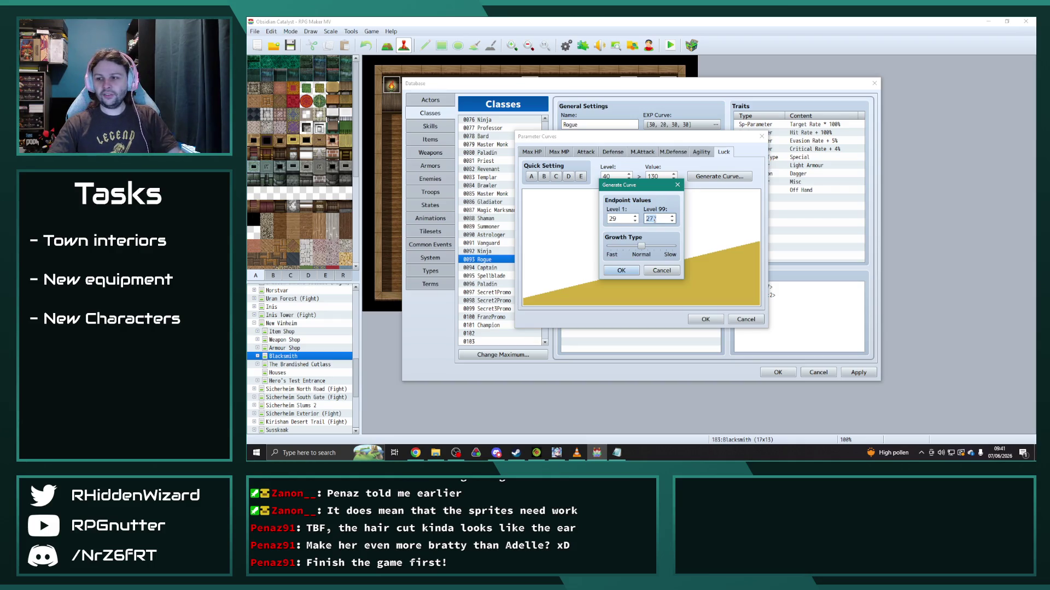
type("135")
left_click(623, 270)
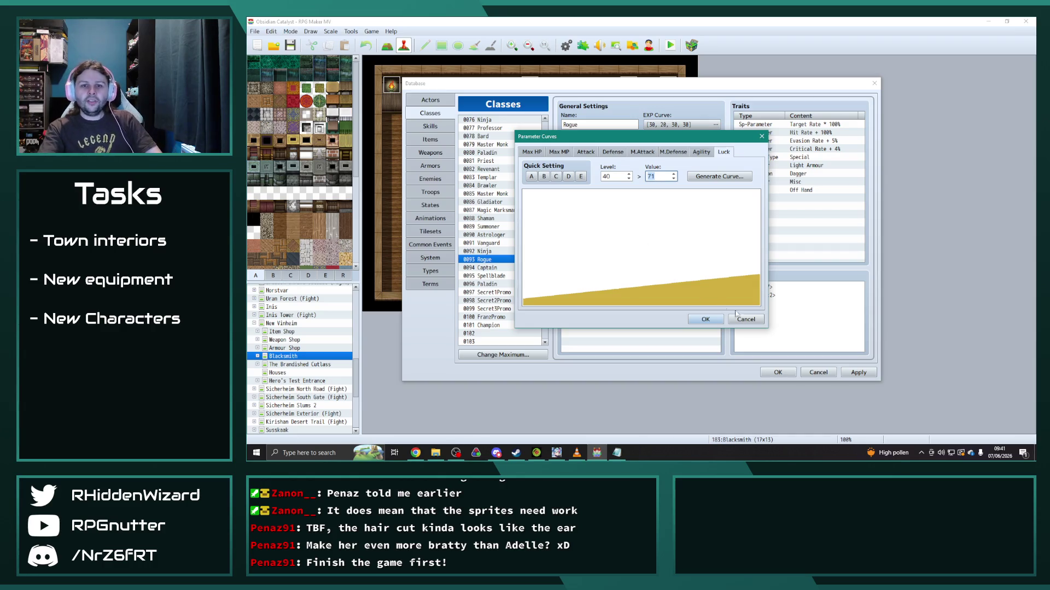
left_click(705, 320)
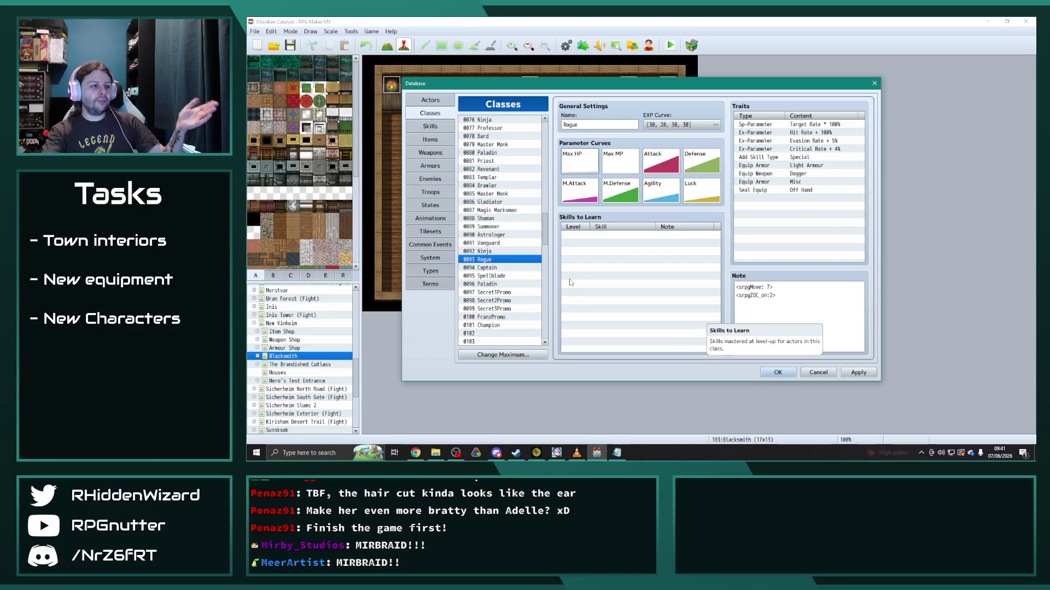
Step: Select the 0094 Captain class in the Classes list
left_click(492, 269)
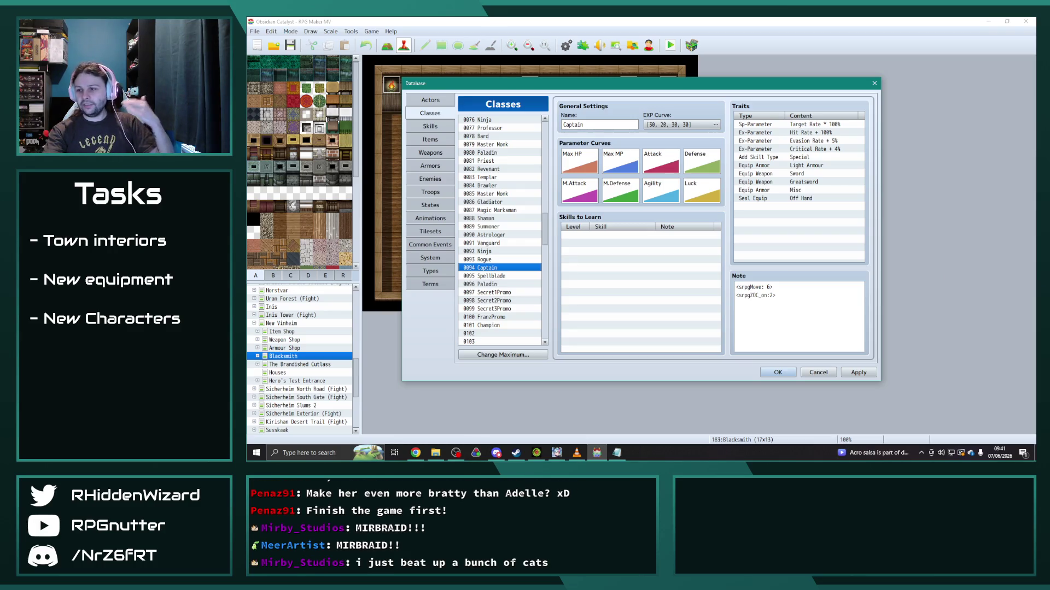
key("alt+Tab")
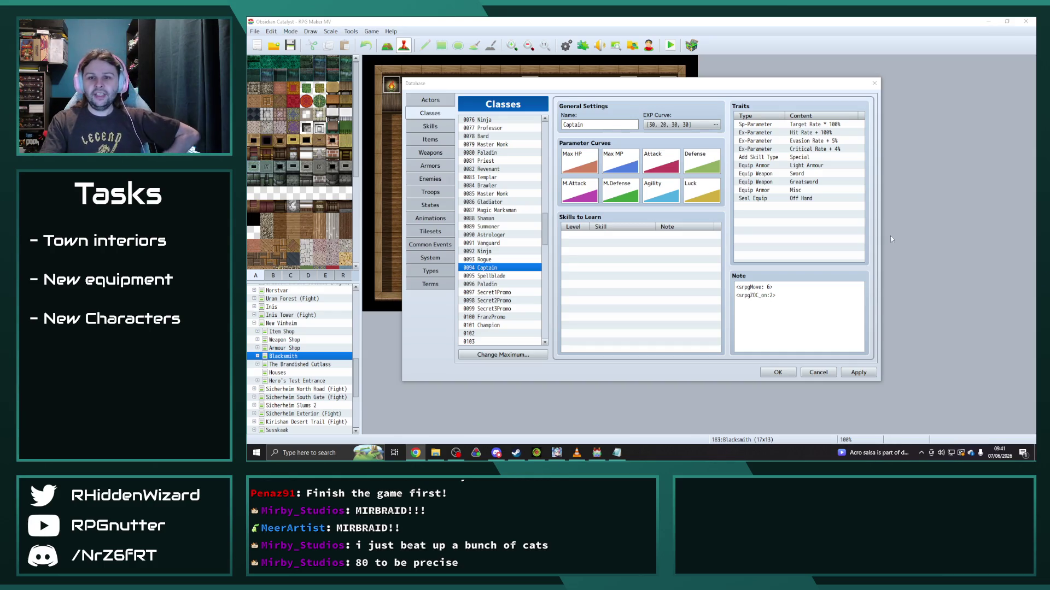
Step: Regenerate the Captain's Max HP curve with new endpoints, nudging the preview value down one
double_click(579, 168)
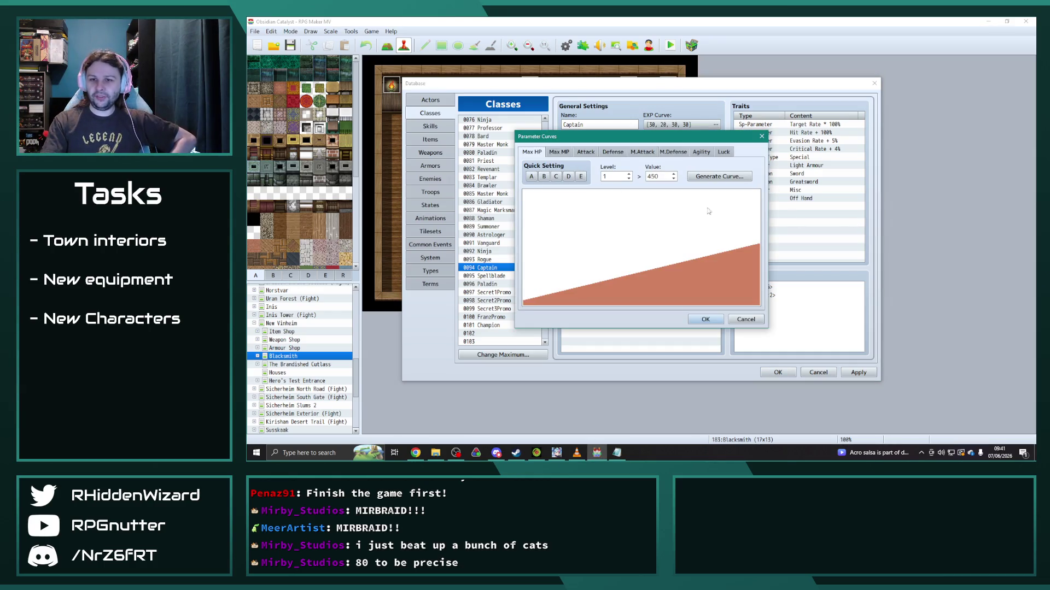
left_click(606, 176)
type("40")
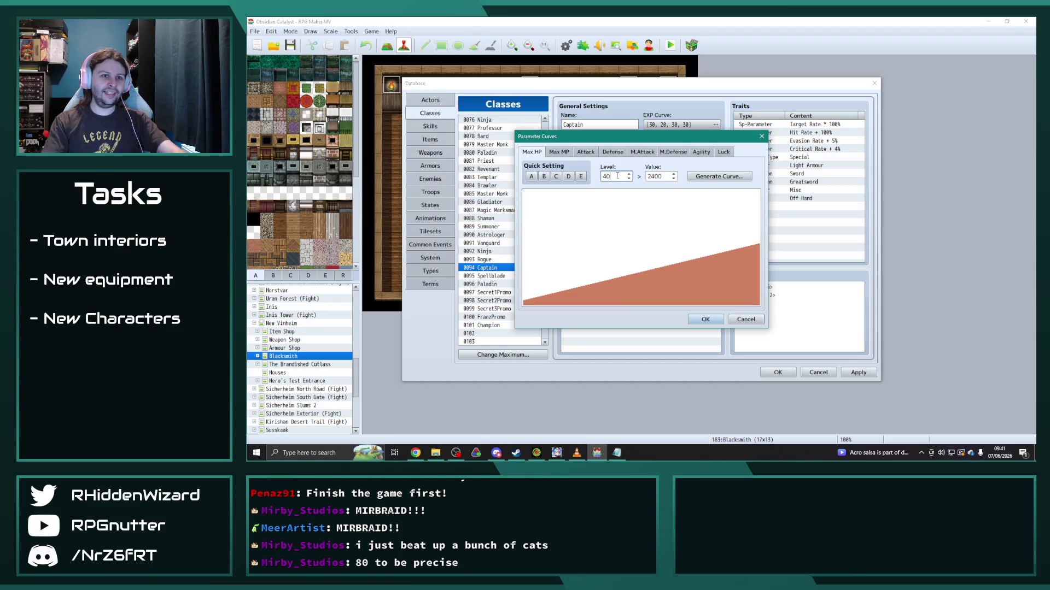
left_click(717, 176)
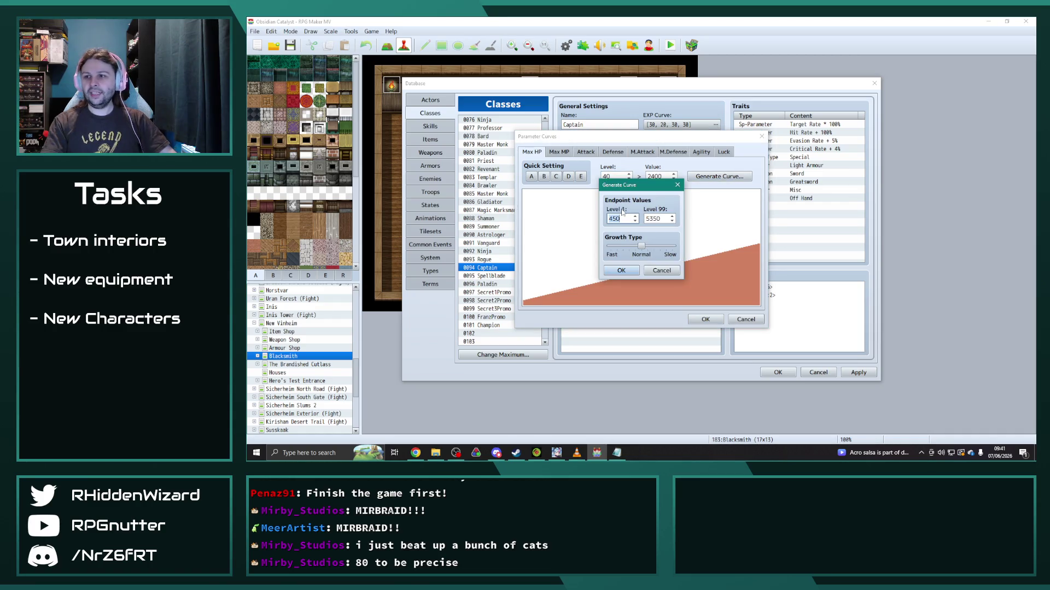
type("52")
key("Tab")
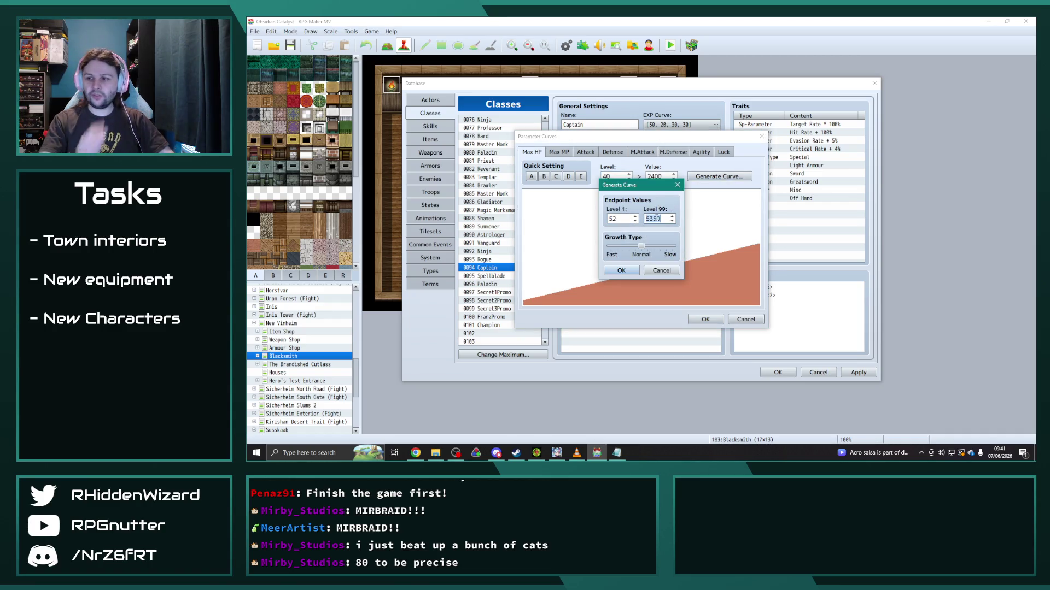
type("300")
key("Return")
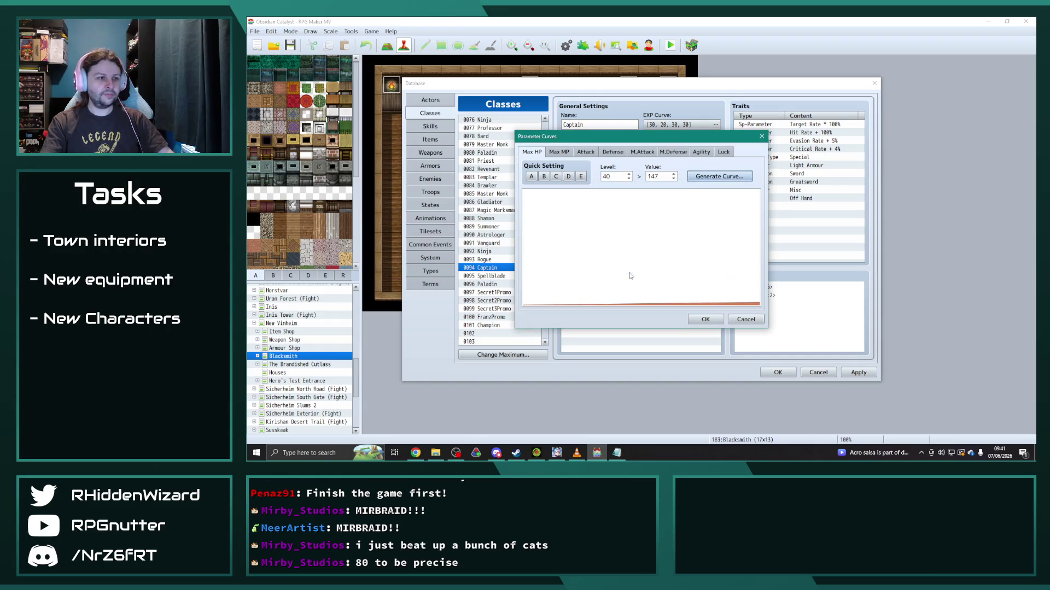
left_click(674, 178)
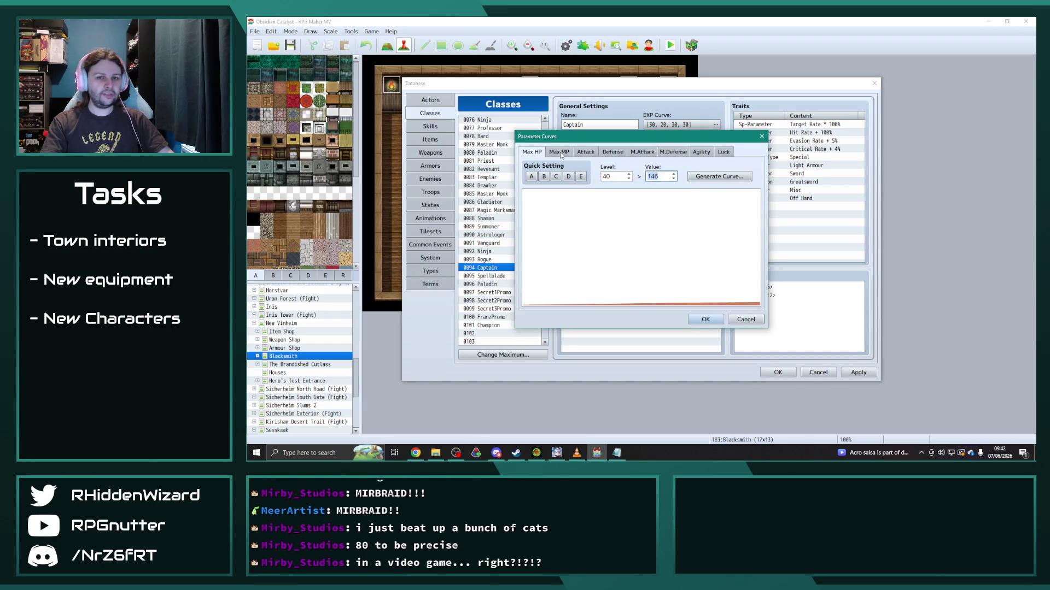
Step: Leave Max MP as generated and regenerate the Captain's Attack curve with a new level 99 value
left_click(560, 153)
left_click(719, 177)
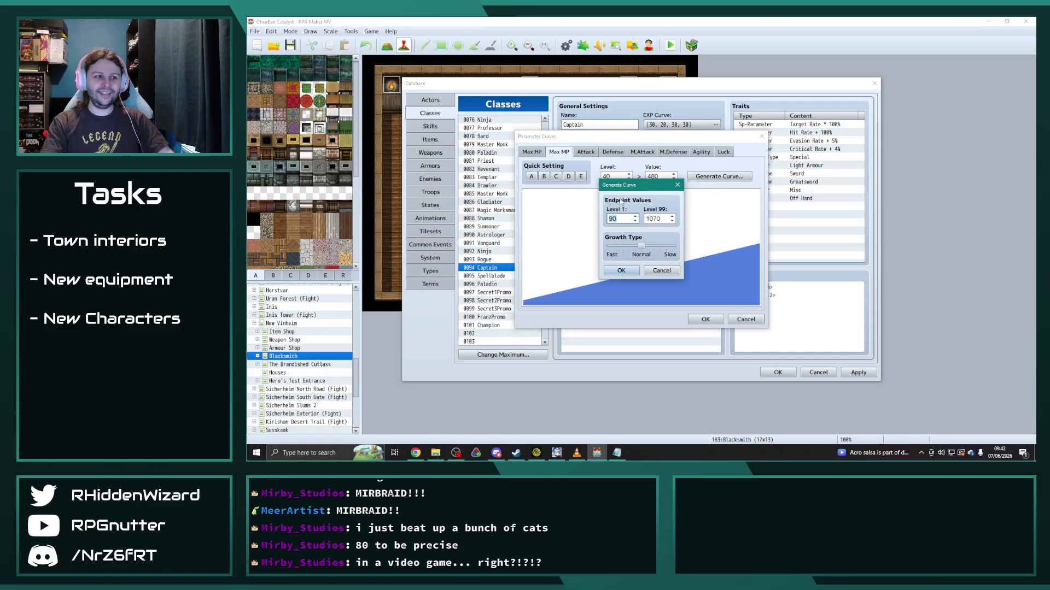
left_click(621, 271)
left_click(587, 152)
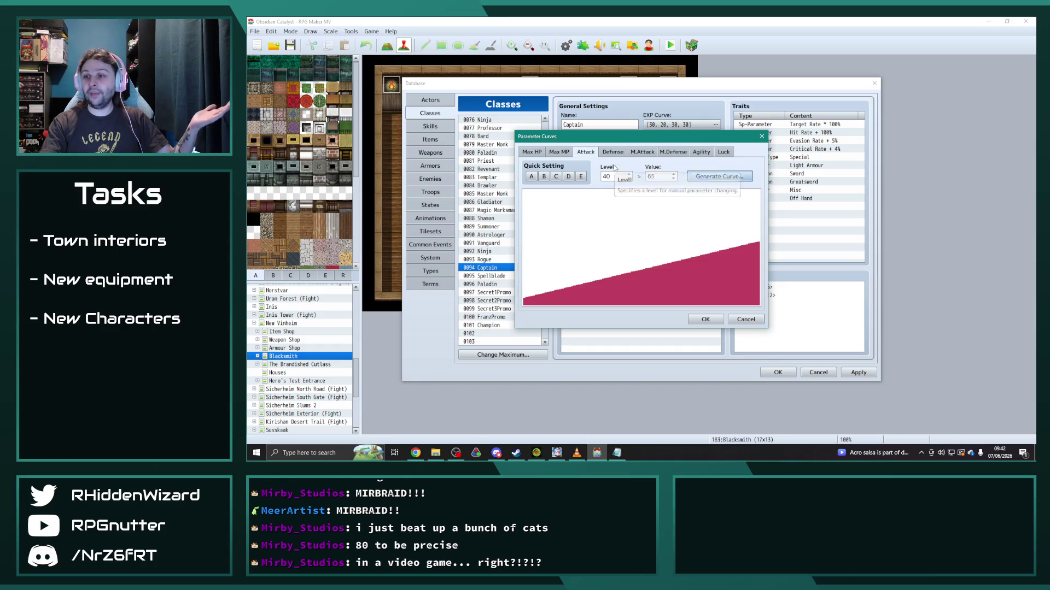
left_click(718, 177)
type("35")
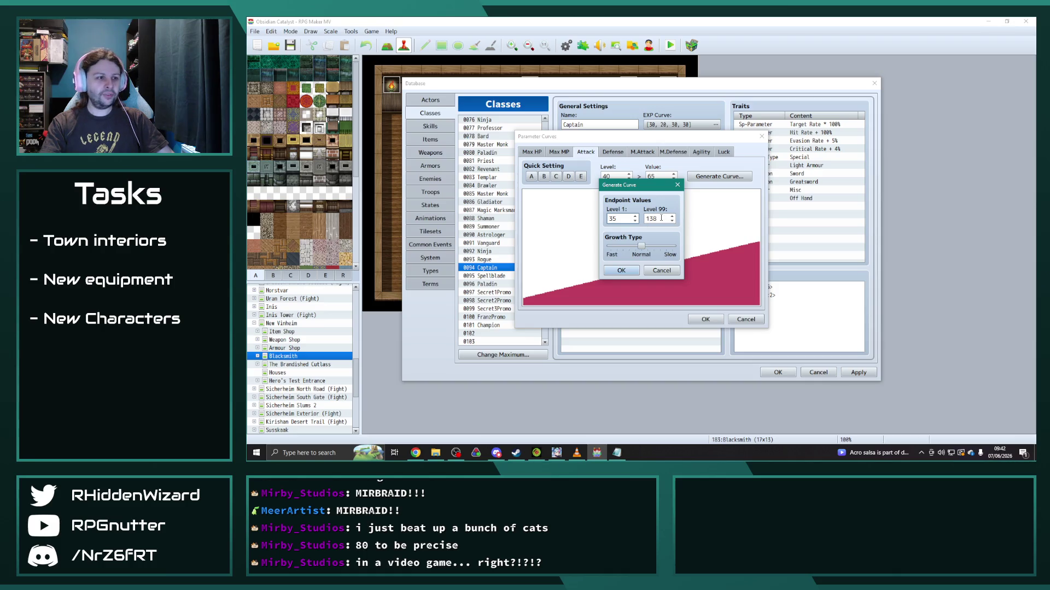
double_click(661, 218)
type("179")
left_click(621, 271)
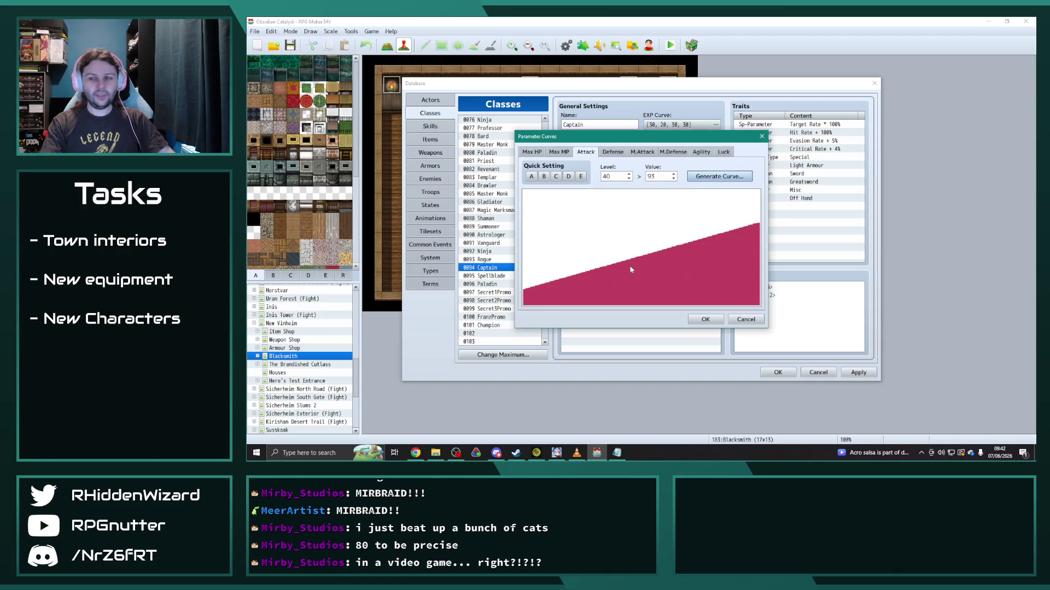
Step: Regenerate the Captain's Defense curve to read 95 at level 40
left_click(612, 152)
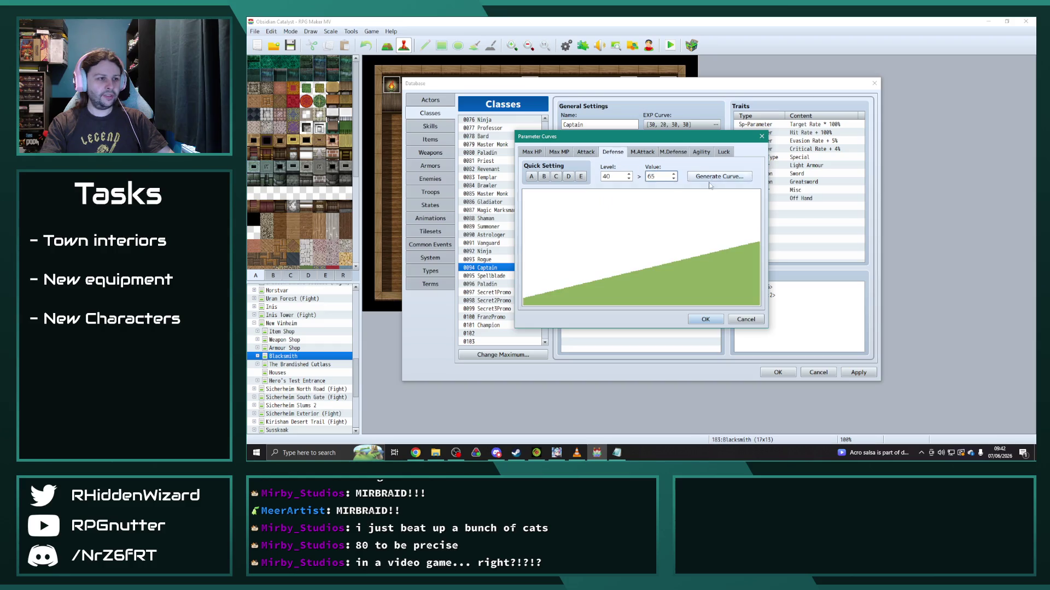
left_click(718, 177)
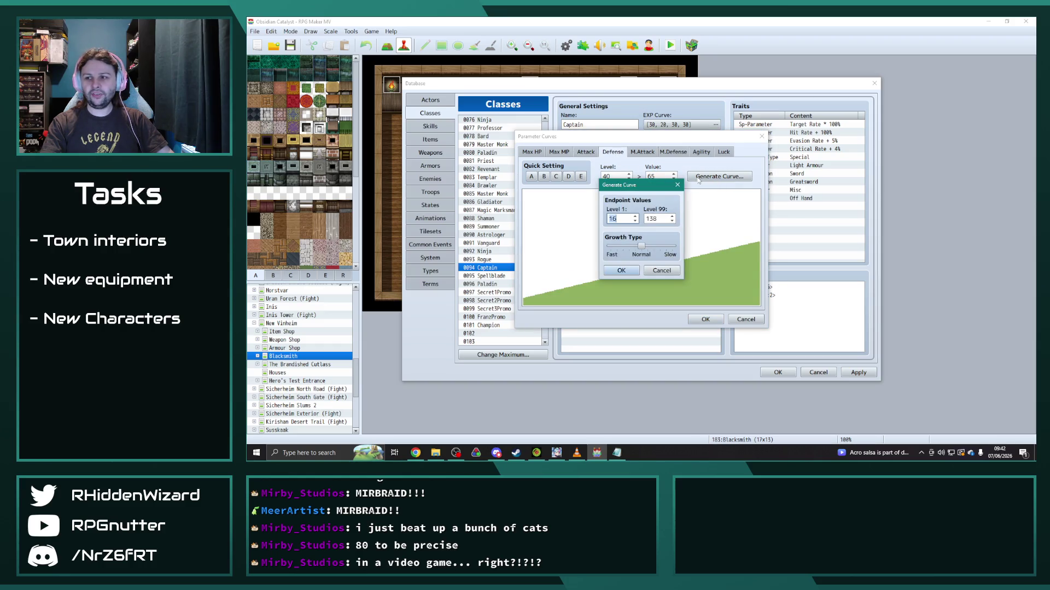
type("35")
key("Tab")
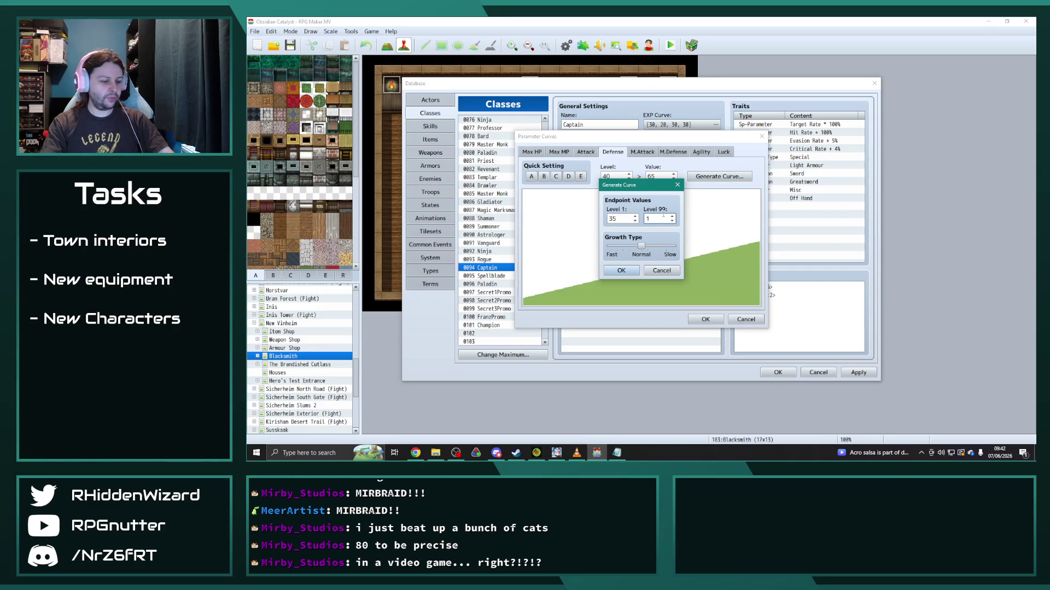
type("84")
left_click(621, 271)
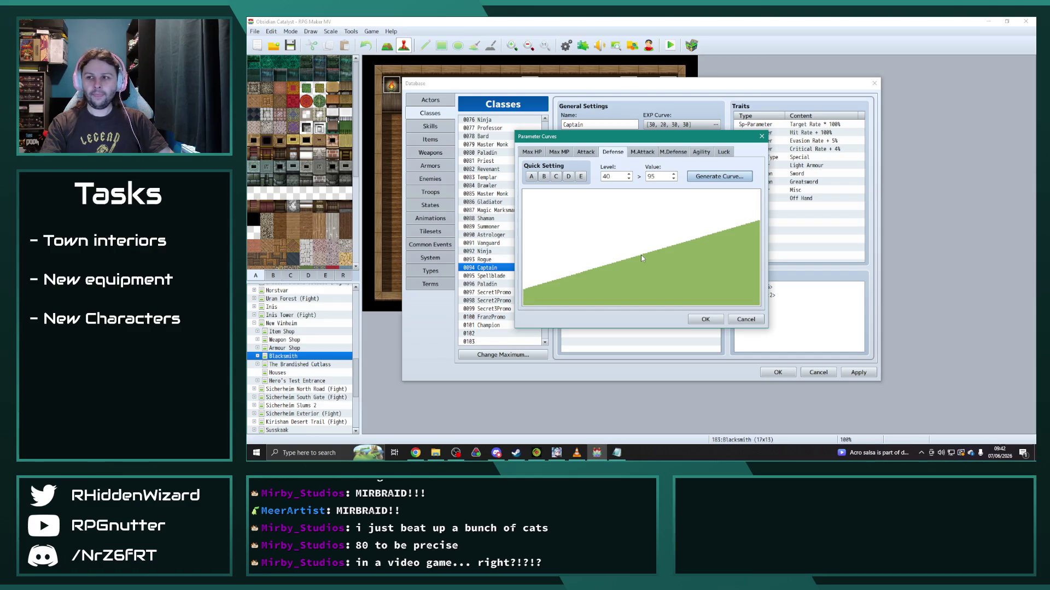
left_click(643, 152)
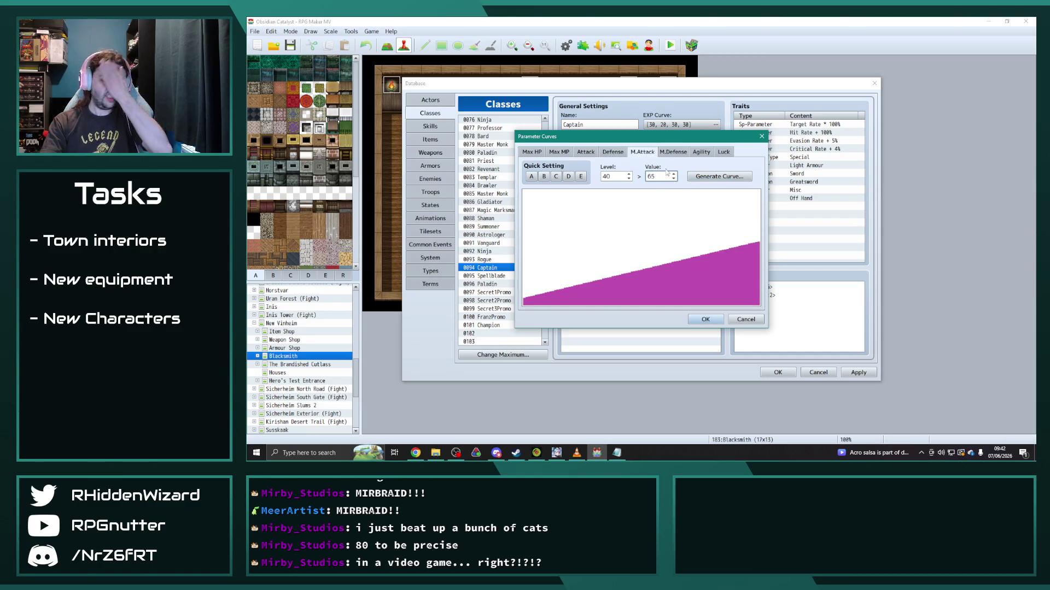
Step: Regenerate the Captain's M.Attack and M.Defense curves with new level 99 endpoints
left_click(718, 177)
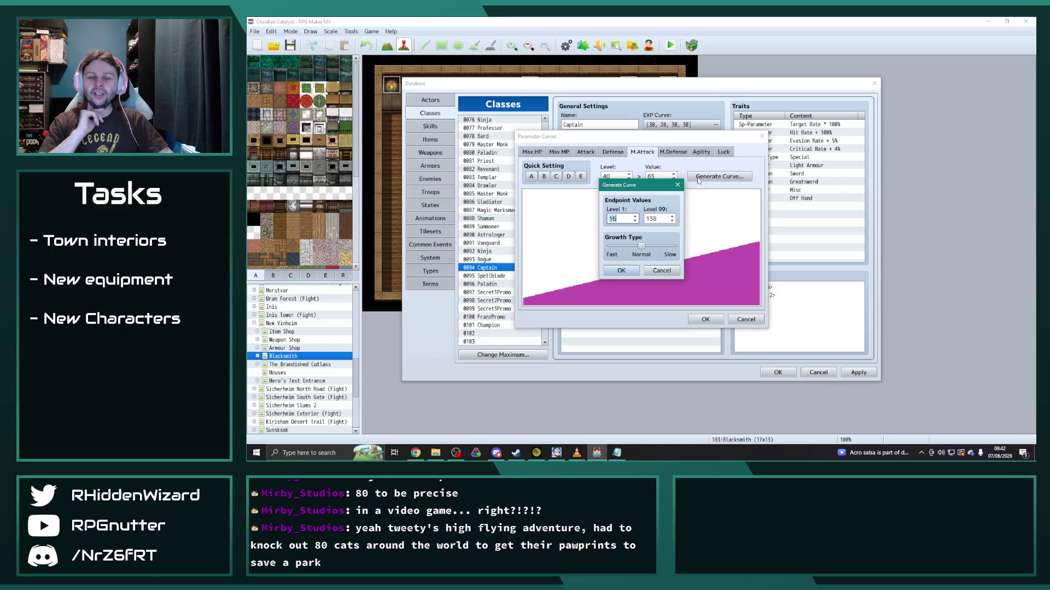
type("12")
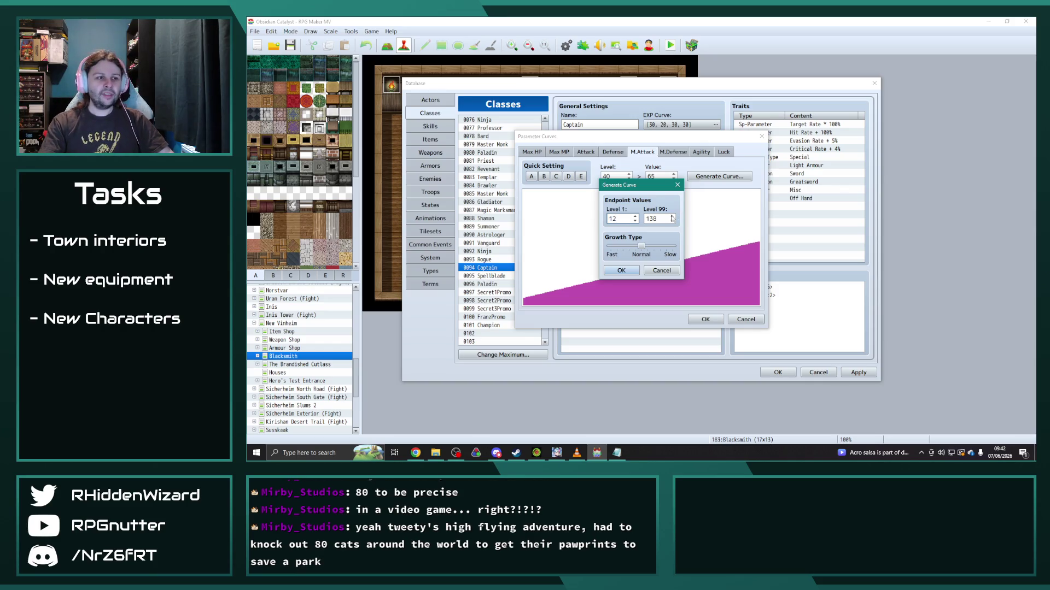
key("Tab")
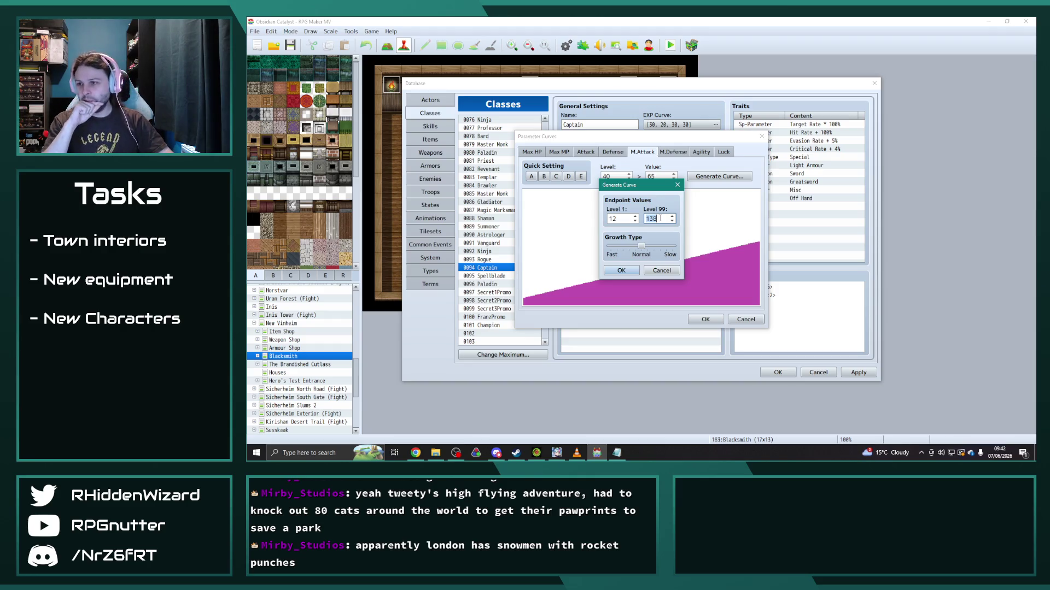
type("61")
left_click(621, 270)
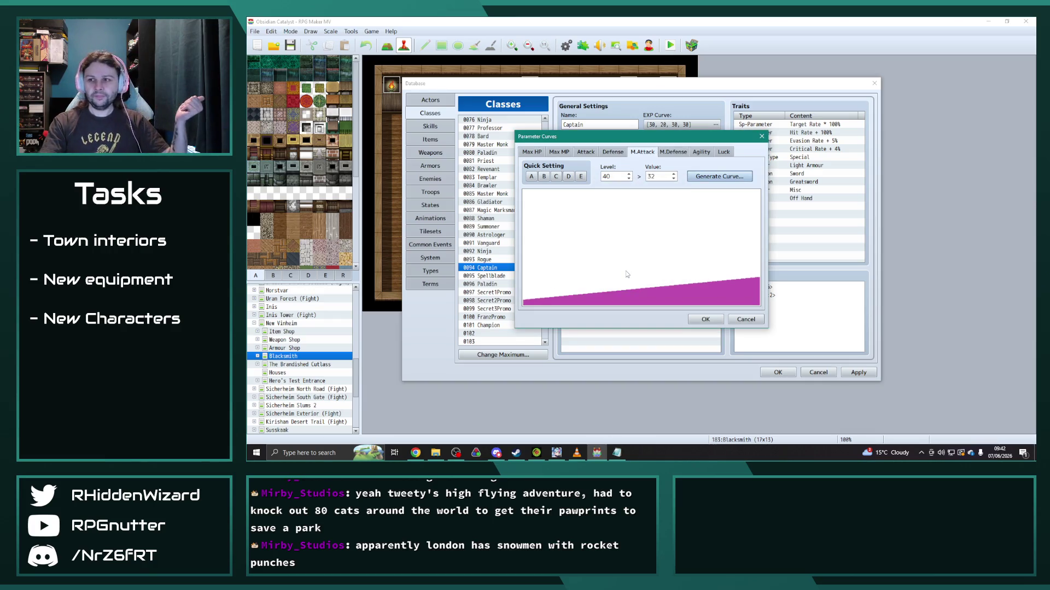
left_click(672, 152)
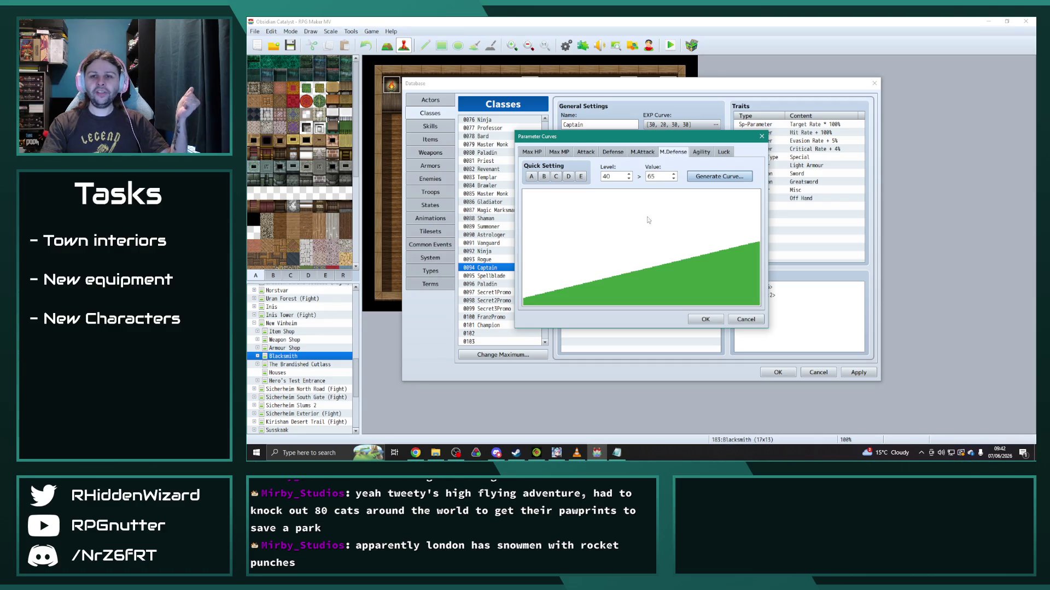
left_click(719, 176)
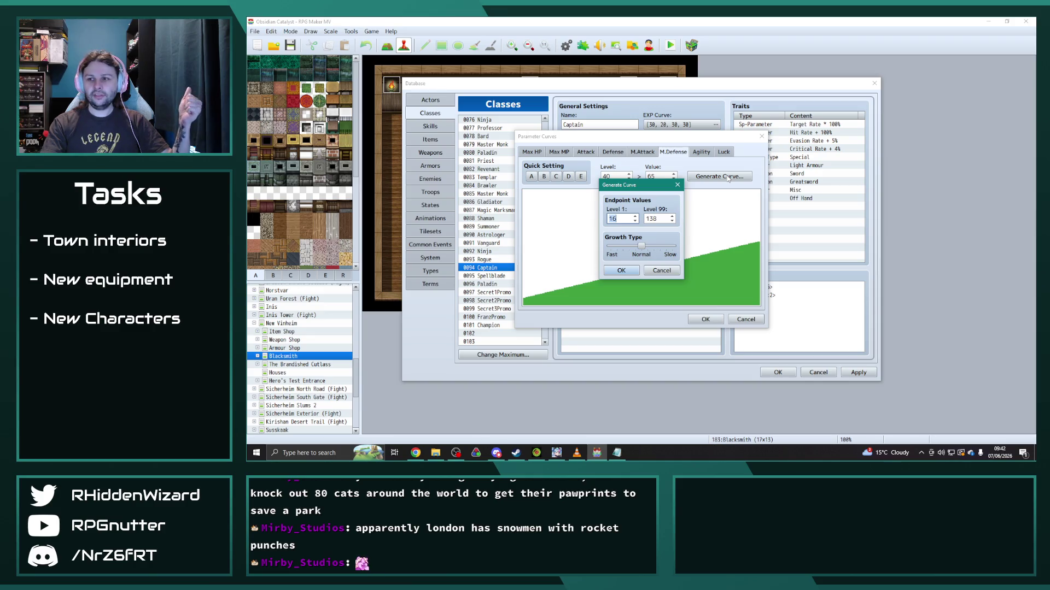
type("25")
key("Tab")
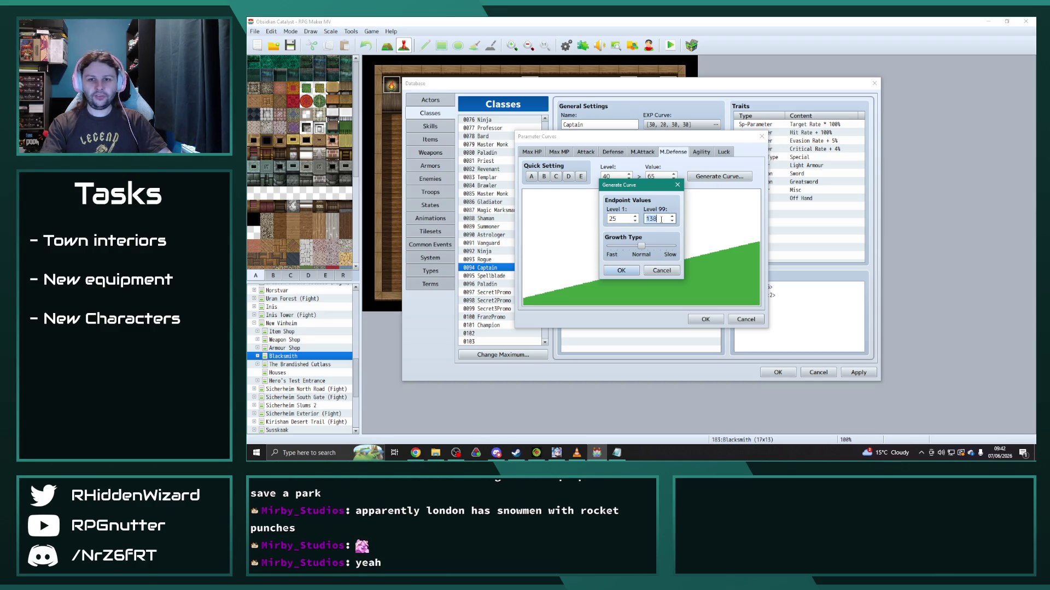
type("1")
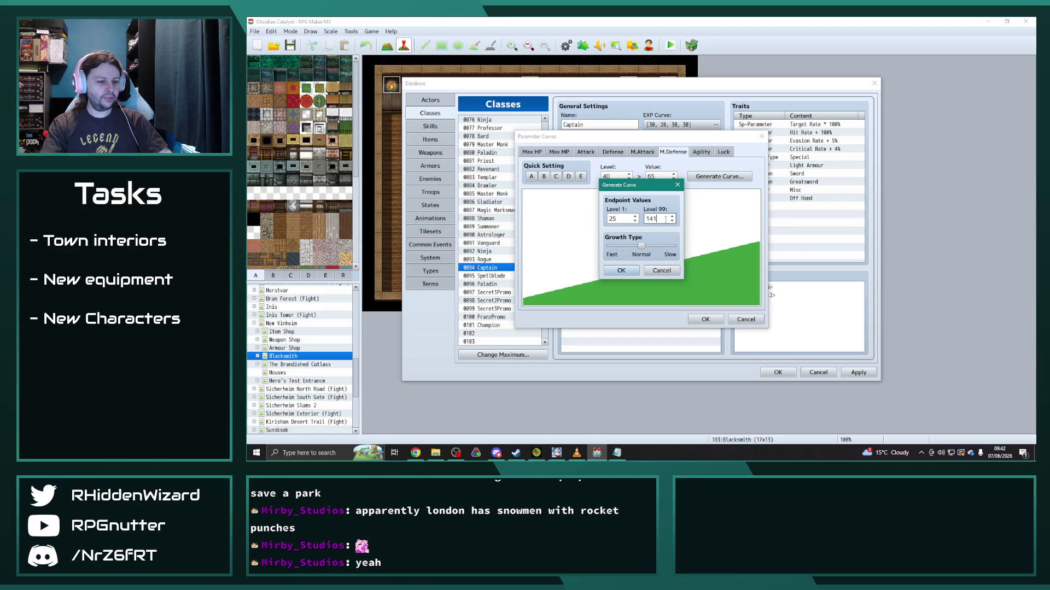
left_click(628, 272)
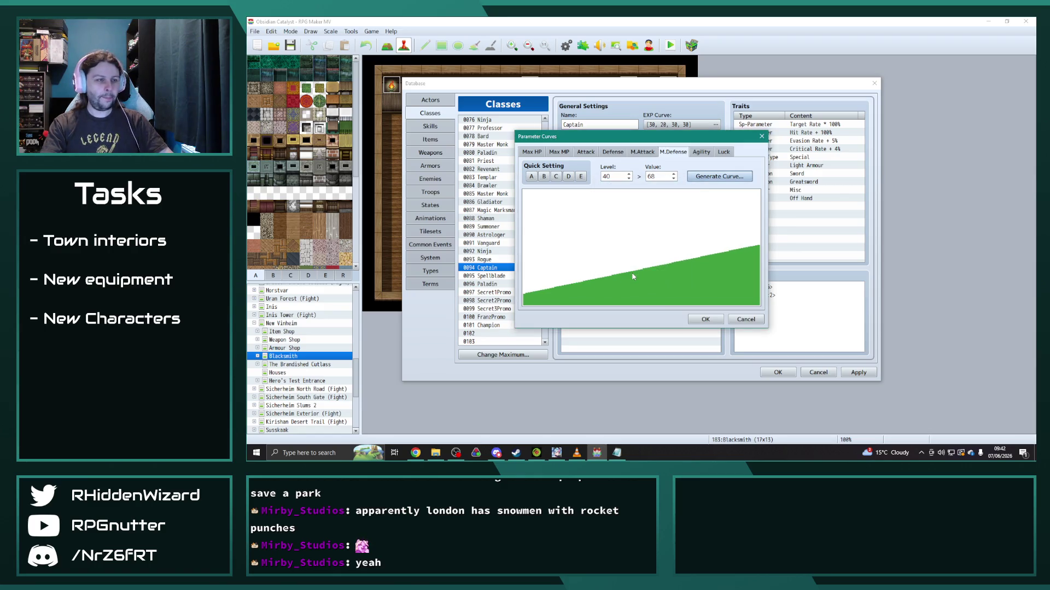
Step: Regenerate Agility and a much flatter Luck (56 at level 40), then save the Captain's curves
left_click(701, 152)
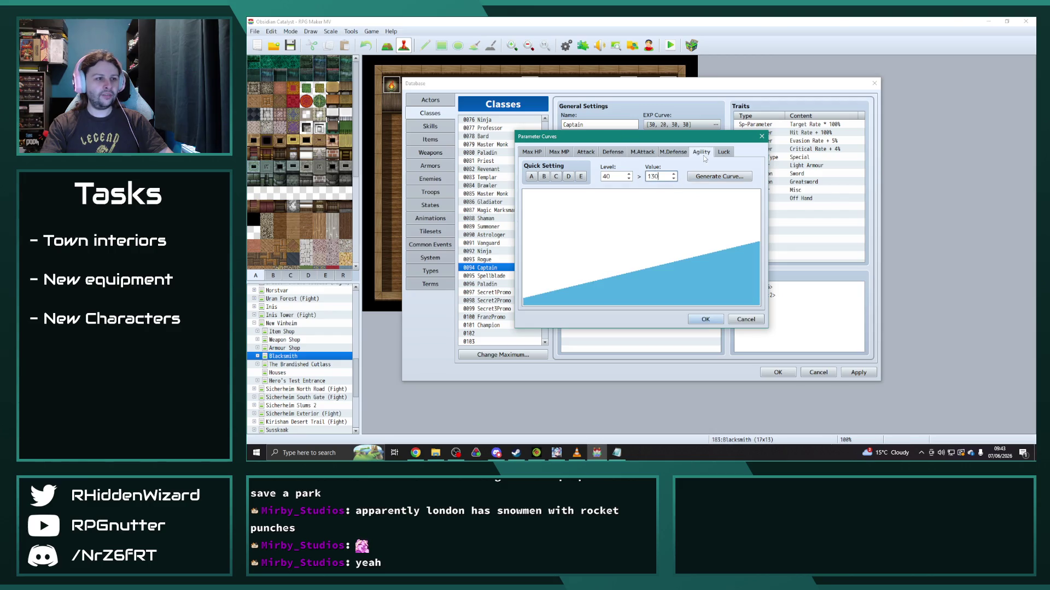
left_click(714, 176)
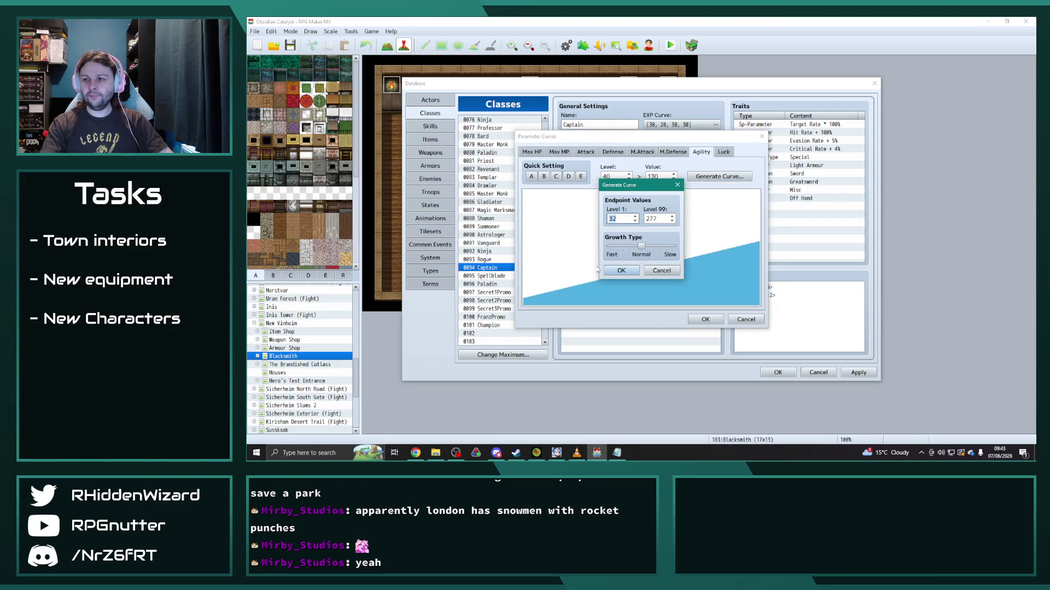
key("Down")
key("Tab")
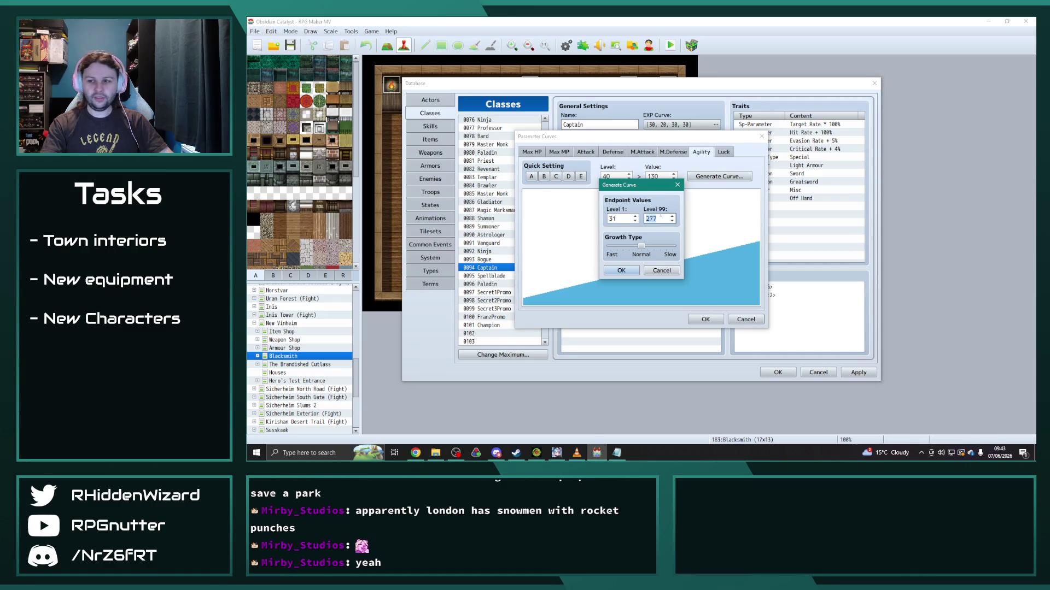
left_click(623, 271)
left_click(723, 151)
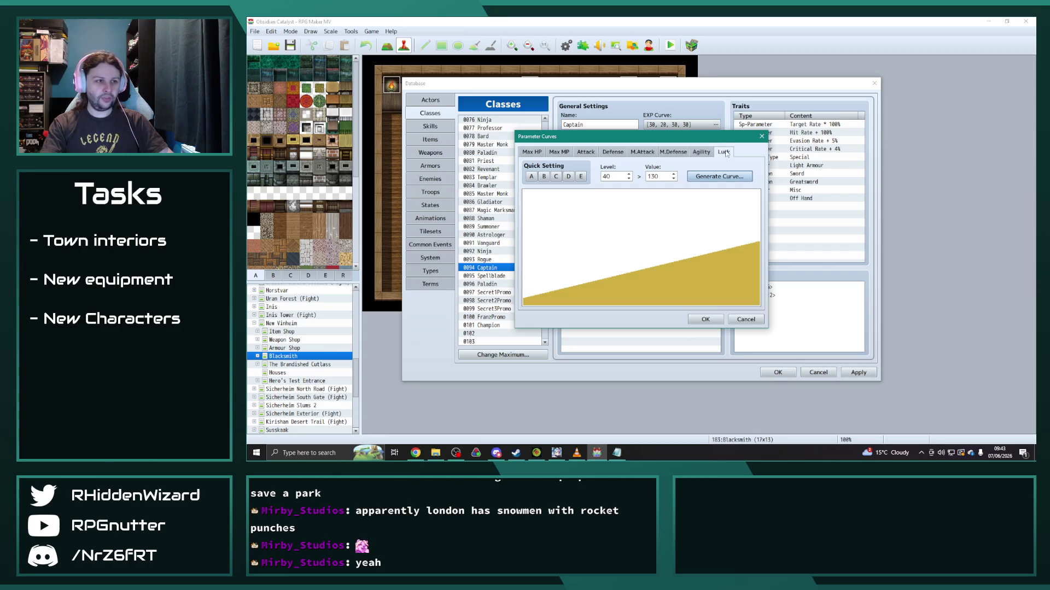
left_click(714, 176)
type("23")
key("Tab")
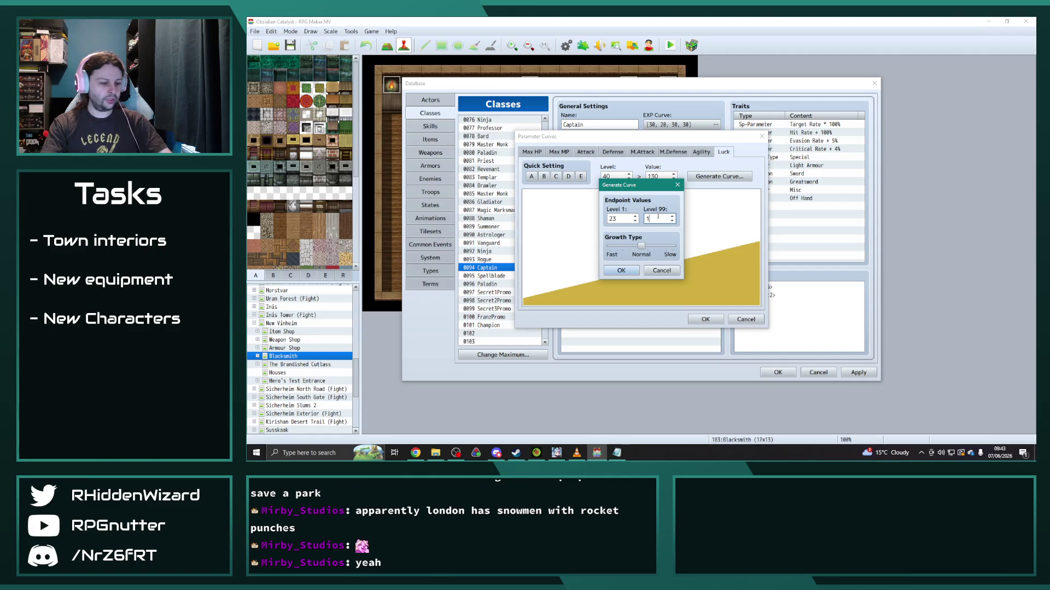
type("56")
left_click(621, 271)
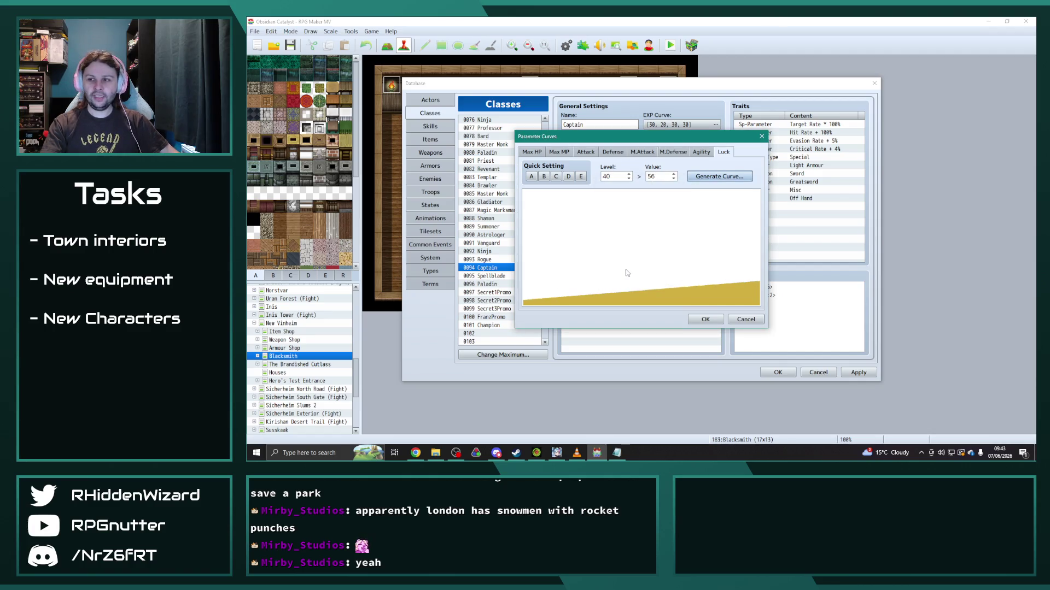
left_click(706, 319)
left_click_drag(547, 225, 541, 328)
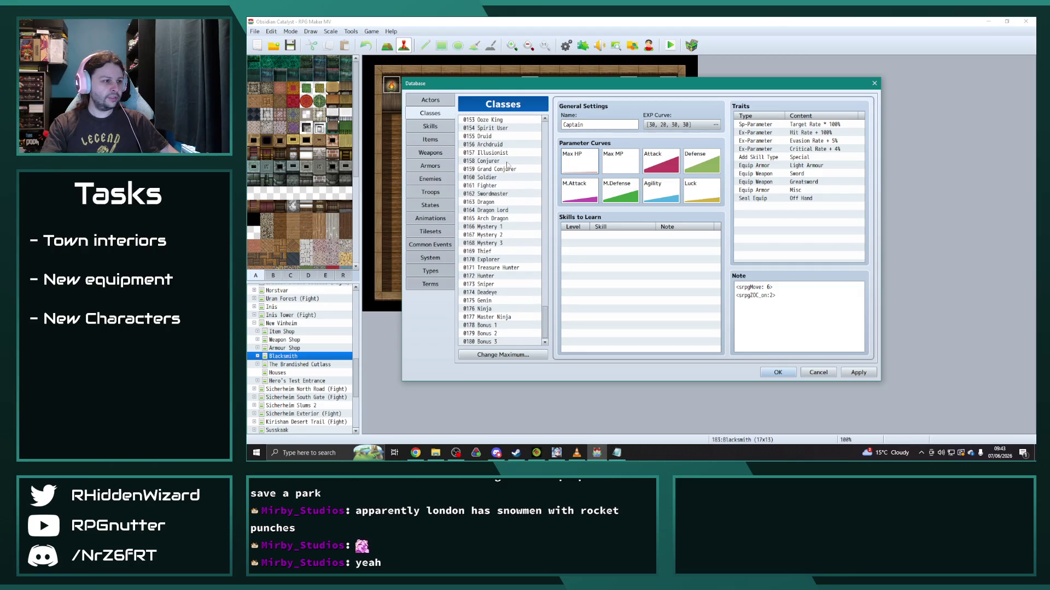
Step: Select the 0173 Sniper class and bring up its Max HP parameter curve
left_click(489, 284)
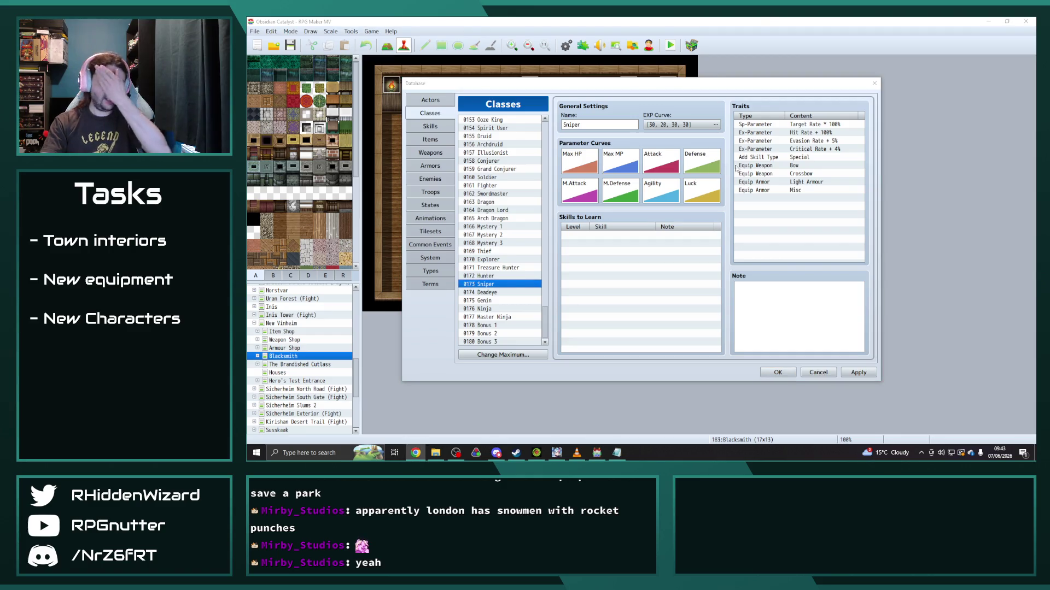
double_click(595, 165)
left_click(718, 176)
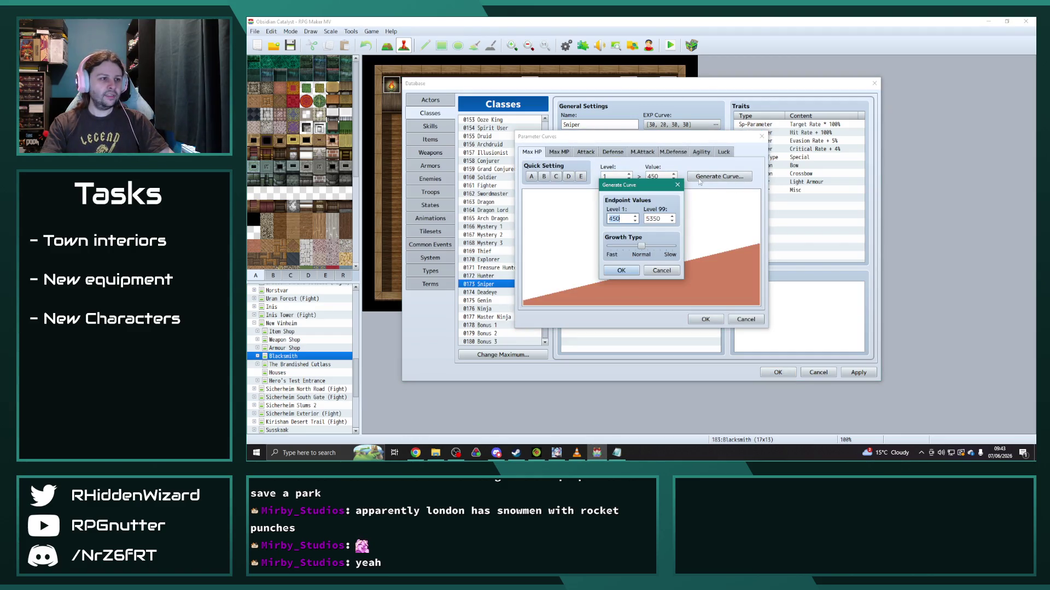
key("Escape")
left_click(611, 176)
type("40")
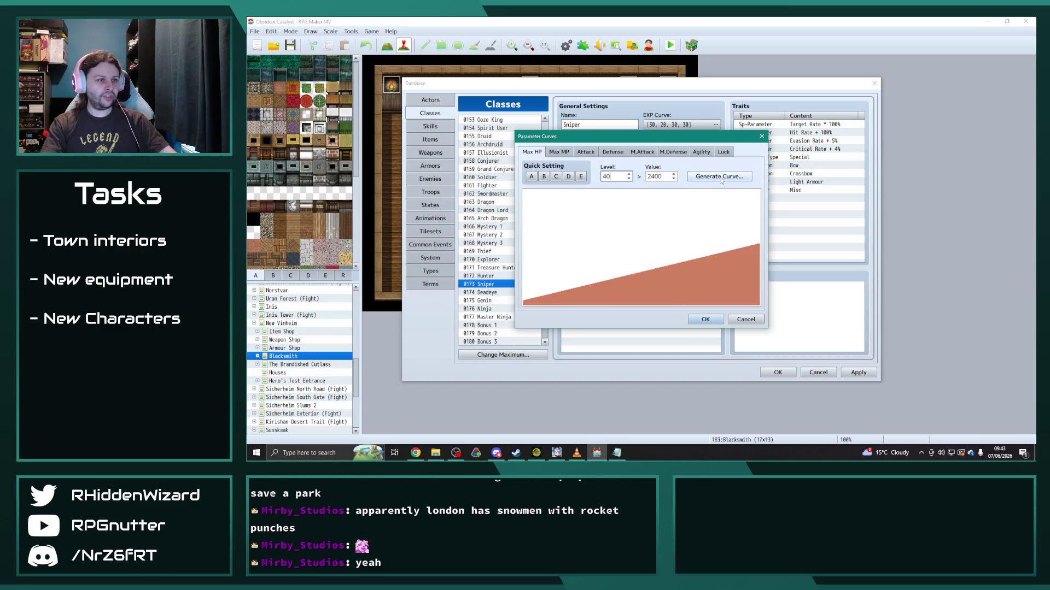
Step: Regenerate the Sniper's Max HP as a nearly flat curve reading 117 at level 40
left_click(719, 176)
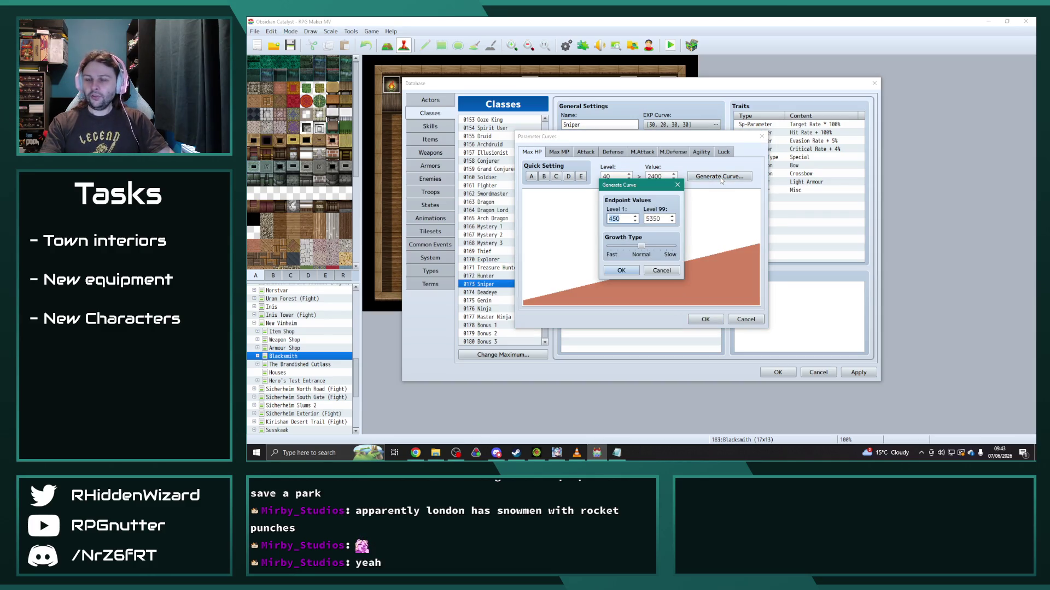
type("43")
key("Tab")
type("230")
left_click(621, 272)
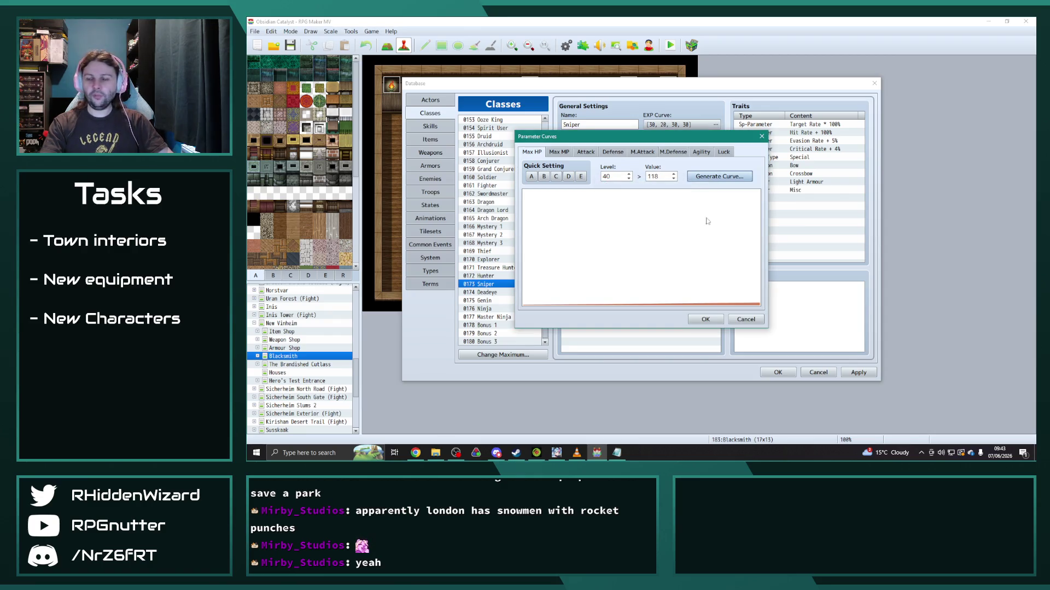
double_click(656, 178)
type("117")
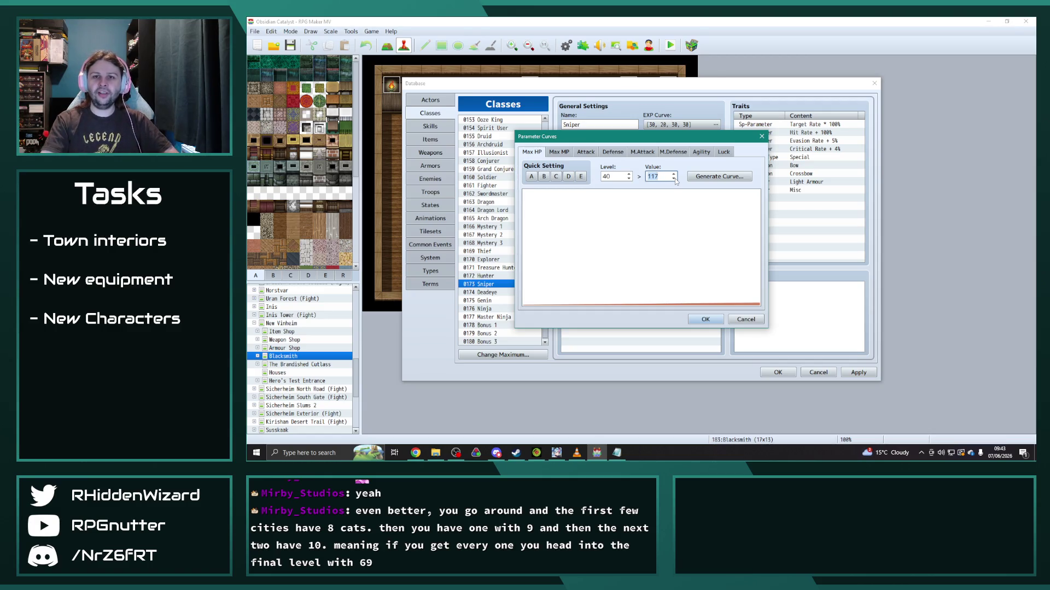
left_click(559, 152)
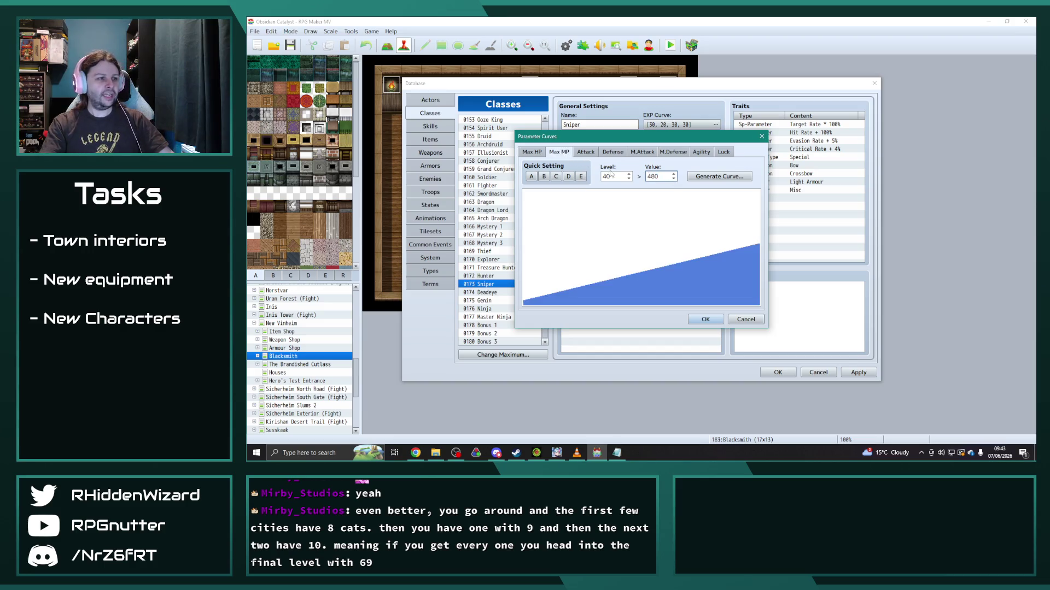
Step: Keep Max MP as is and regenerate the Sniper's Attack curve steeper, 97 at level 40
left_click(717, 176)
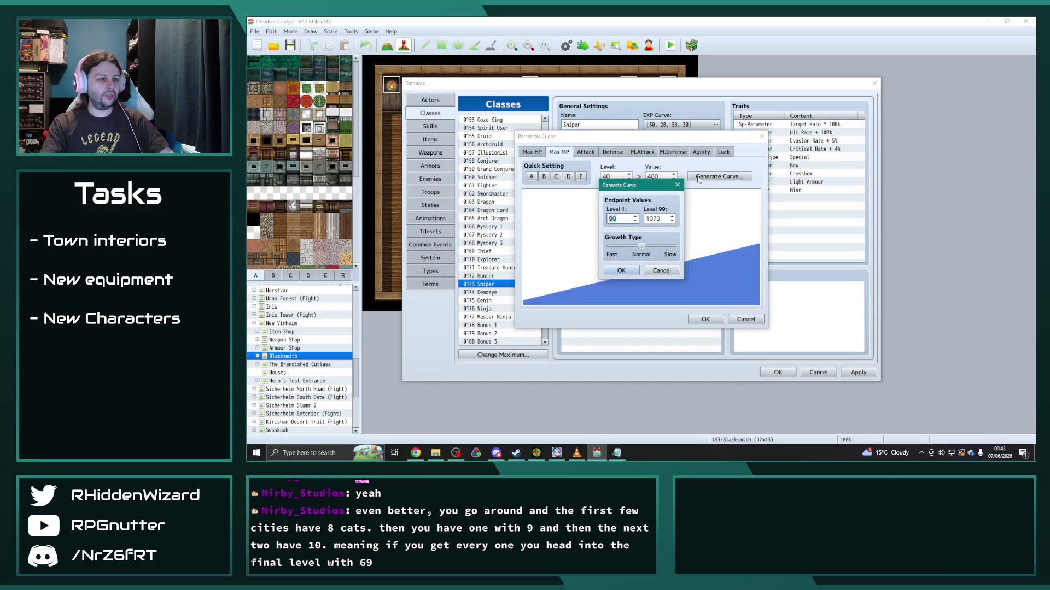
left_click(621, 270)
left_click(585, 152)
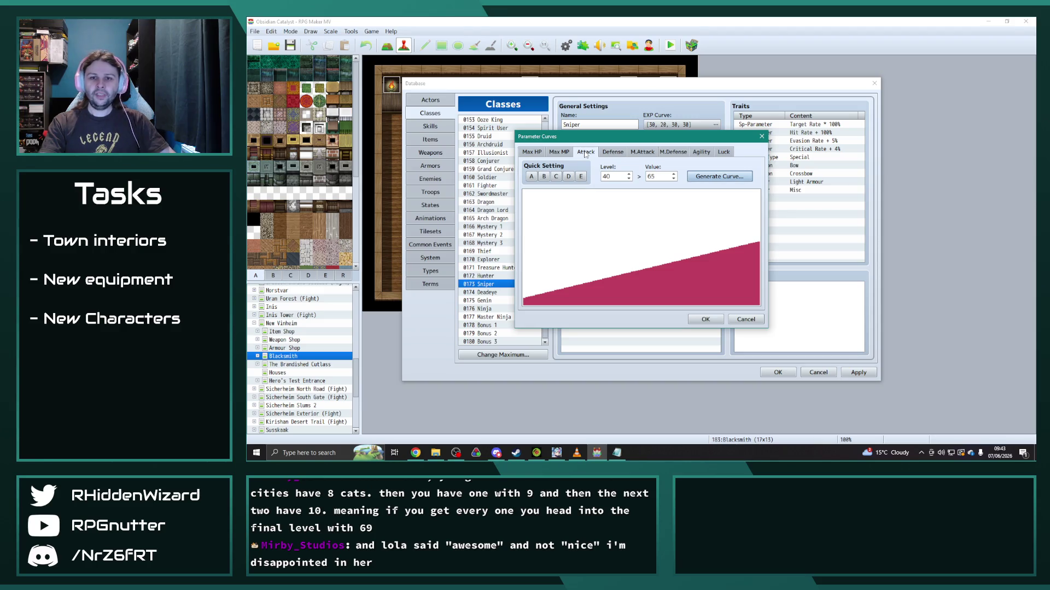
double_click(617, 178)
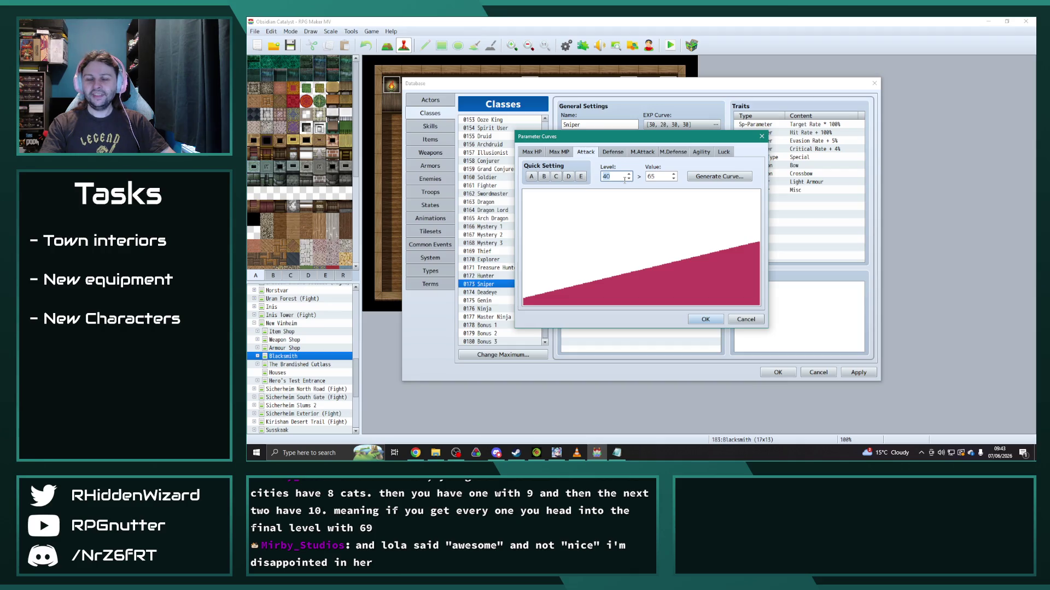
type("54")
key("Tab")
type("192")
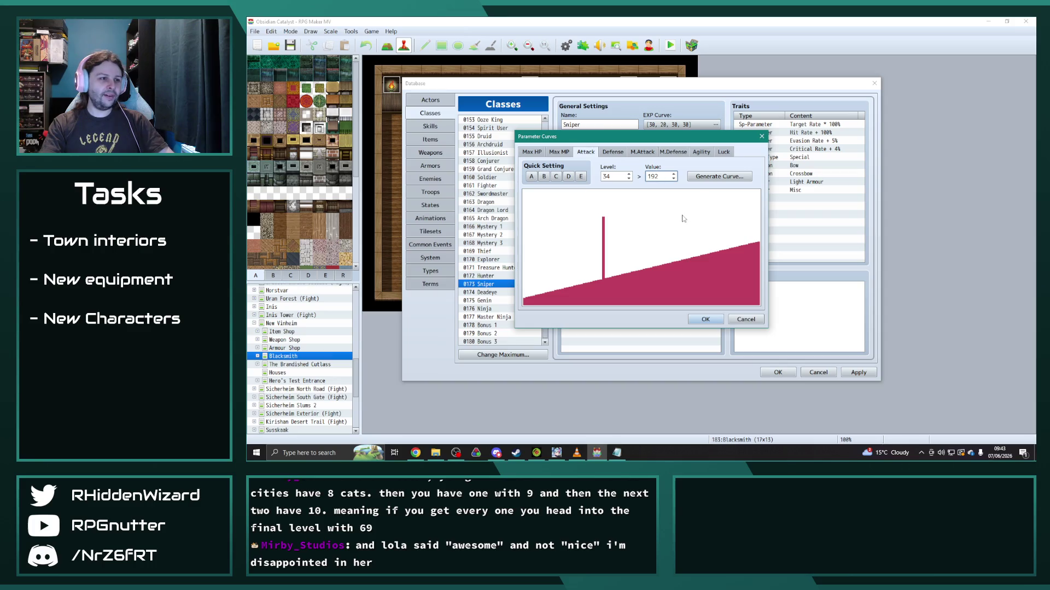
left_click(718, 176)
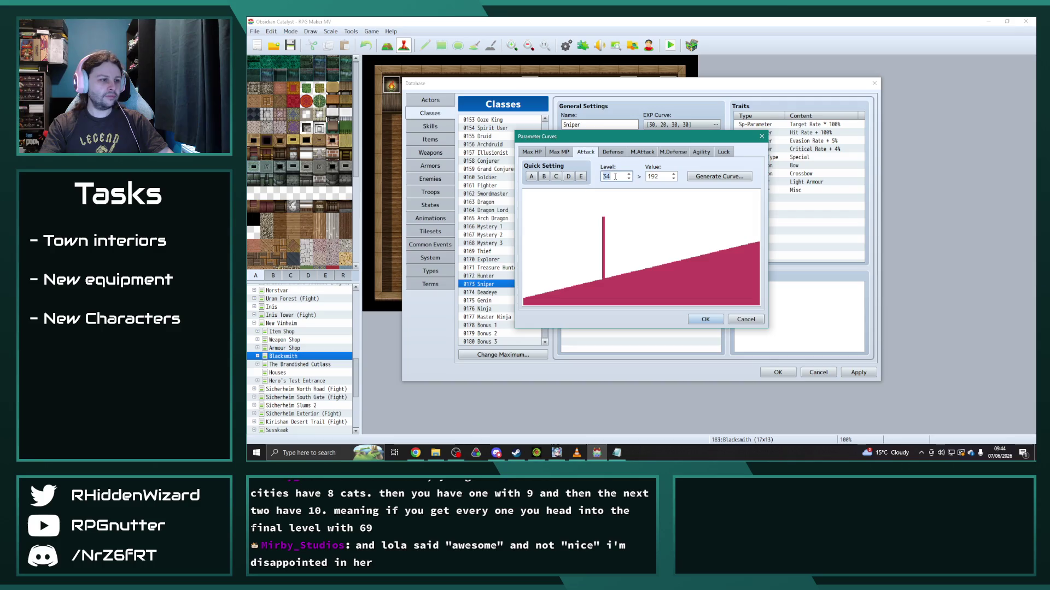
type("65")
left_click(718, 176)
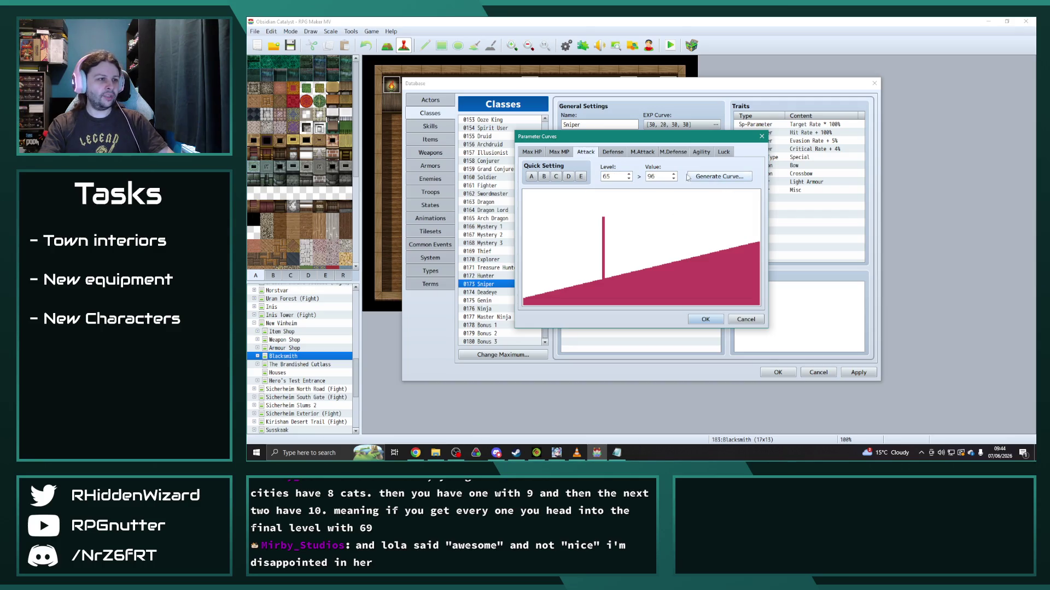
type("40")
left_click(718, 176)
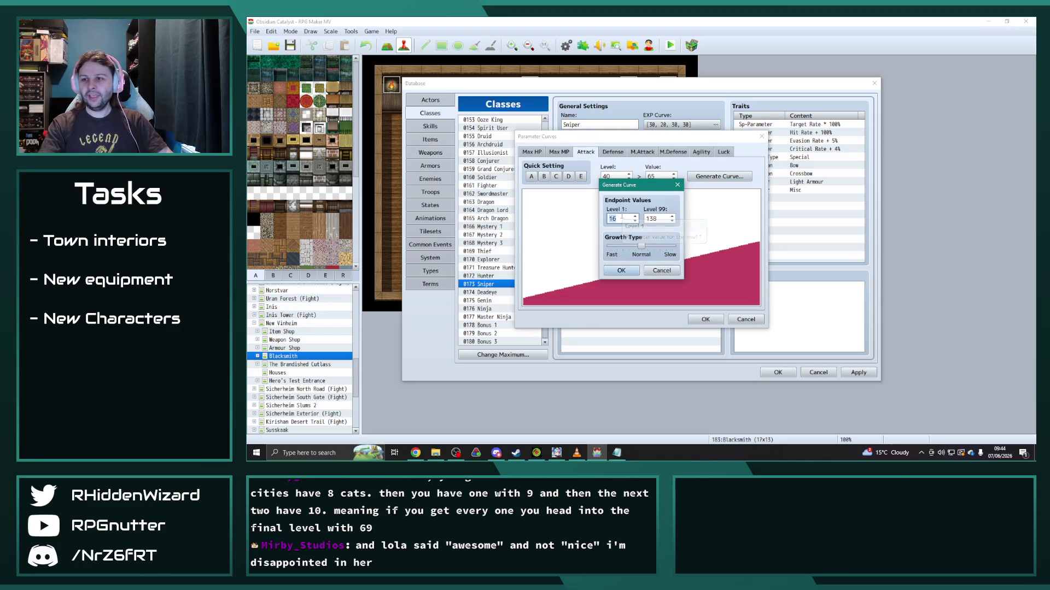
type("34")
key("Tab")
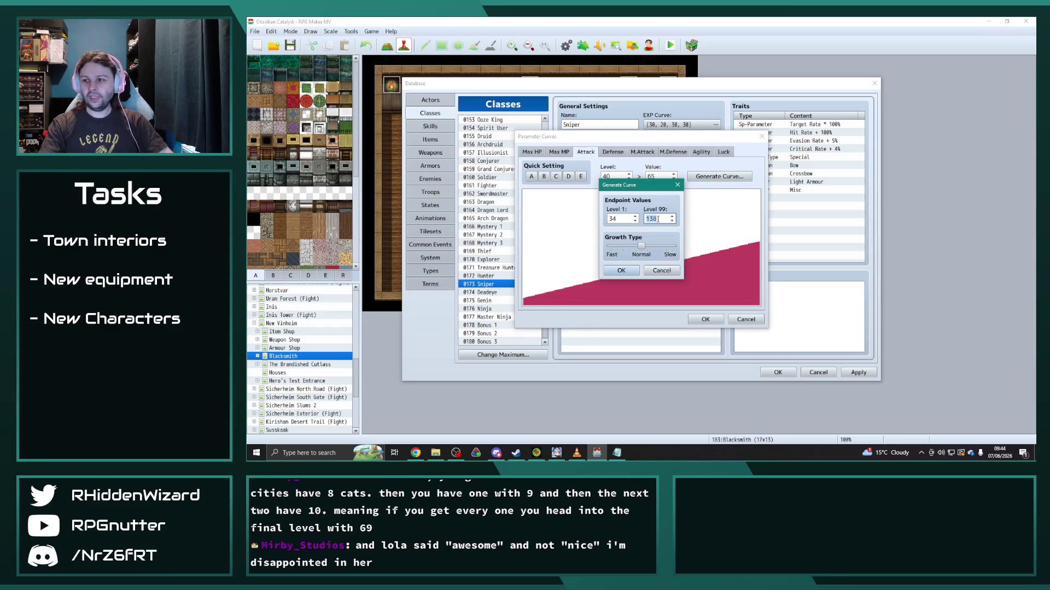
type("192")
left_click(626, 271)
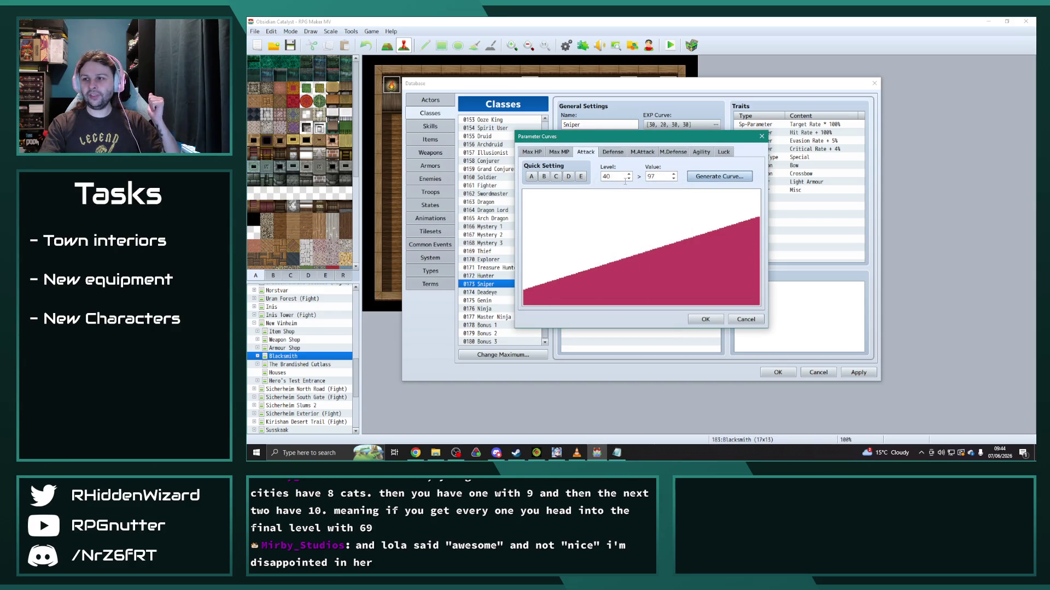
Step: Regenerate the Sniper's Defense curve with new level 1 and 99 values, 94 at level 40
left_click(613, 152)
left_click(719, 177)
double_click(615, 218)
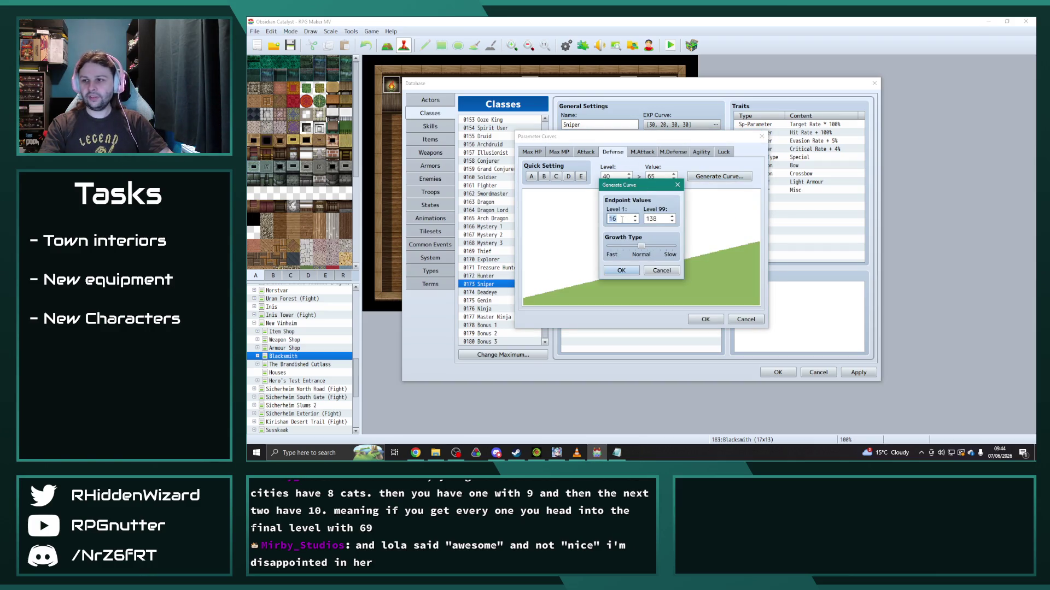
type("33")
double_click(656, 218)
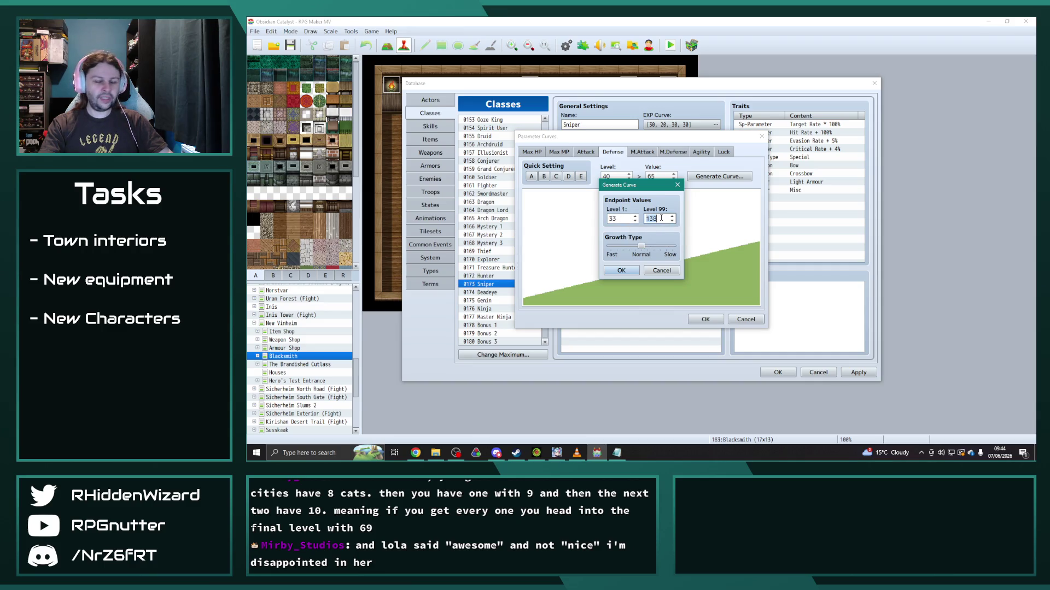
type("18")
key("Return")
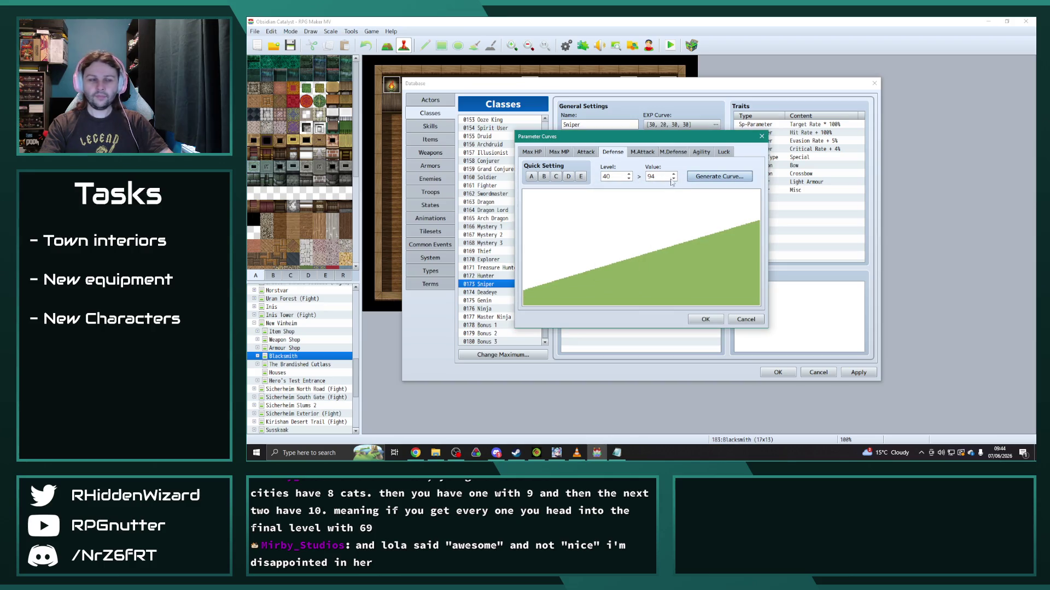
left_click(642, 152)
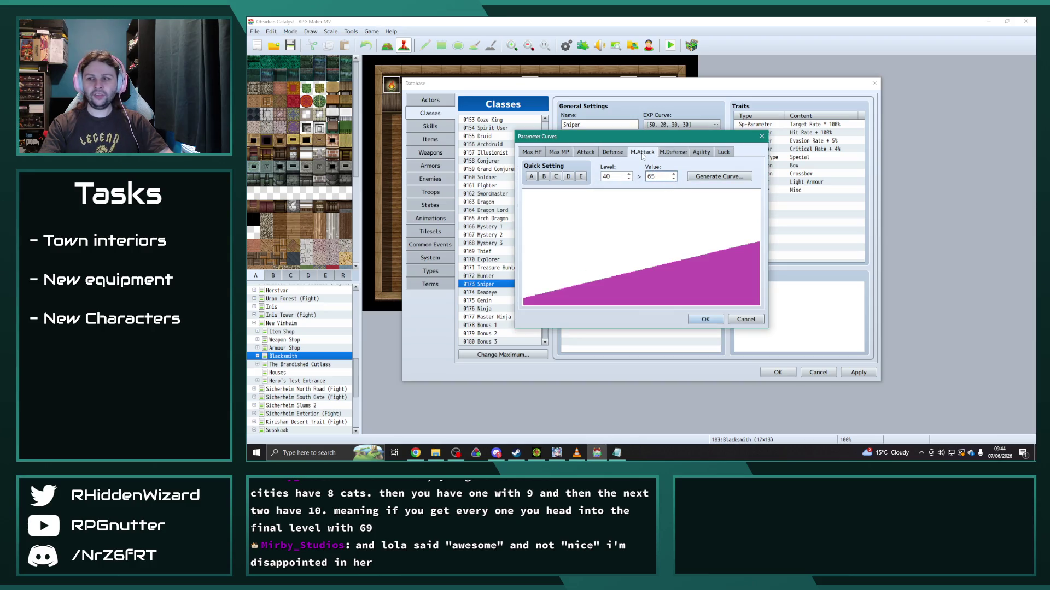
Step: Regenerate the Sniper's M.Attack curve with a new level 99 value
left_click(718, 176)
double_click(656, 219)
type("0")
key("Return")
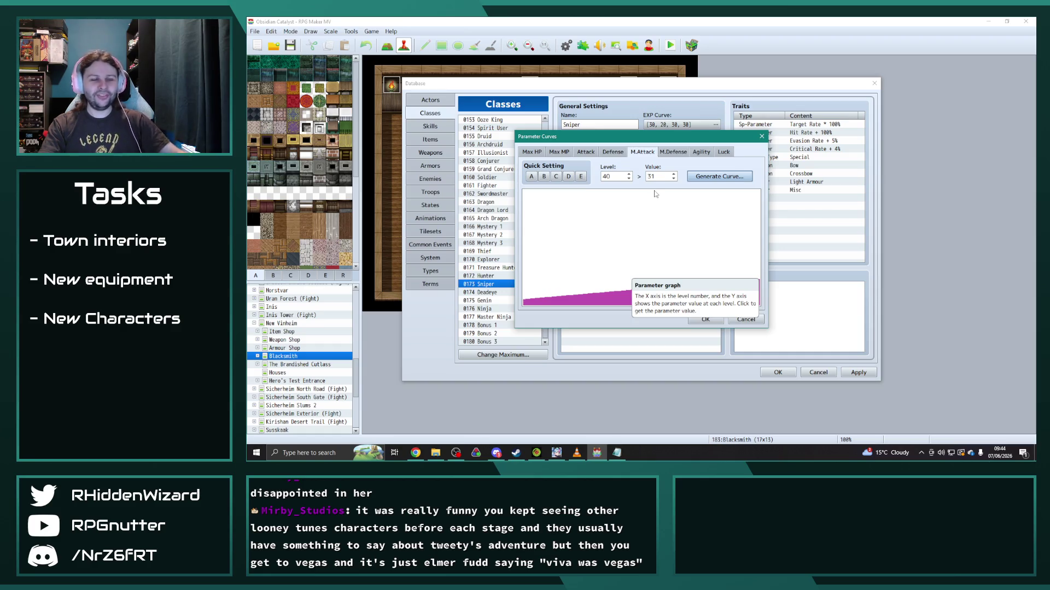
Step: Regenerate M.Defense from 28 to 158 (80 at level 40) and begin a new Agility curve
left_click(671, 152)
left_click(706, 177)
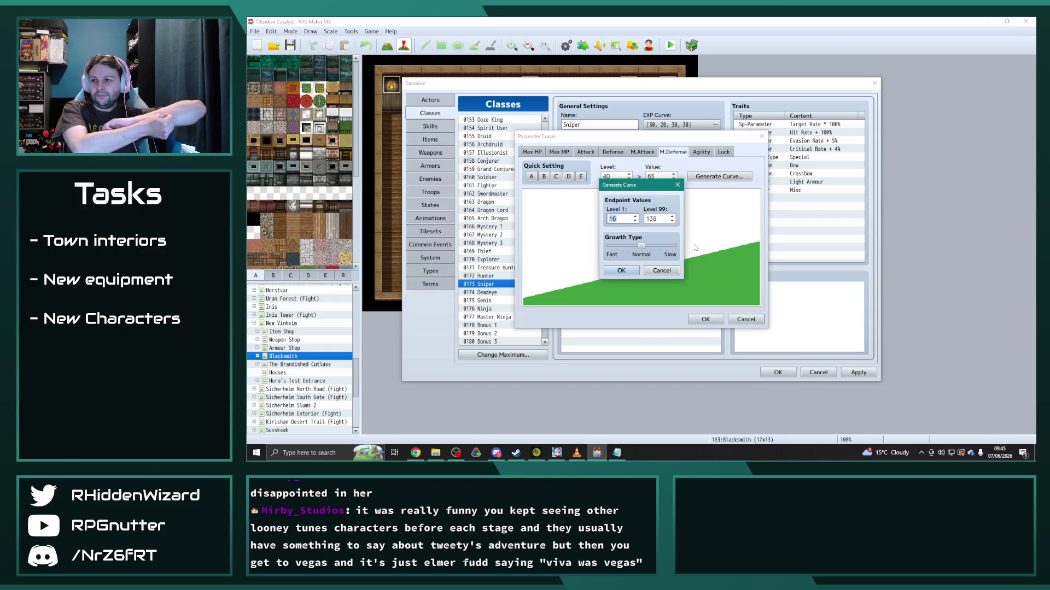
type("28")
key("Tab")
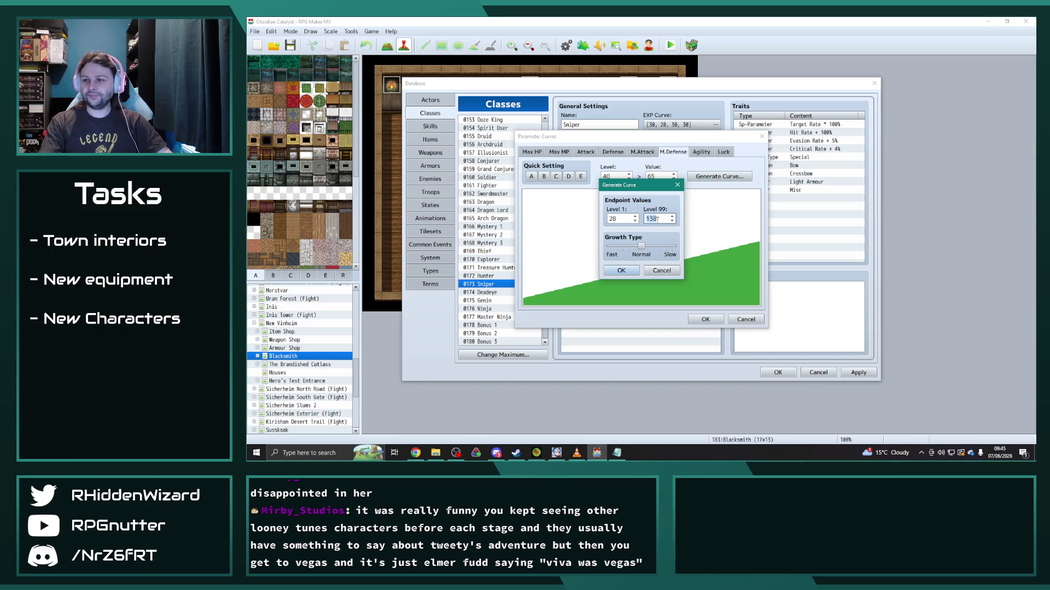
left_click(621, 270)
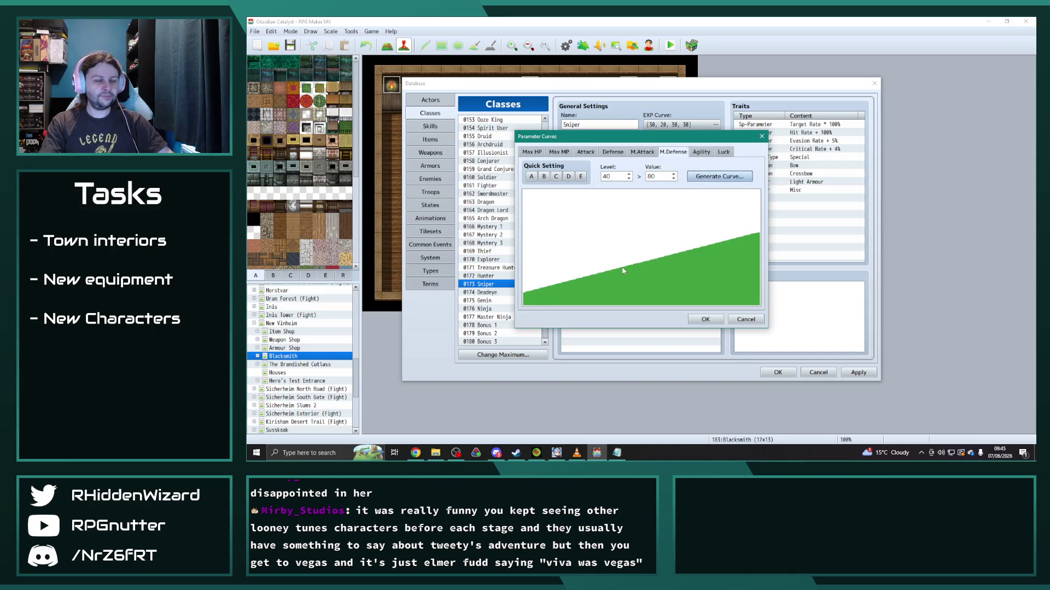
left_click(701, 152)
left_click(718, 176)
type("37")
double_click(652, 218)
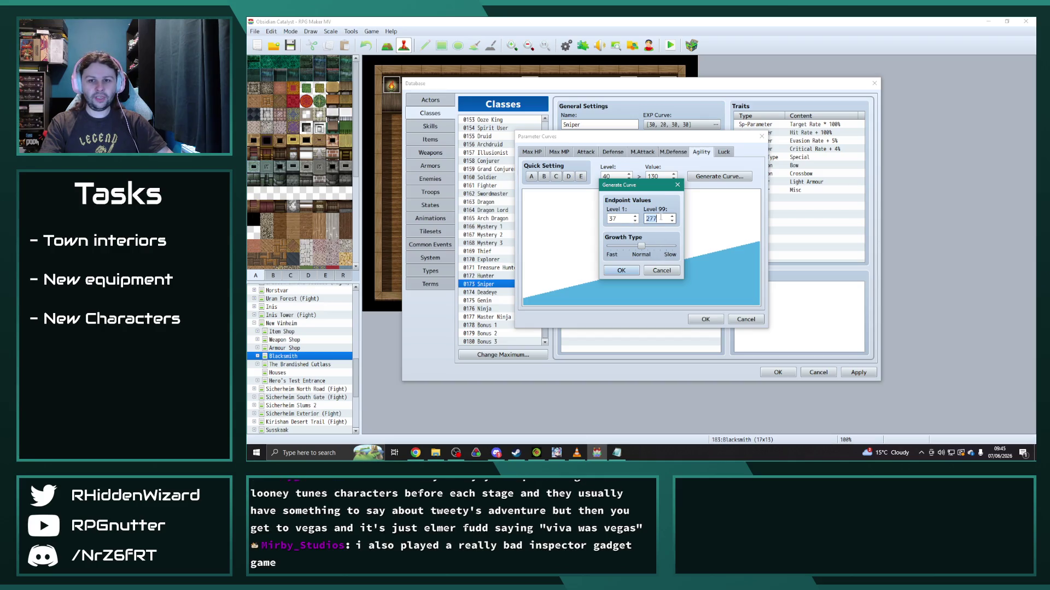
type("2")
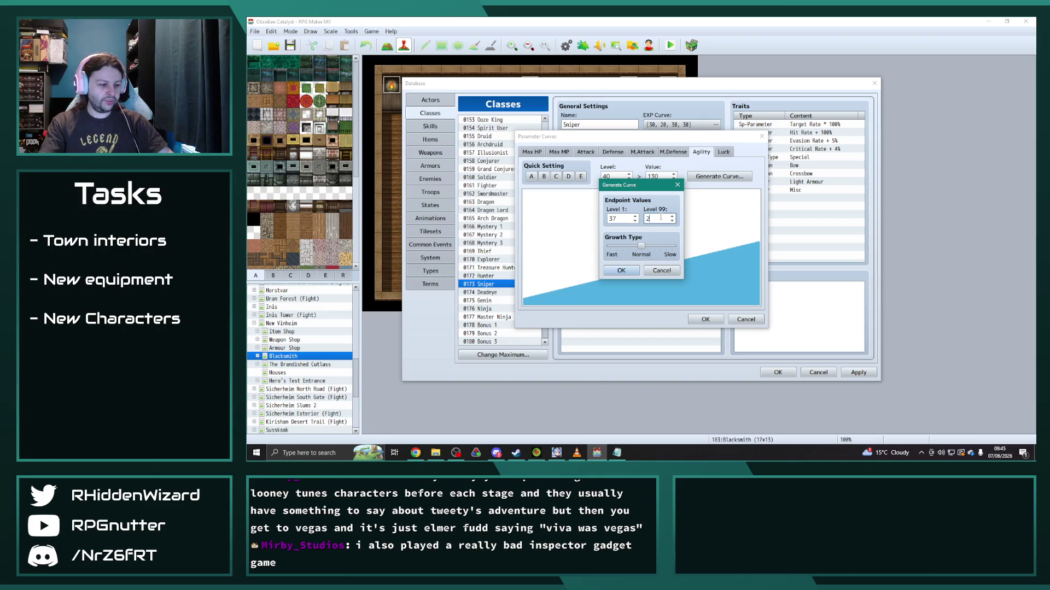
Step: Confirm the new Agility curve and regenerate Luck from 20 to 90 (48 at level 40)
left_click(621, 271)
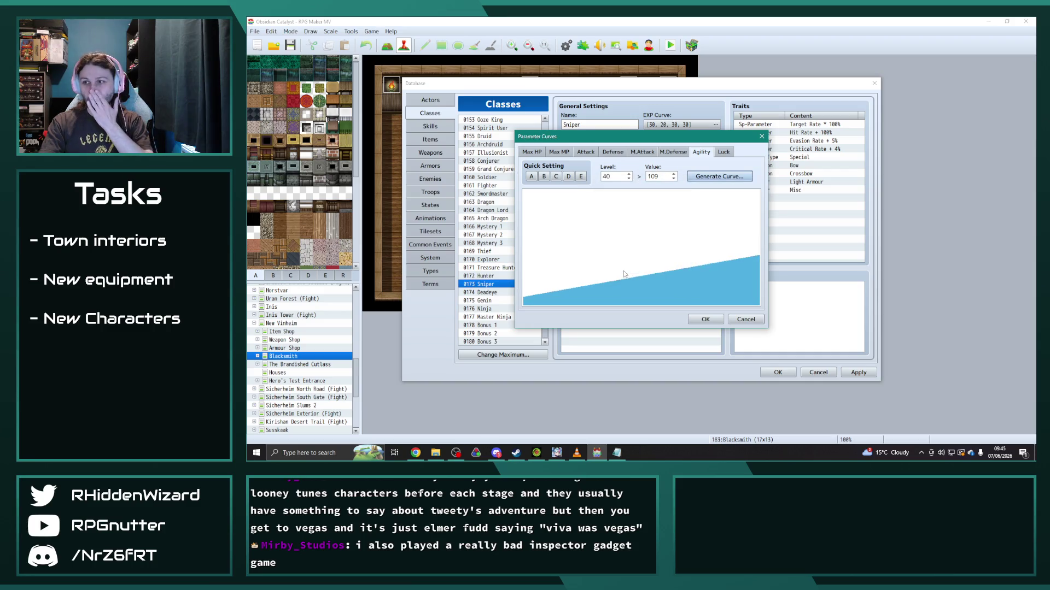
left_click(724, 152)
left_click(718, 176)
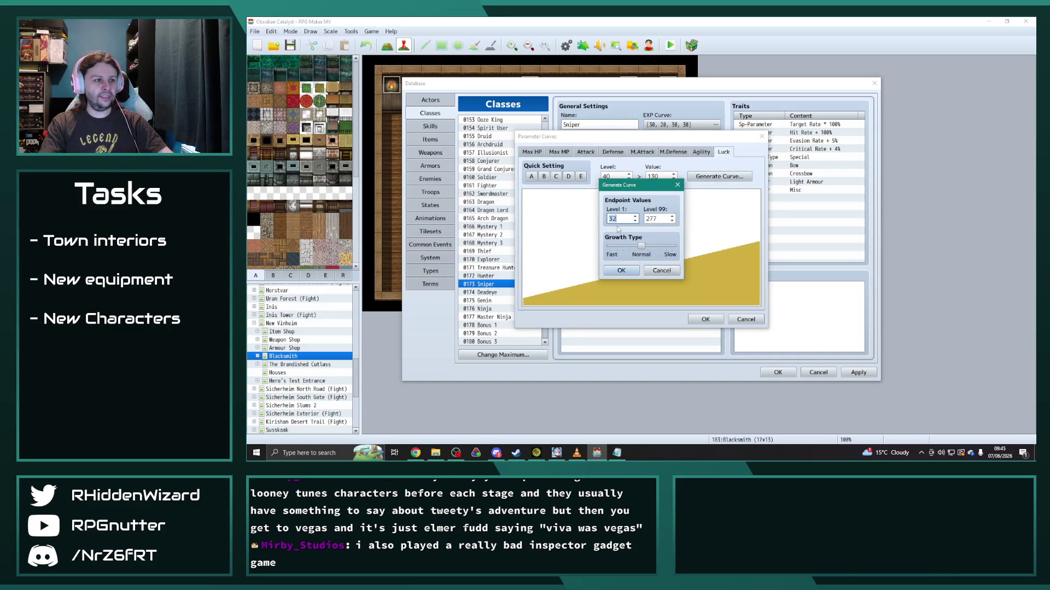
left_click(651, 218)
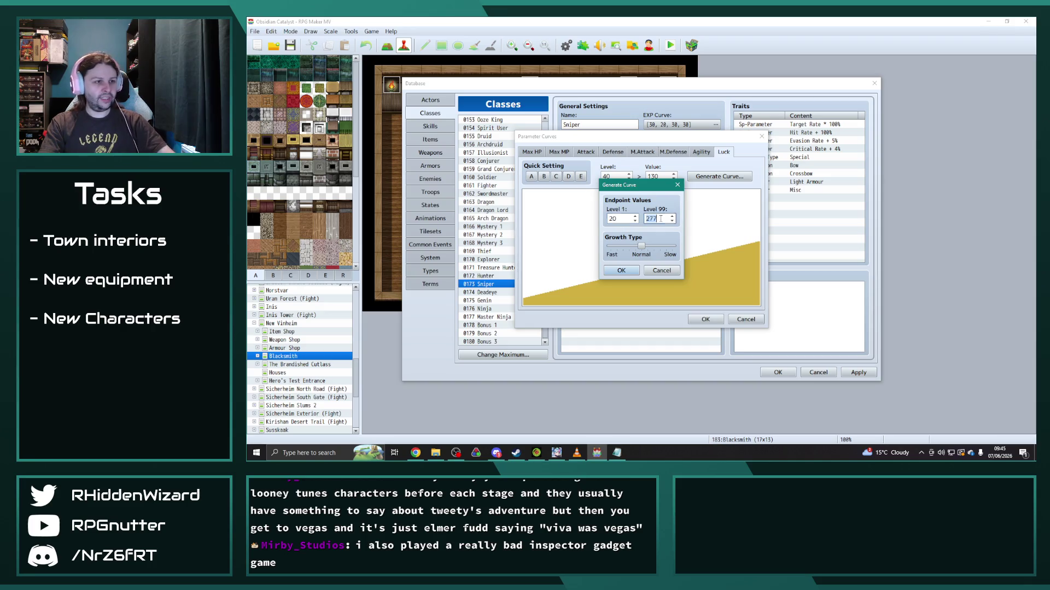
type("90")
left_click(621, 271)
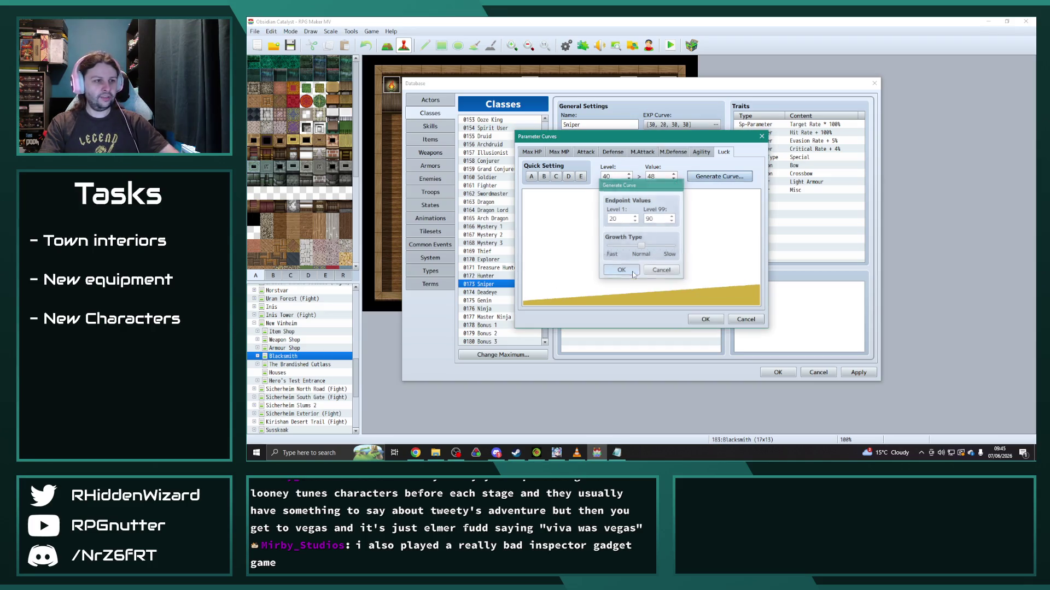
Step: Accept the Sniper's curves, apply and close the database, and bring up the OC Kanban spreadsheet
left_click(705, 319)
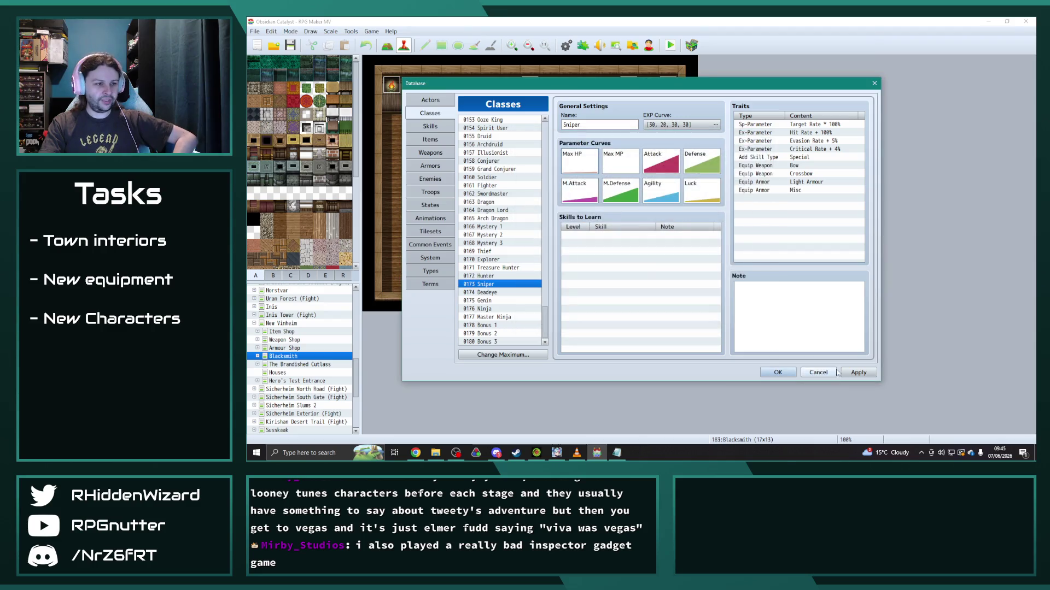
left_click(858, 372)
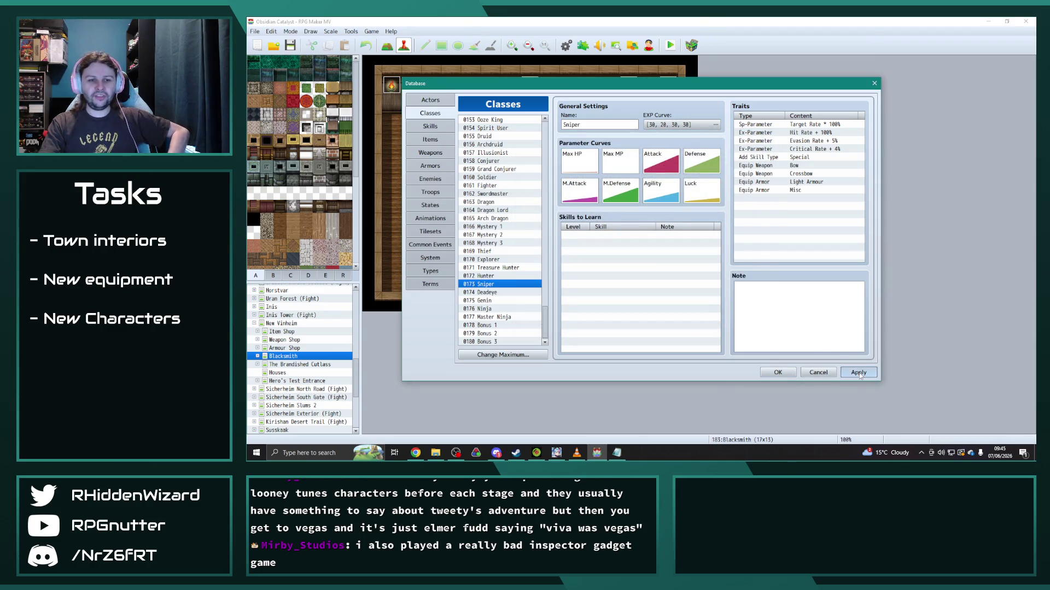
left_click(778, 372)
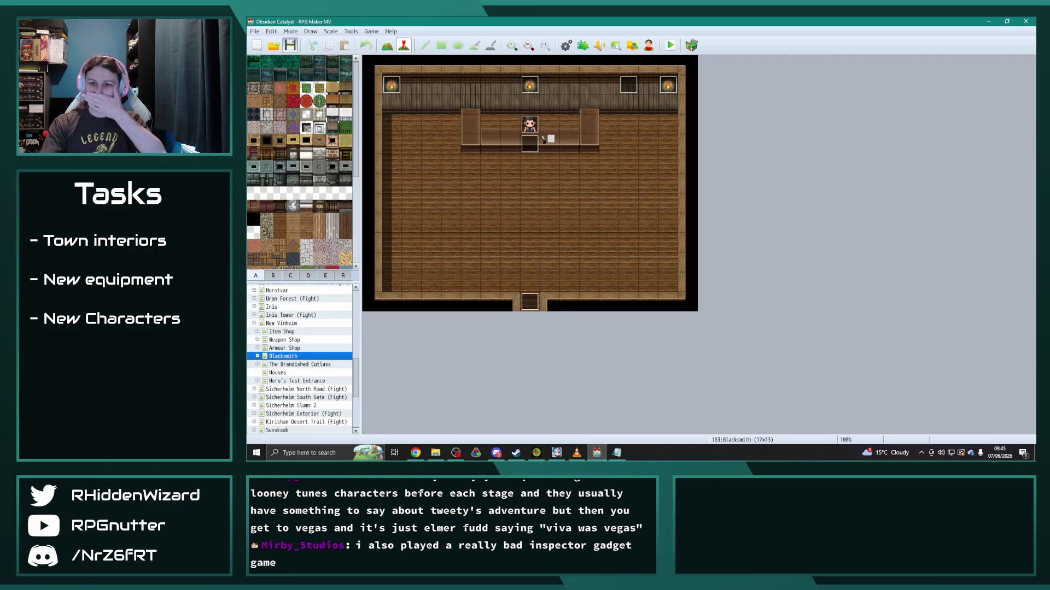
left_click(416, 453)
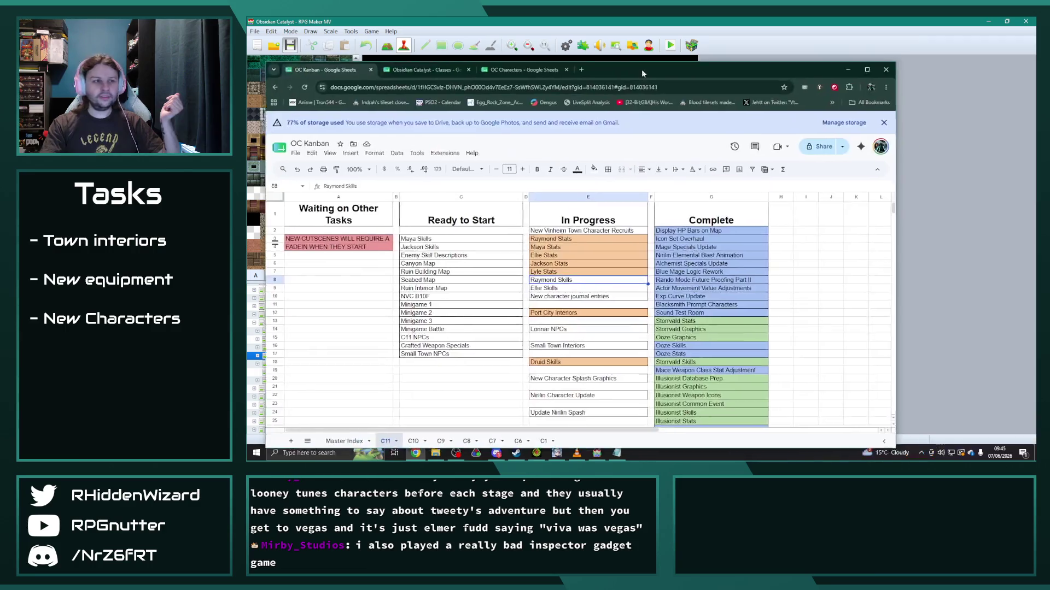
Step: Move the five finished Stats tasks to the end of the Complete column and fill them green
left_click_drag(614, 225, 614, 257)
key("ctrl+c")
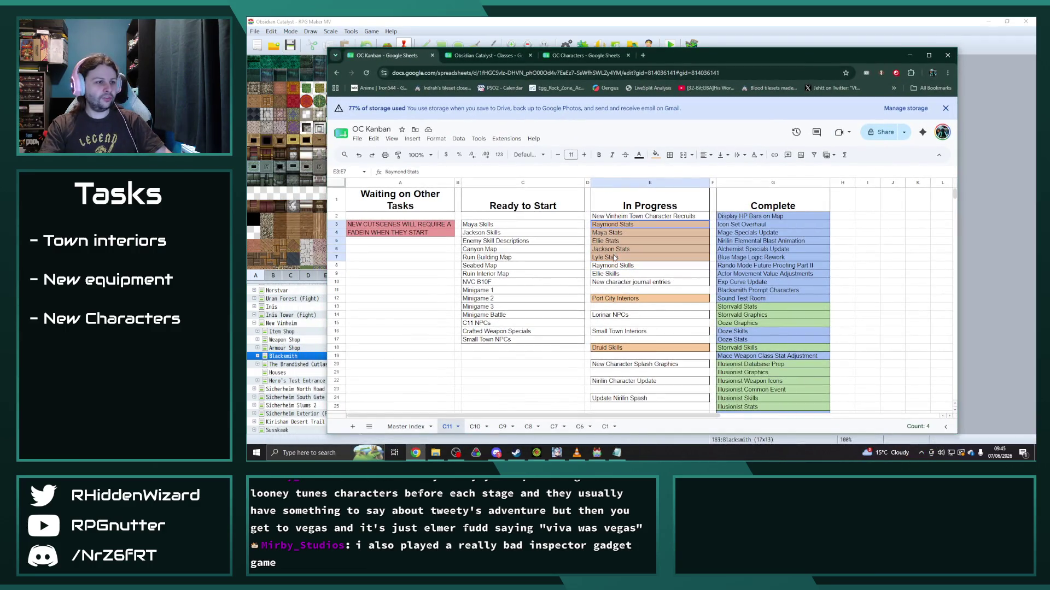
scroll(725, 280, "down", 5)
scroll(730, 283, "down", 5)
scroll(734, 286, "down", 4)
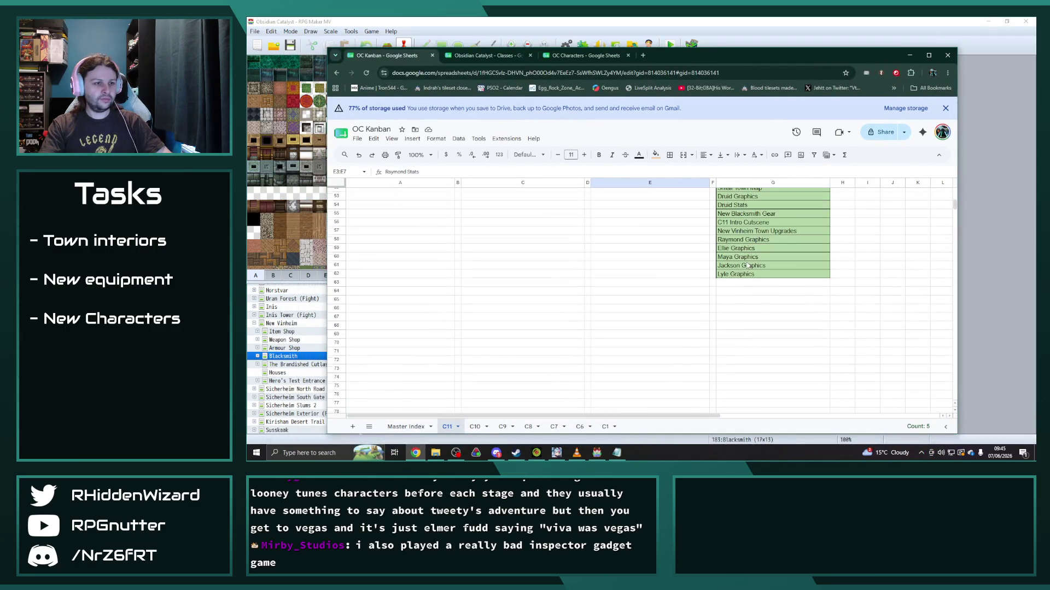
left_click(737, 286)
key("ctrl+v")
left_click(655, 154)
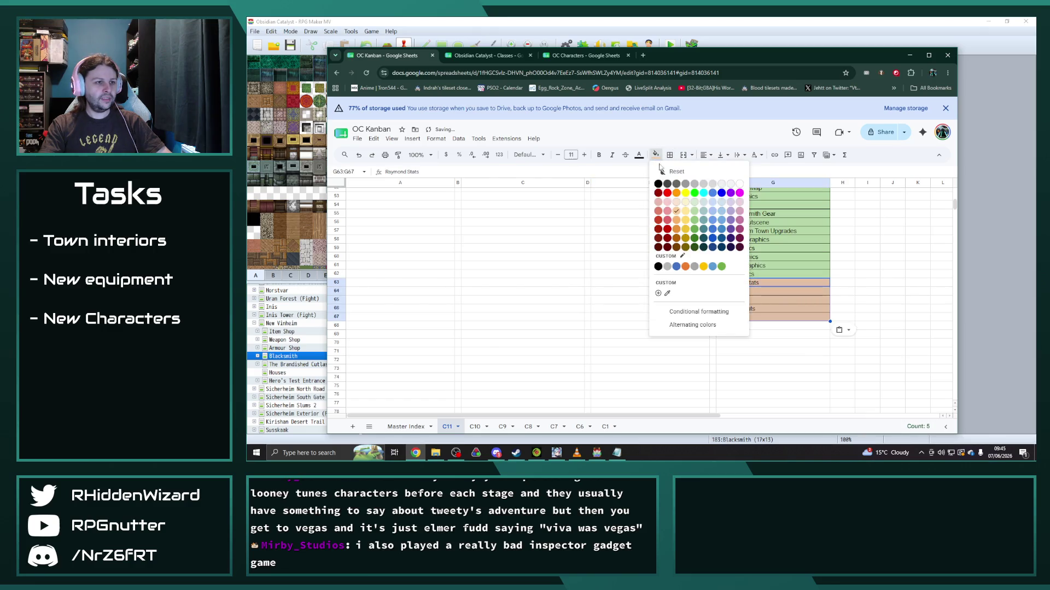
left_click(694, 212)
scroll(639, 279, "up", 10)
scroll(632, 275, "up", 5)
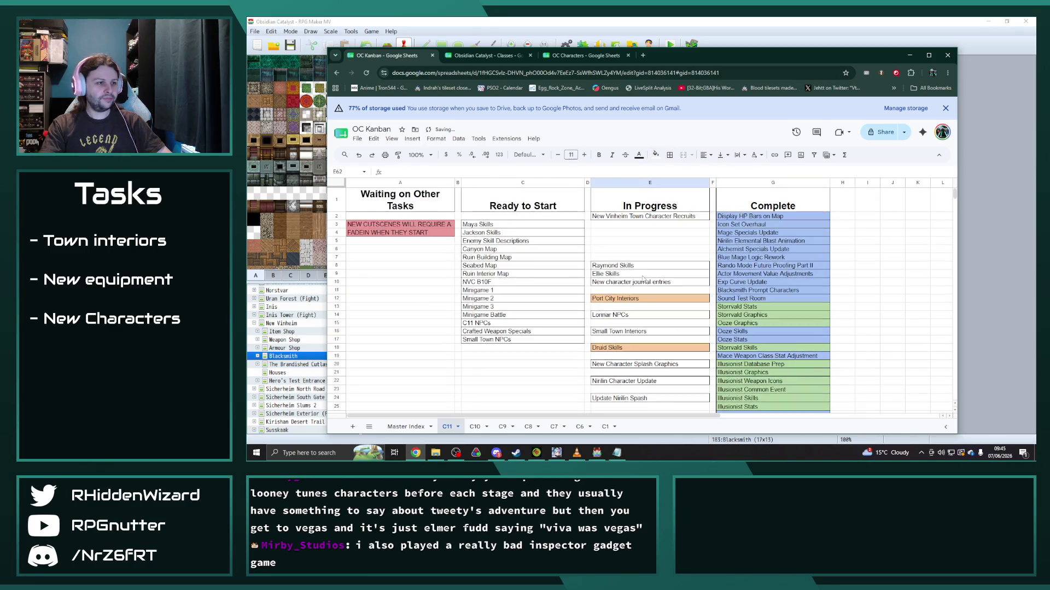
Step: Shift the Raymond/Ellie Skills tasks and the remaining In Progress entries up to close the gaps
mouse_move(624, 266)
left_mouse_down()
mouse_move(625, 275)
mouse_move(624, 230)
left_mouse_up()
left_click(648, 241)
left_click_drag(623, 282, 631, 398)
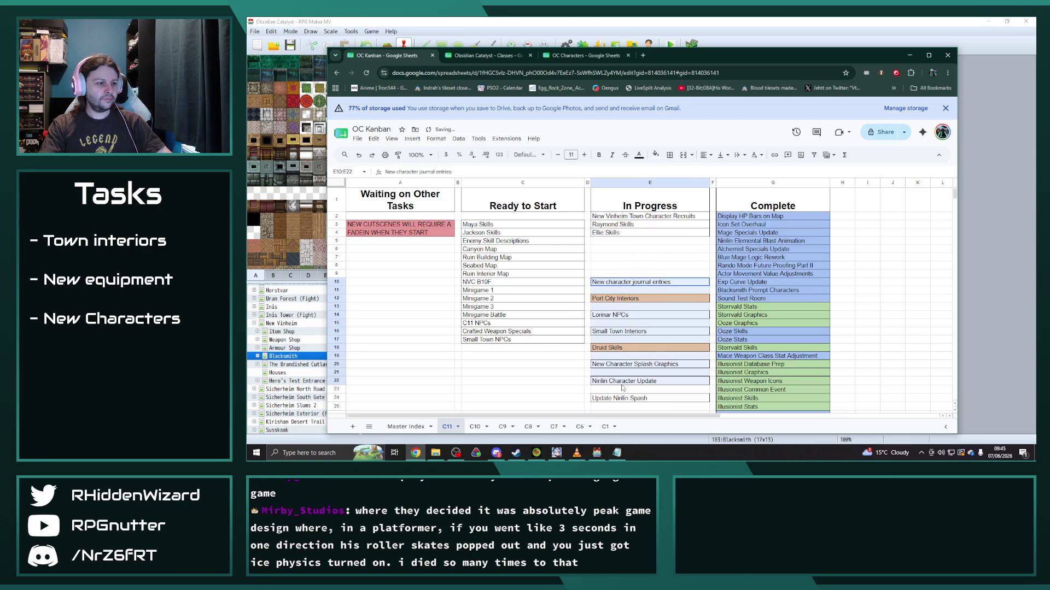
key("ctrl+x")
left_click(608, 250)
key("ctrl+v")
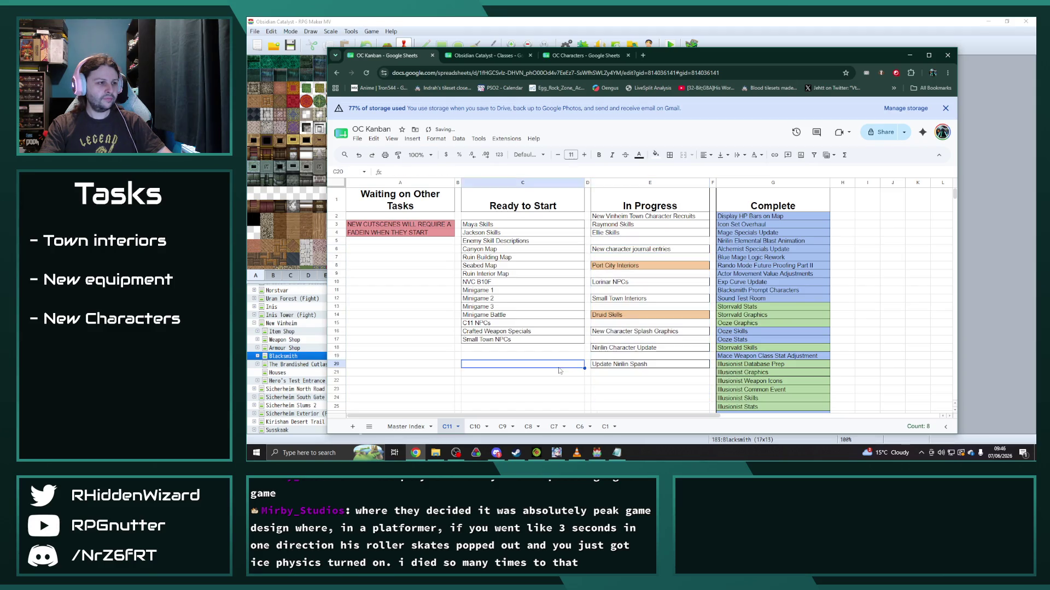
left_click(564, 364)
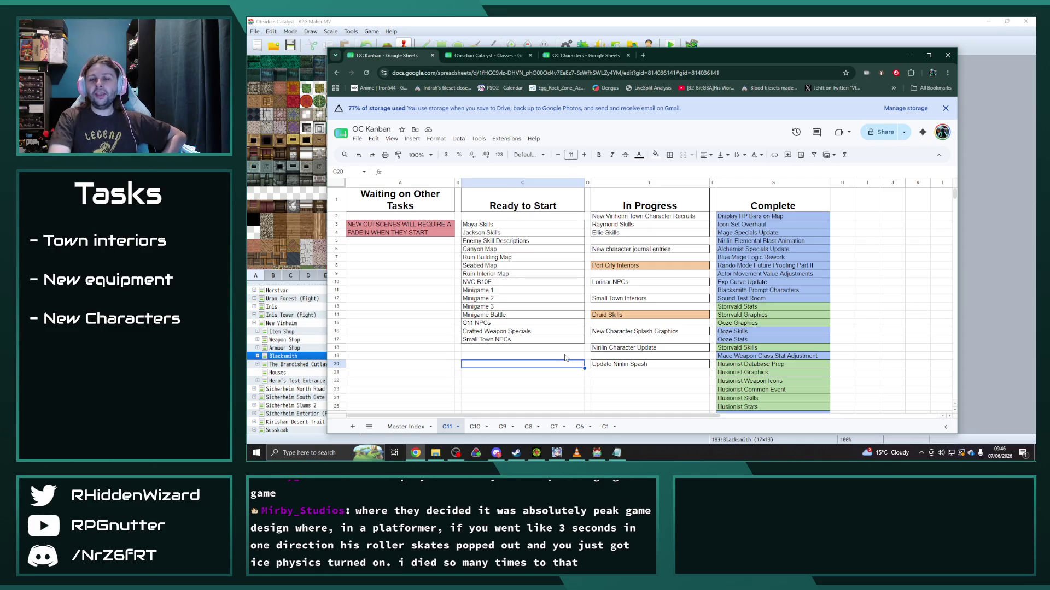
Step: Switch away from the spreadsheet back to the RPG Maker MV map editor
key("alt+Tab")
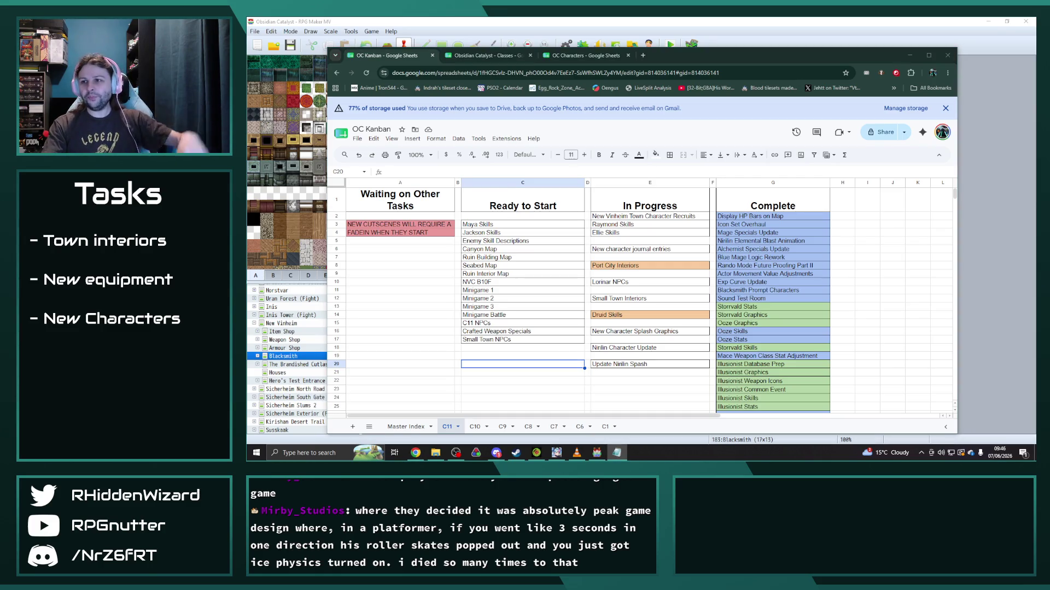
key("alt+Tab")
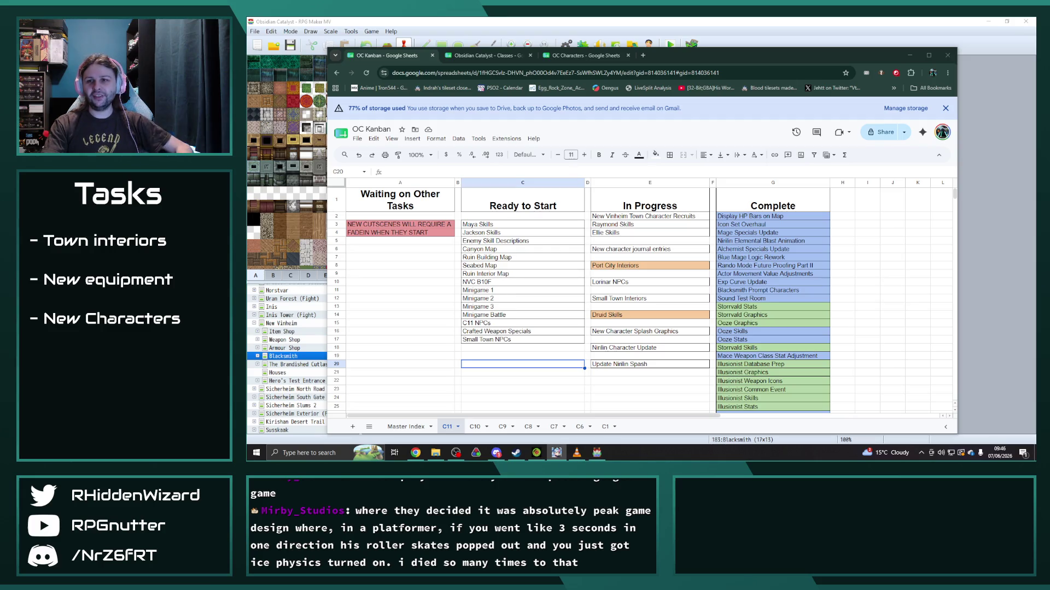
key("alt+Tab")
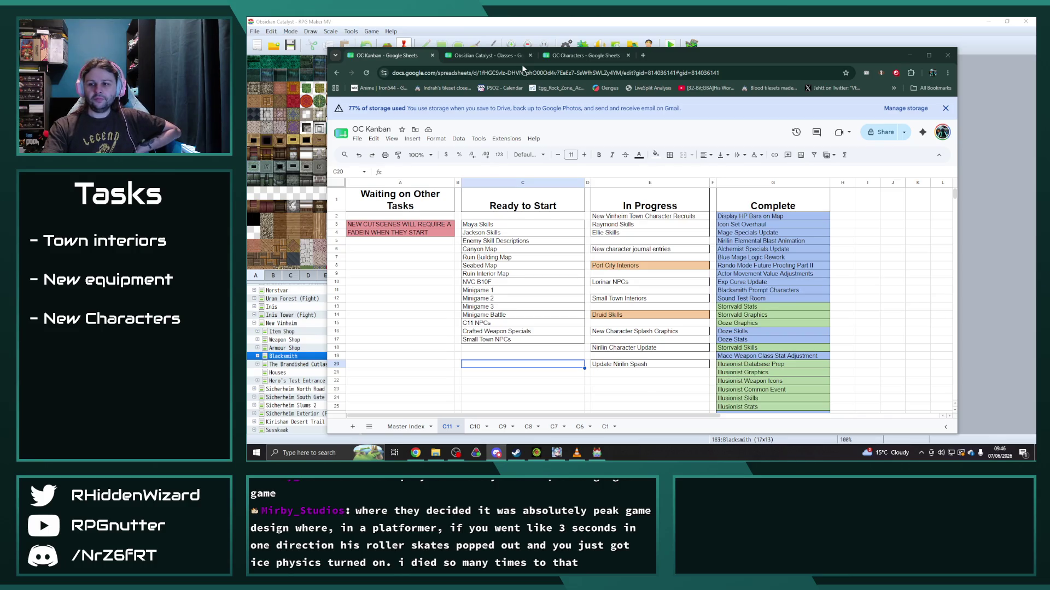
key("alt+Tab")
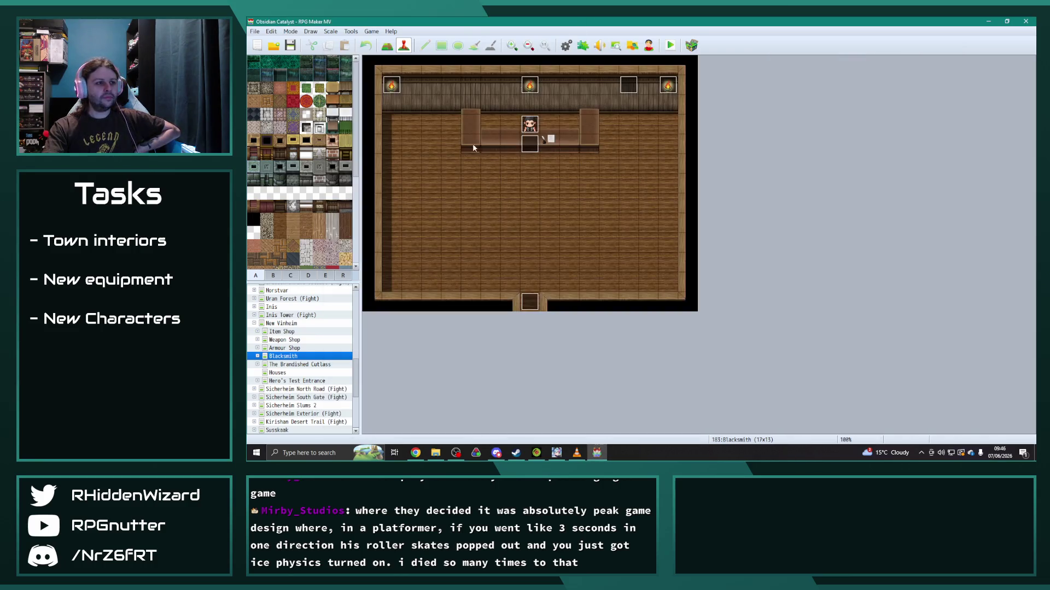
scroll(306, 348, "up", 4)
scroll(306, 347, "up", 4)
scroll(306, 347, "up", 4)
scroll(306, 348, "up", 3)
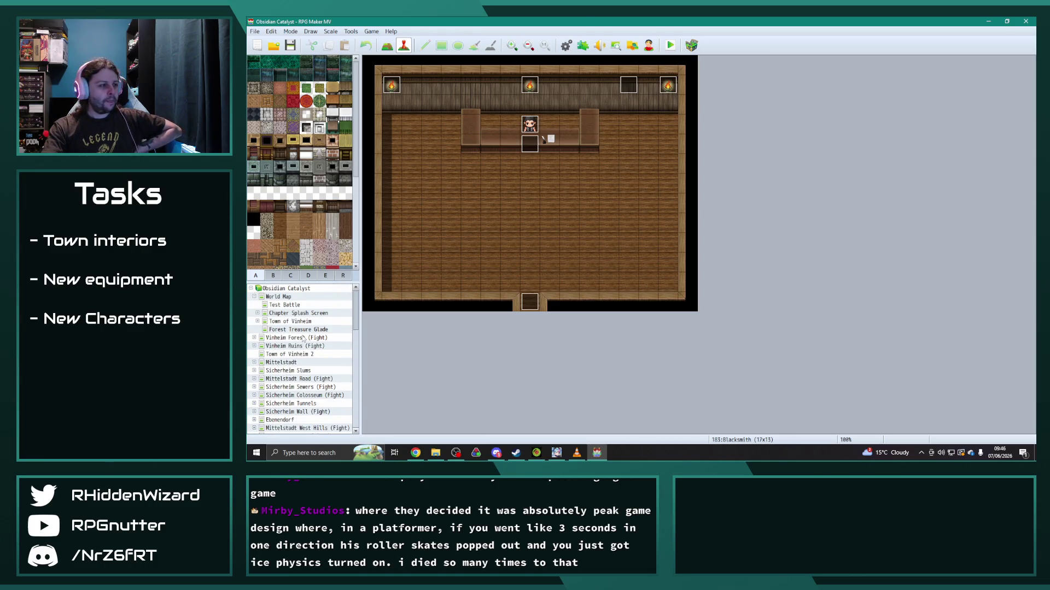
Step: Expand the Chapter Splash Screen branch and look at the Secret Level Chamber map
left_click(298, 312)
left_click(257, 313)
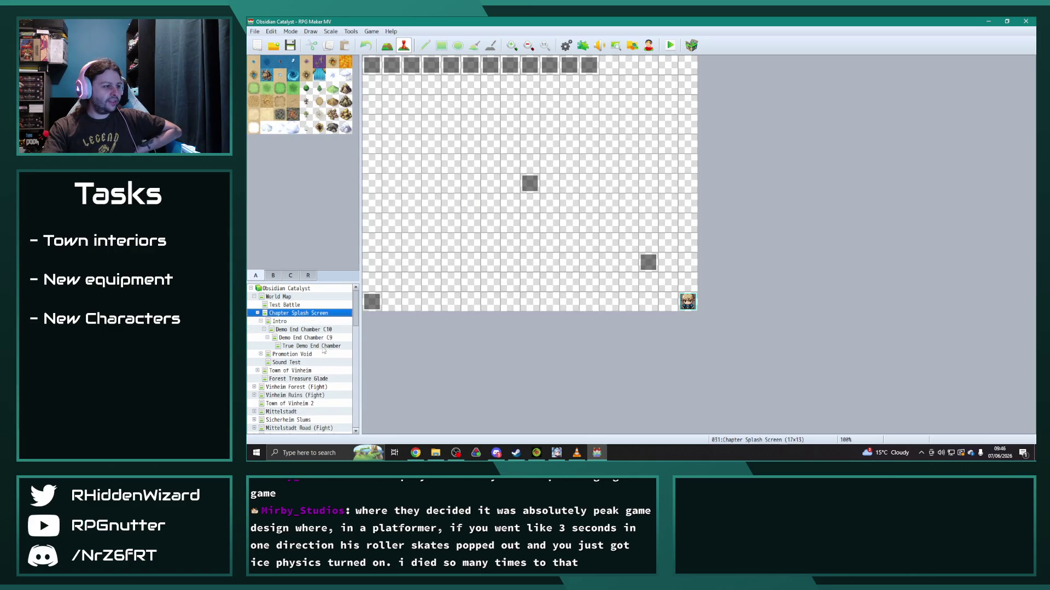
double_click(292, 354)
left_click(304, 362)
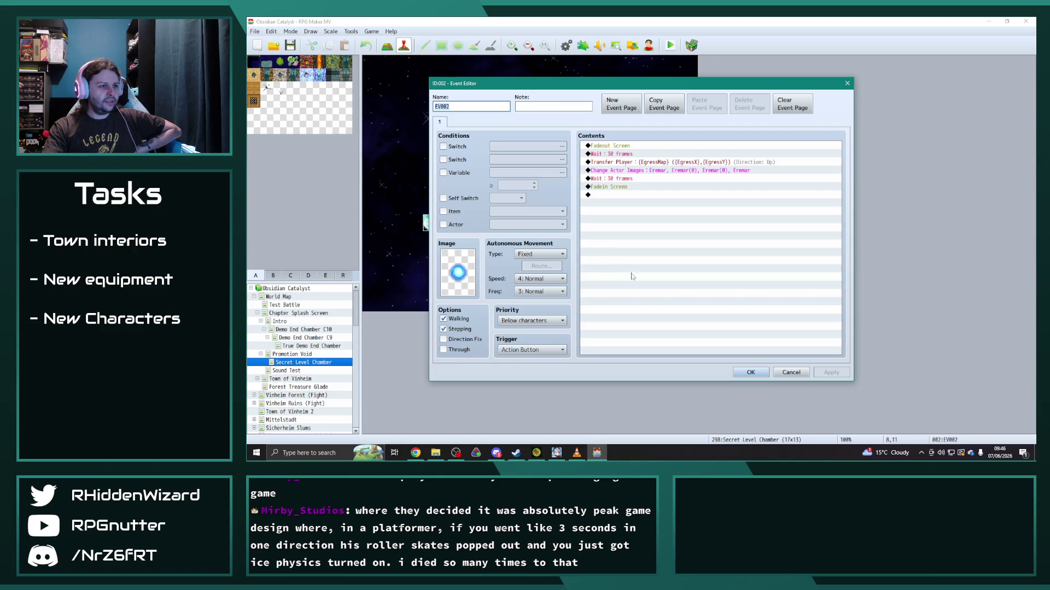
Step: Switch to the Promotion Void map and briefly inspect one of its events without changes
left_click(750, 373)
left_click(292, 354)
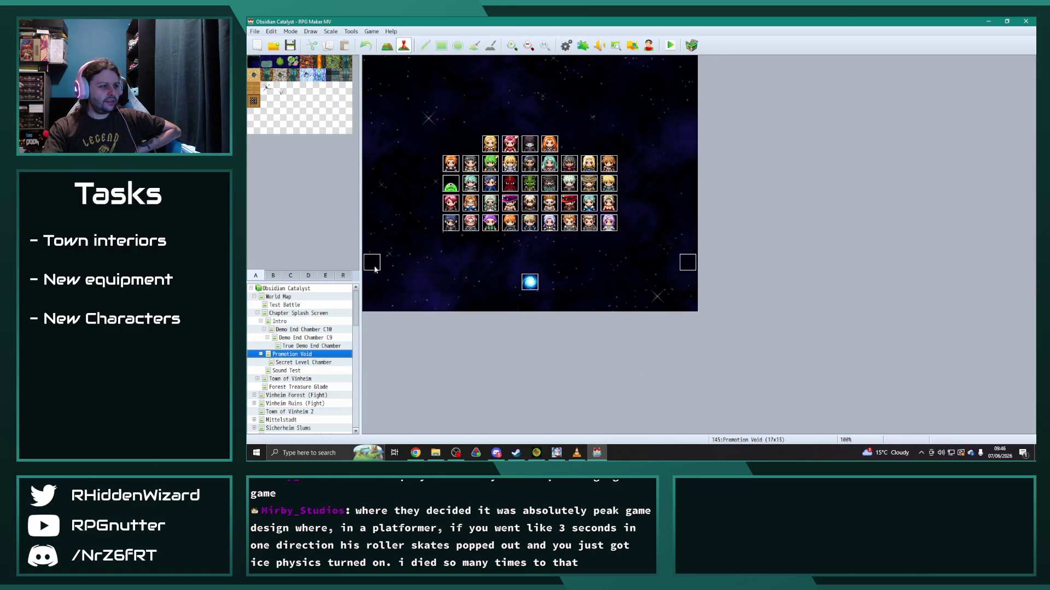
double_click(372, 264)
key("Escape")
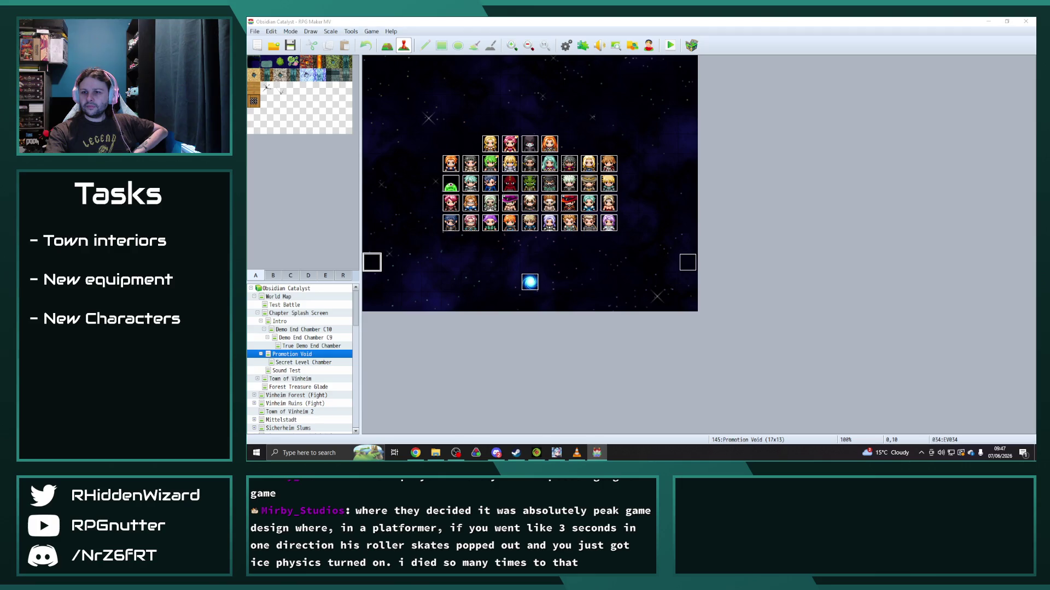
left_click(544, 289)
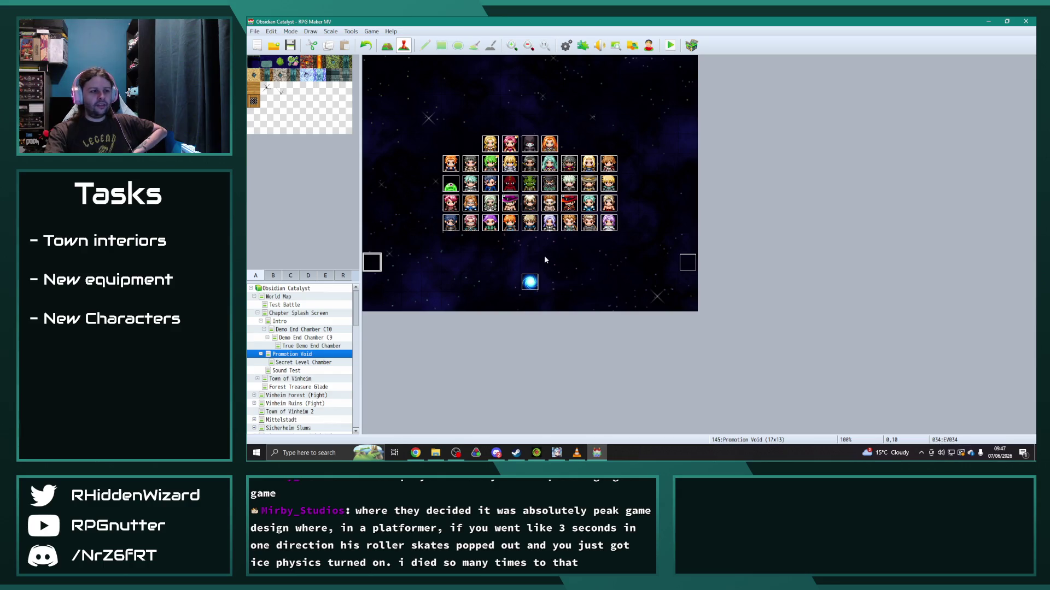
left_click(304, 363)
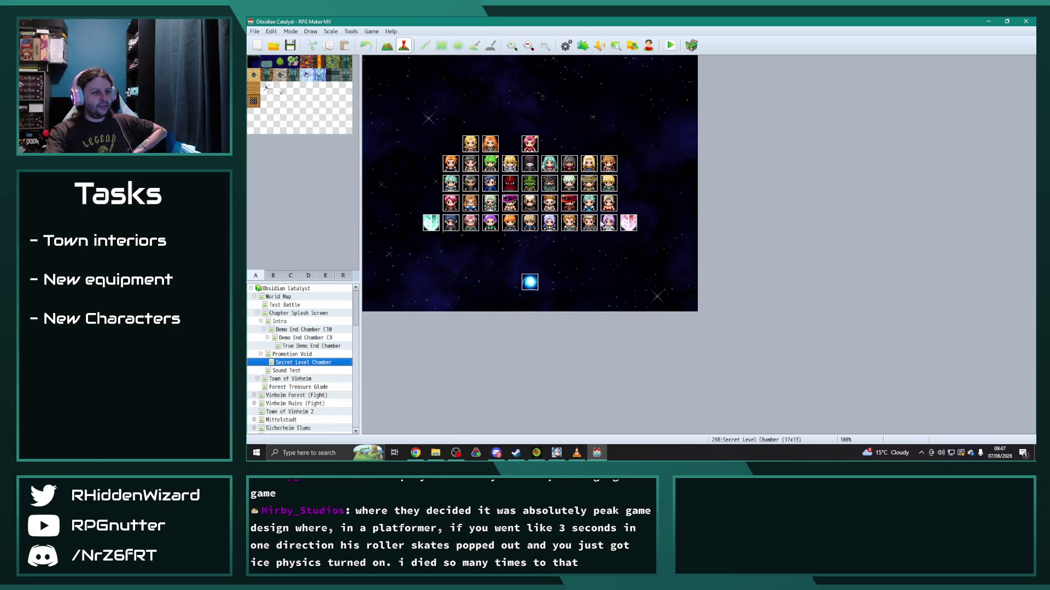
double_click(628, 222)
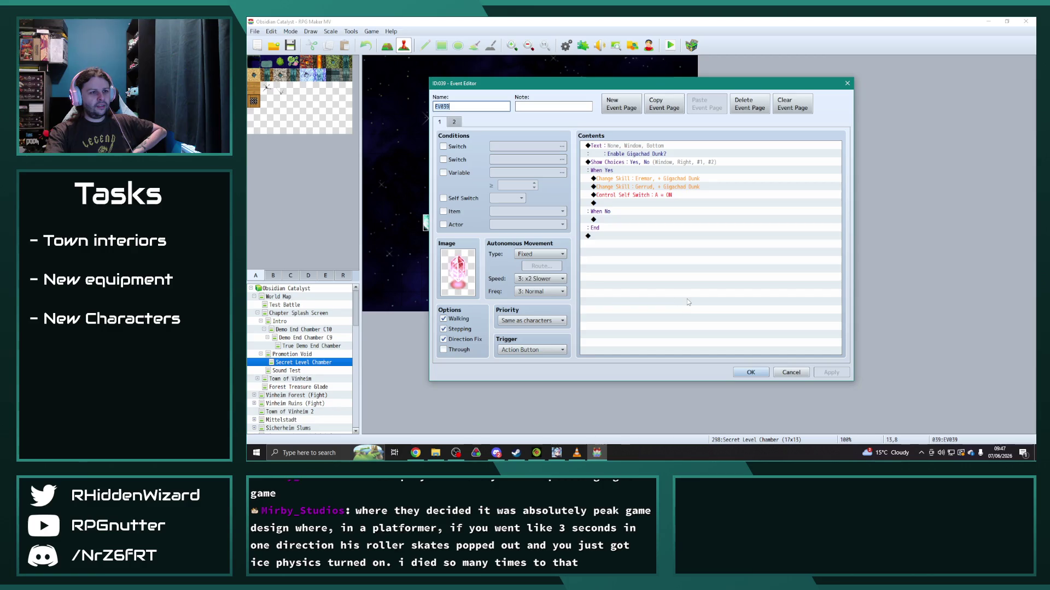
left_click(750, 373)
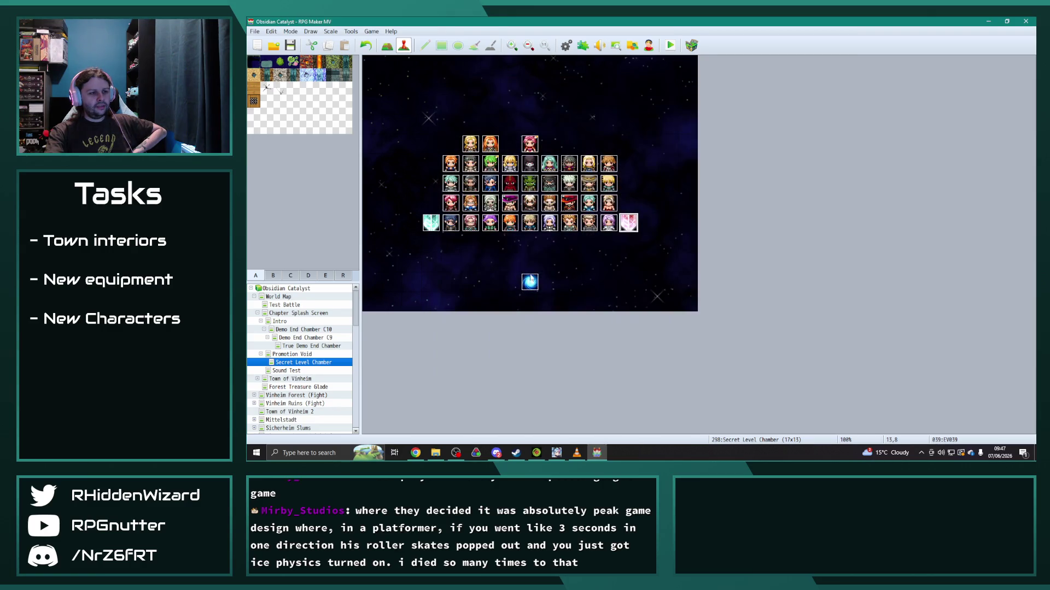
double_click(532, 279)
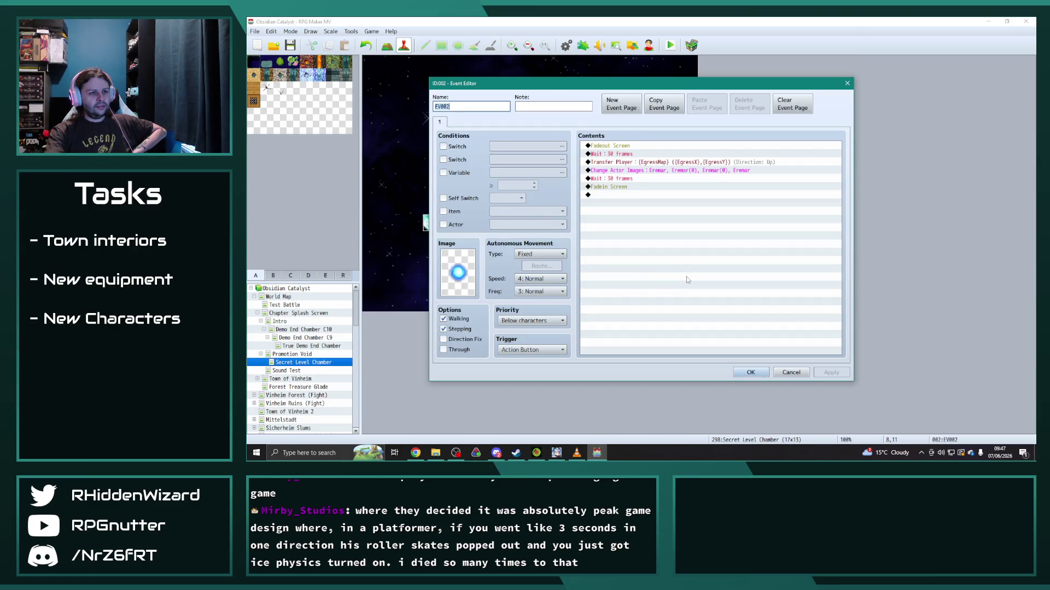
left_click(847, 83)
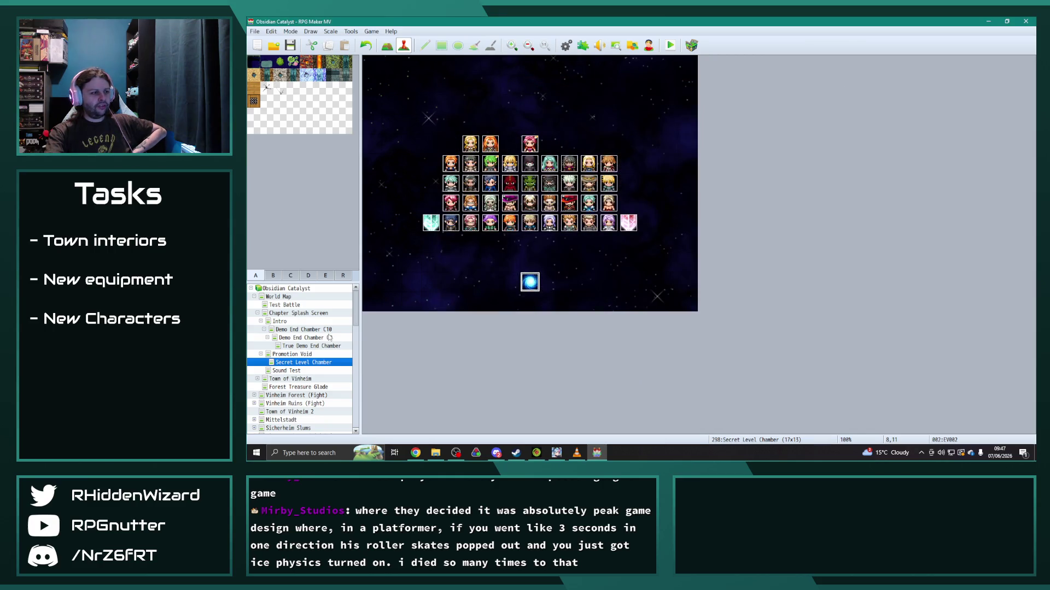
left_click(287, 354)
left_click(262, 354)
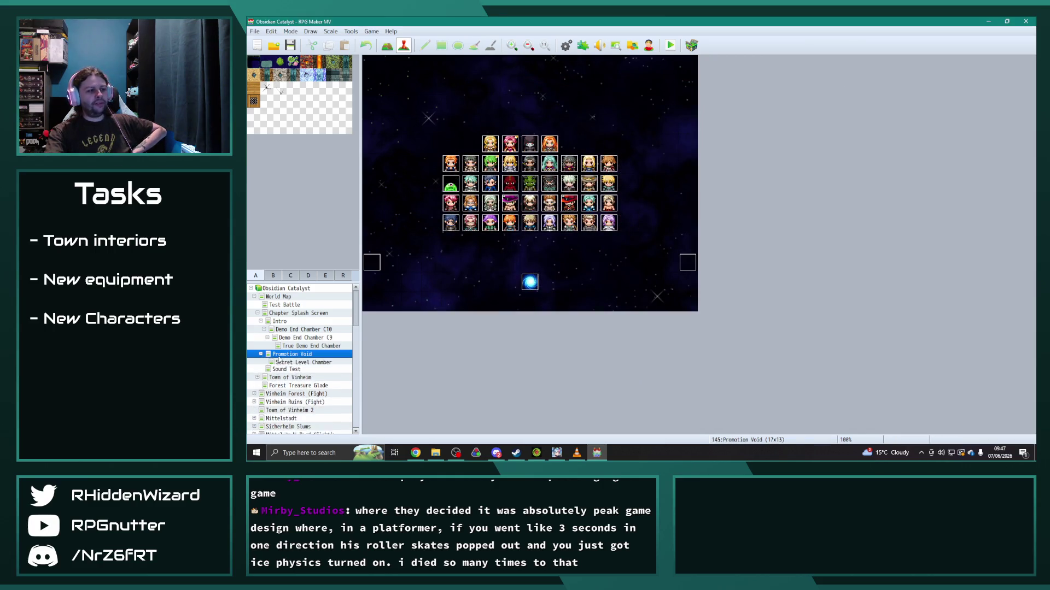
left_click(299, 362)
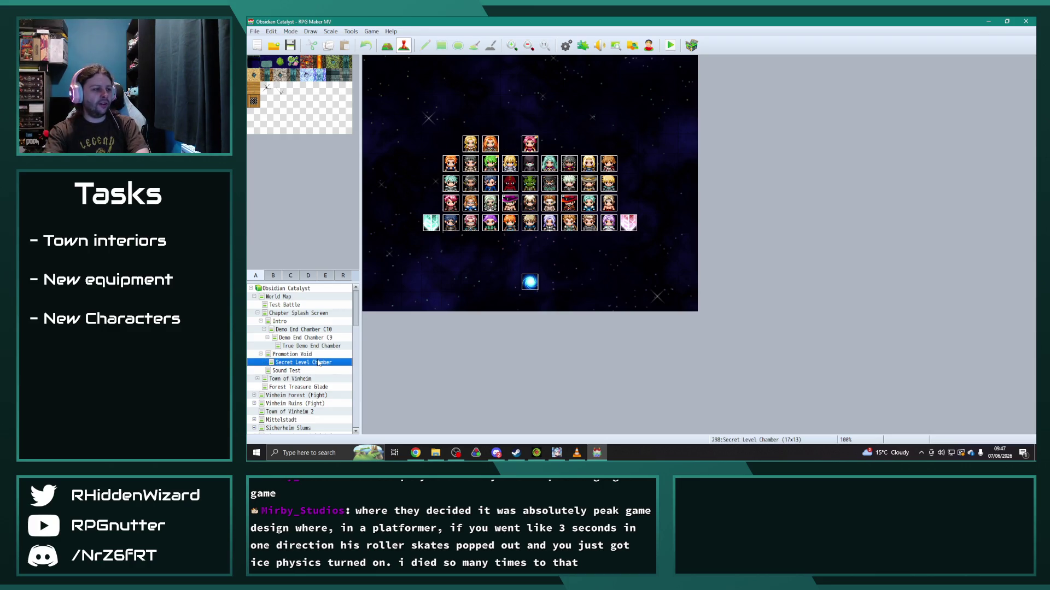
key("Up")
key("Down")
key("Up")
left_click(308, 362)
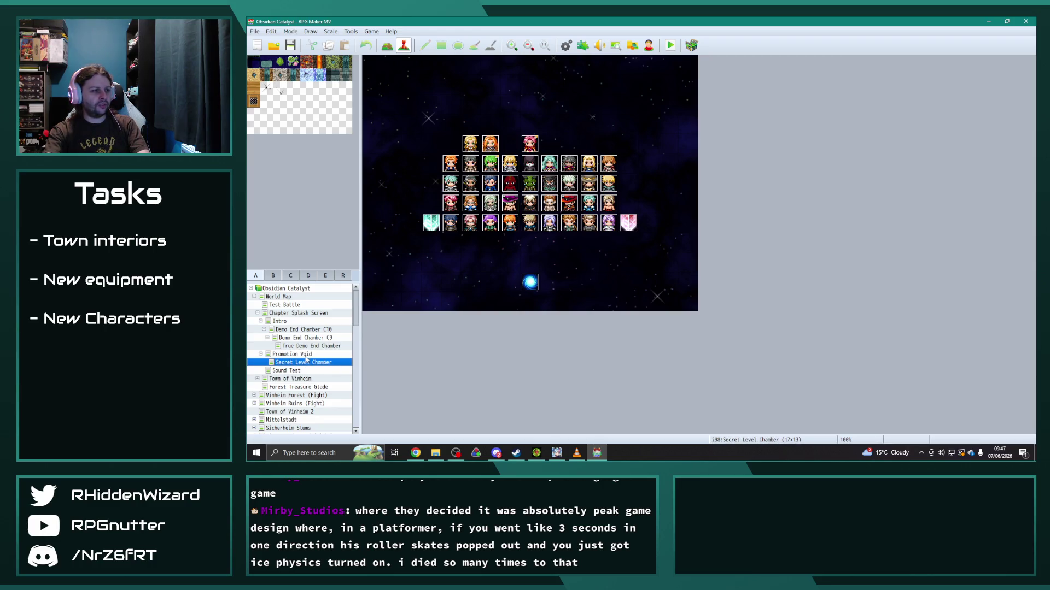
left_click(306, 355)
left_click(306, 363)
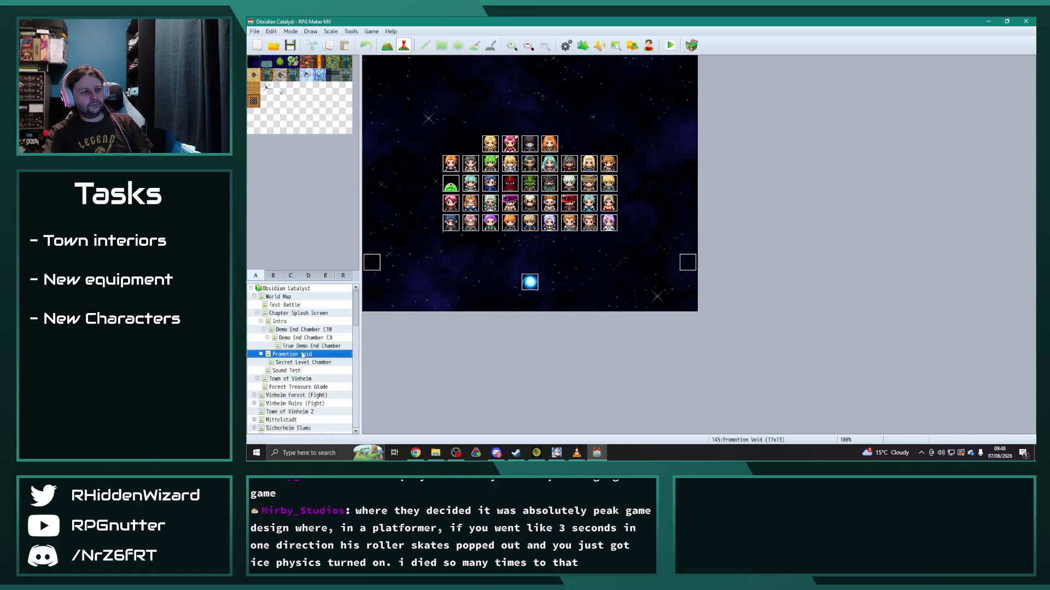
left_click(262, 355)
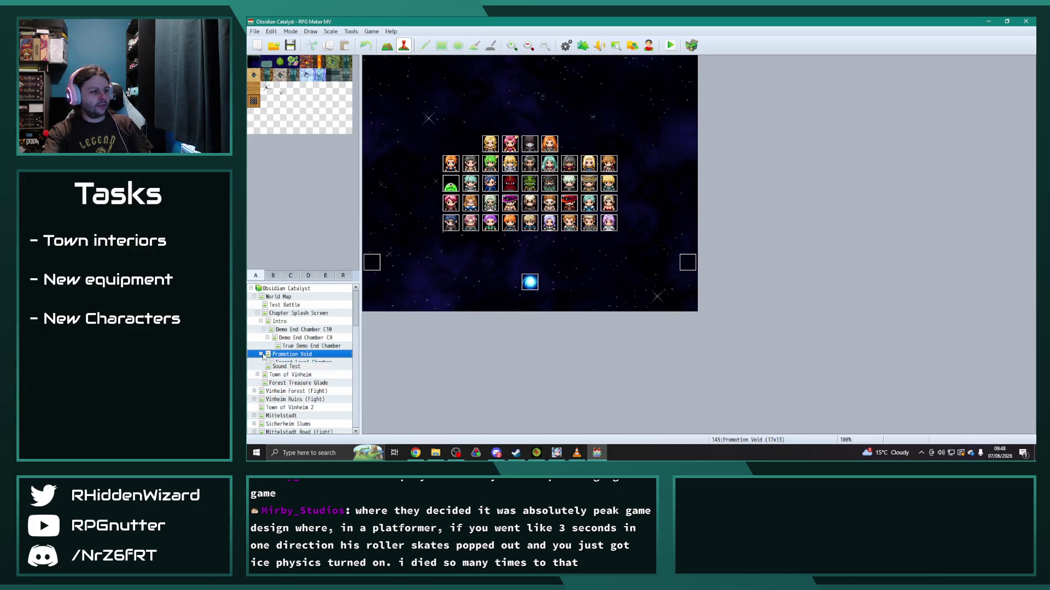
Step: Collapse the Chapter Splash Screen branch and reopen the database on the Classes tab
left_click(295, 313)
left_click(261, 314)
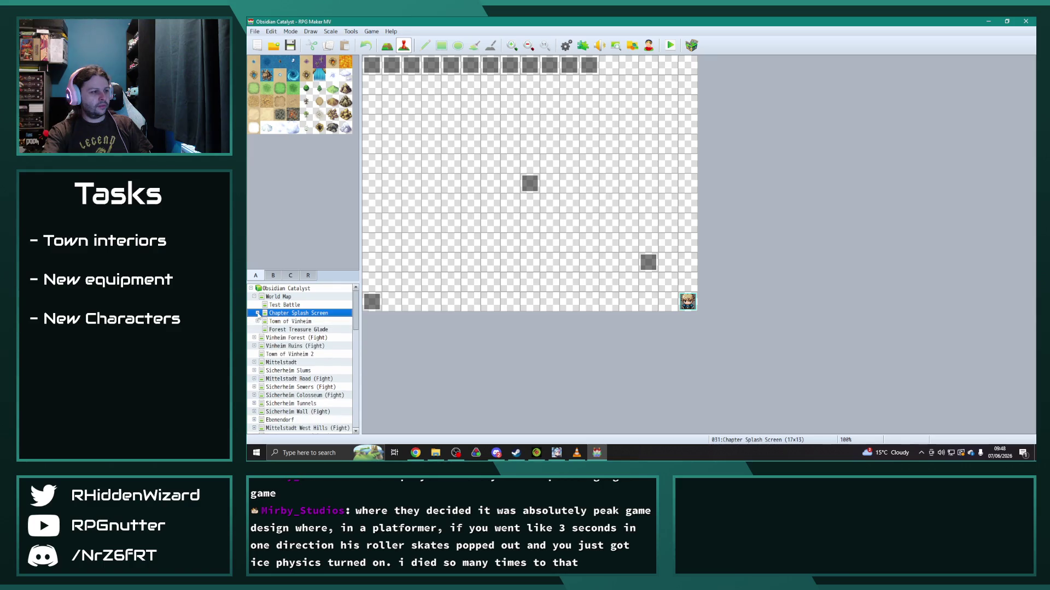
left_click_drag(356, 324, 358, 419)
scroll(303, 361, "up", 5)
scroll(303, 344, "up", 5)
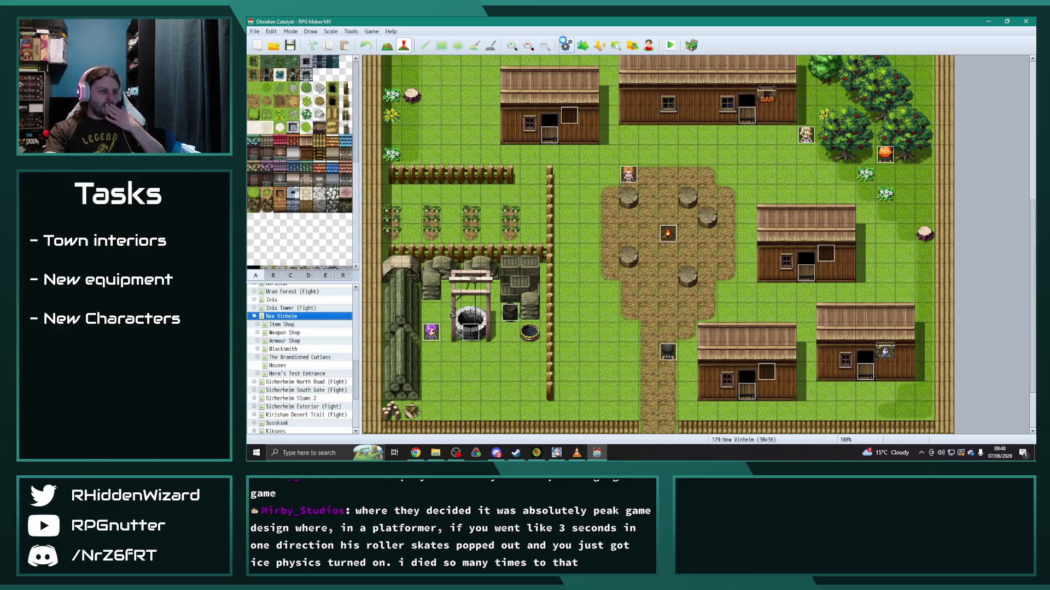
left_click(567, 46)
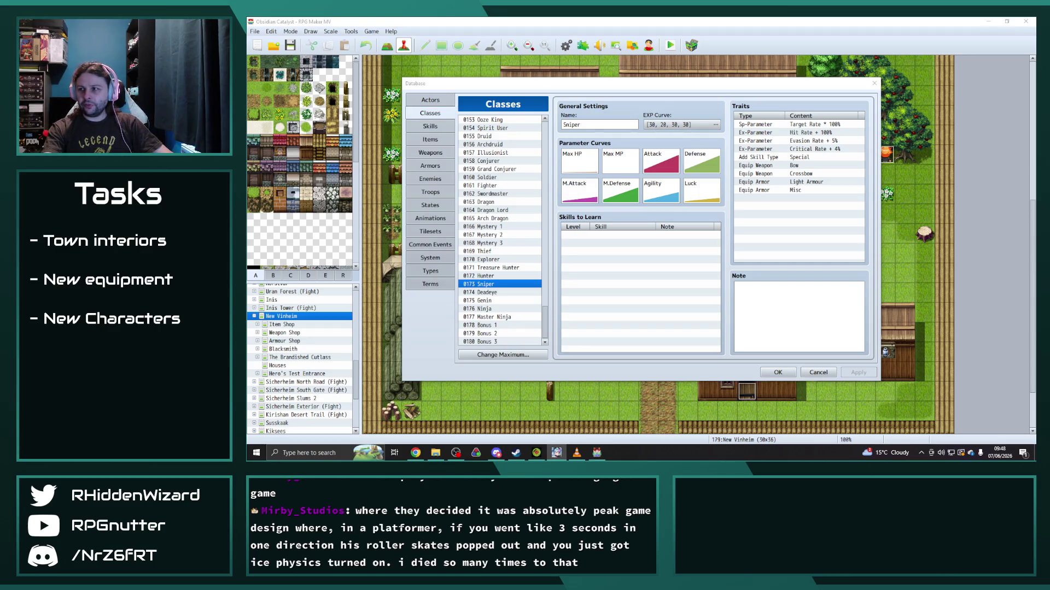
left_click(430, 126)
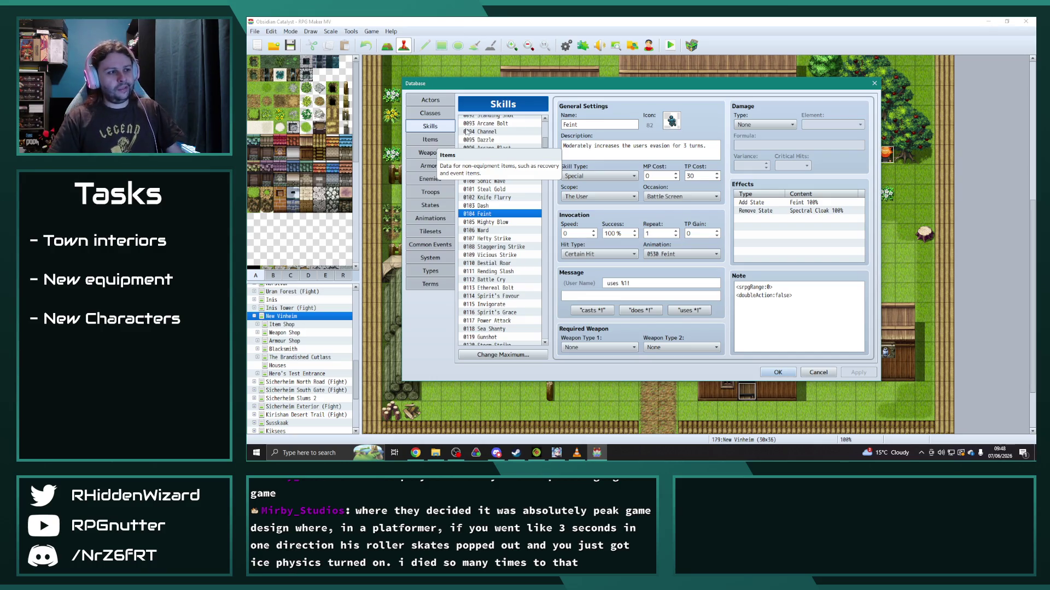
left_click(498, 189)
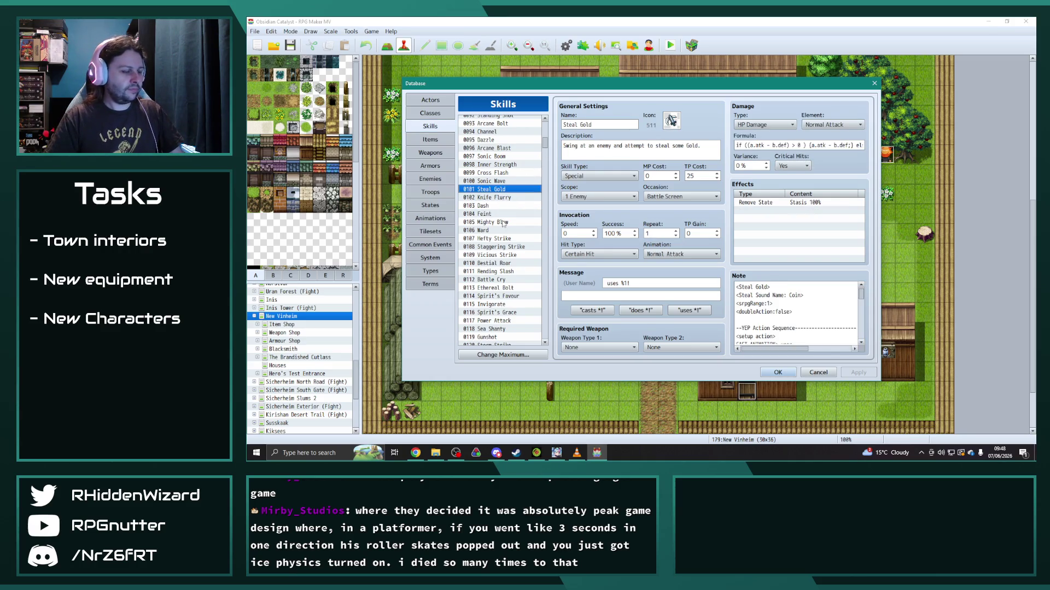
left_click(430, 112)
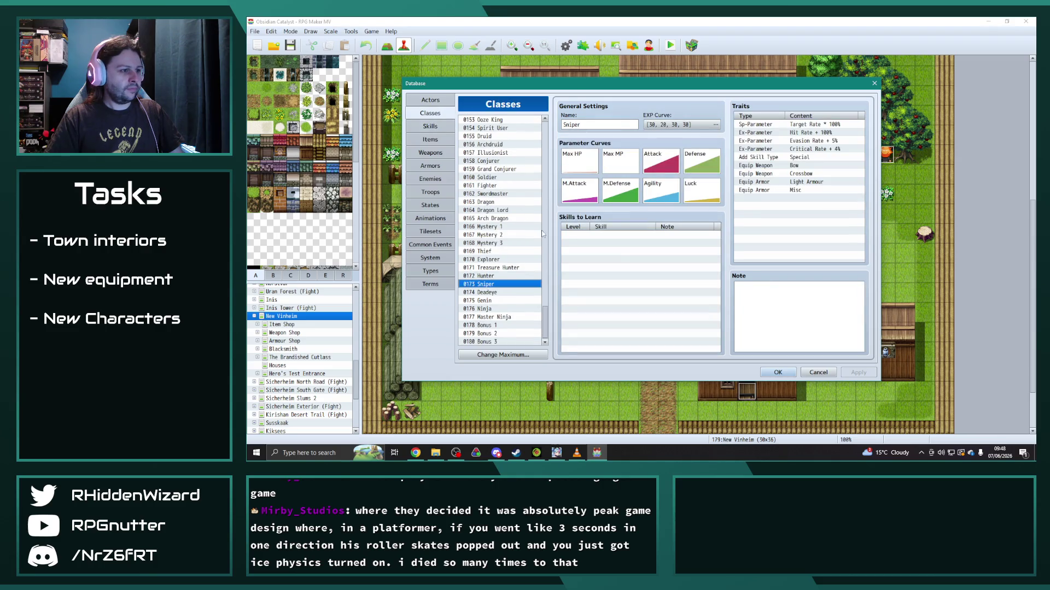
scroll(500, 246, "up", 10)
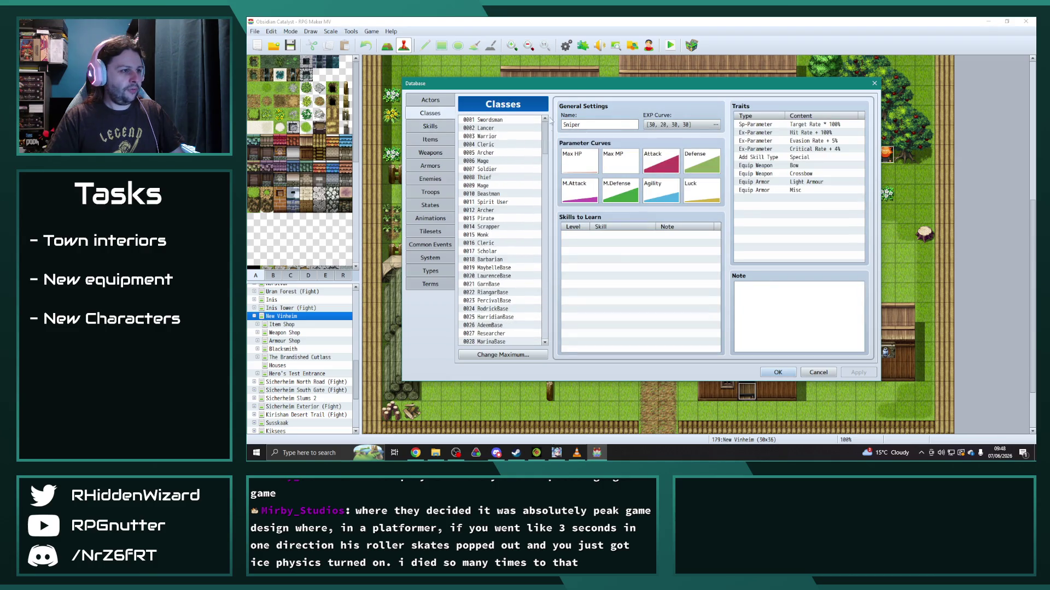
Step: Copy Thief's four learnable skills and paste them into EllieBase's Skills to Learn list
left_click(488, 177)
left_click_drag(625, 235, 608, 262)
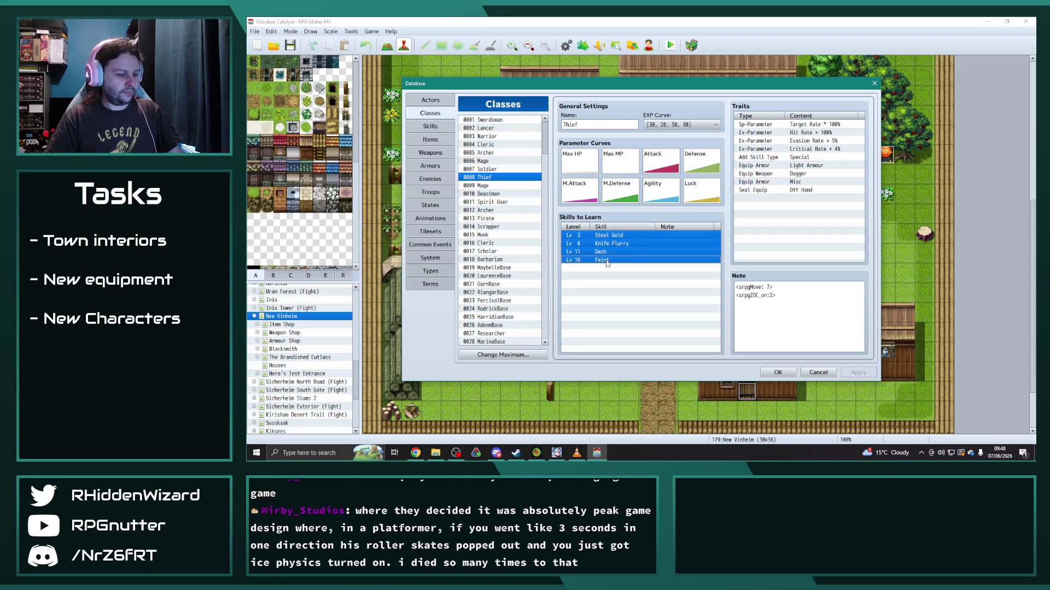
scroll(502, 264, "down", 5)
scroll(502, 264, "down", 5)
scroll(508, 262, "down", 3)
left_click(494, 292)
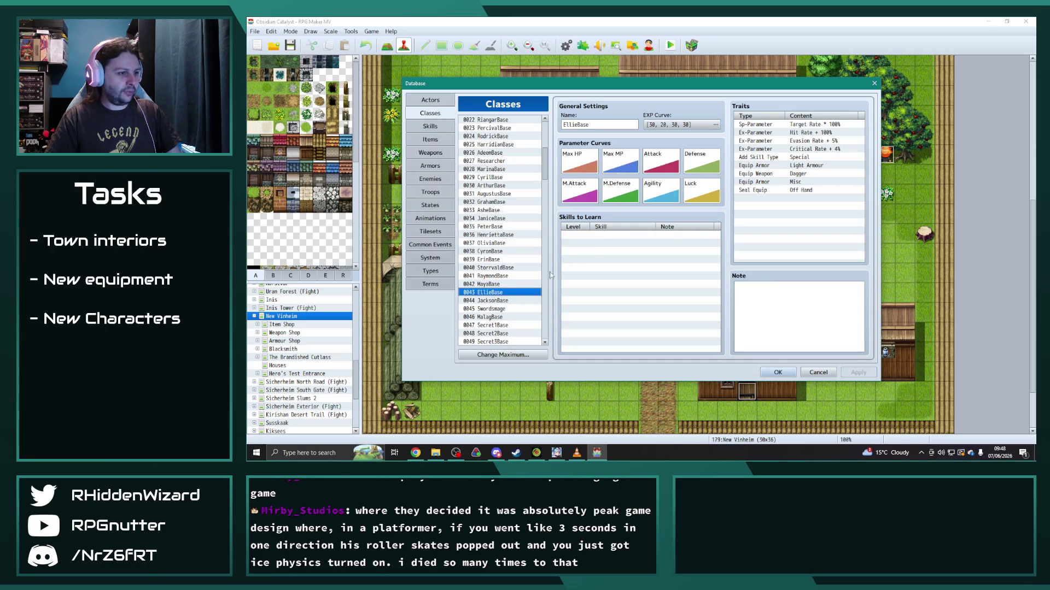
left_click(592, 236)
key("ctrl+v")
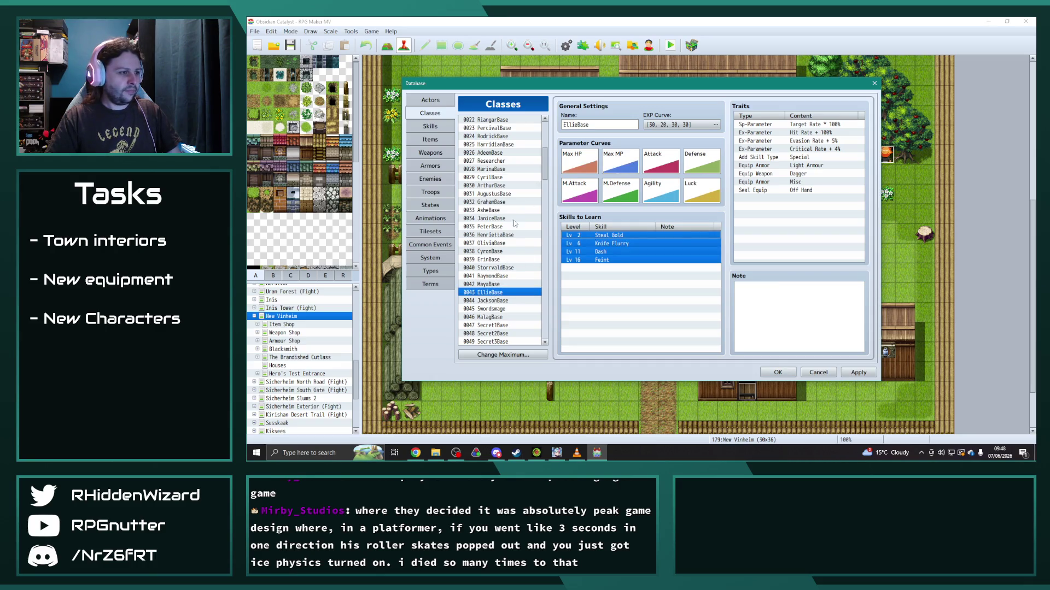
scroll(509, 246, "up", 2)
scroll(506, 236, "down", 4)
scroll(506, 237, "down", 2)
scroll(506, 239, "down", 3)
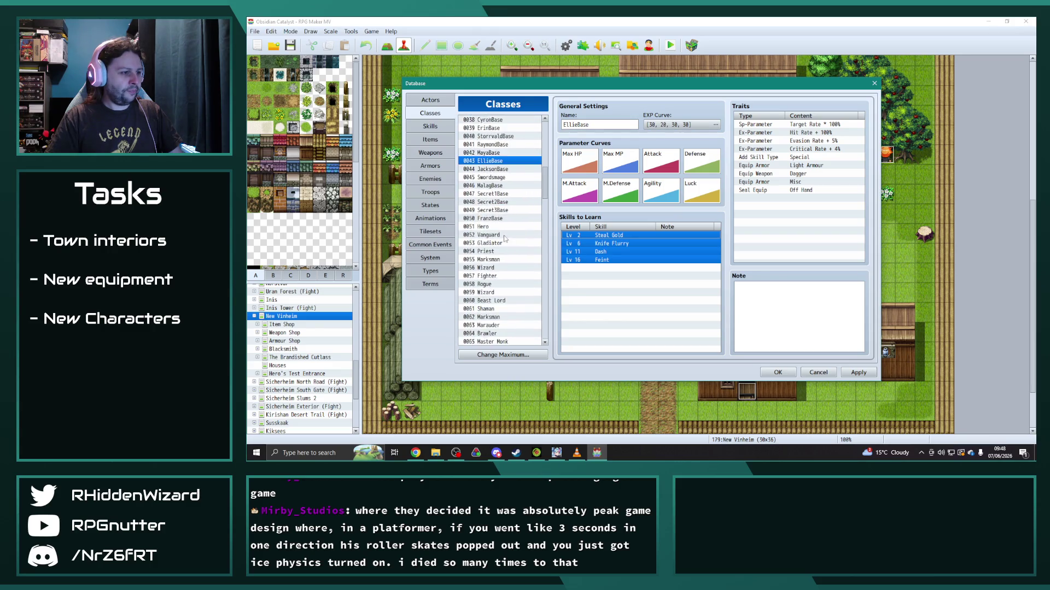
scroll(501, 246, "down", 2)
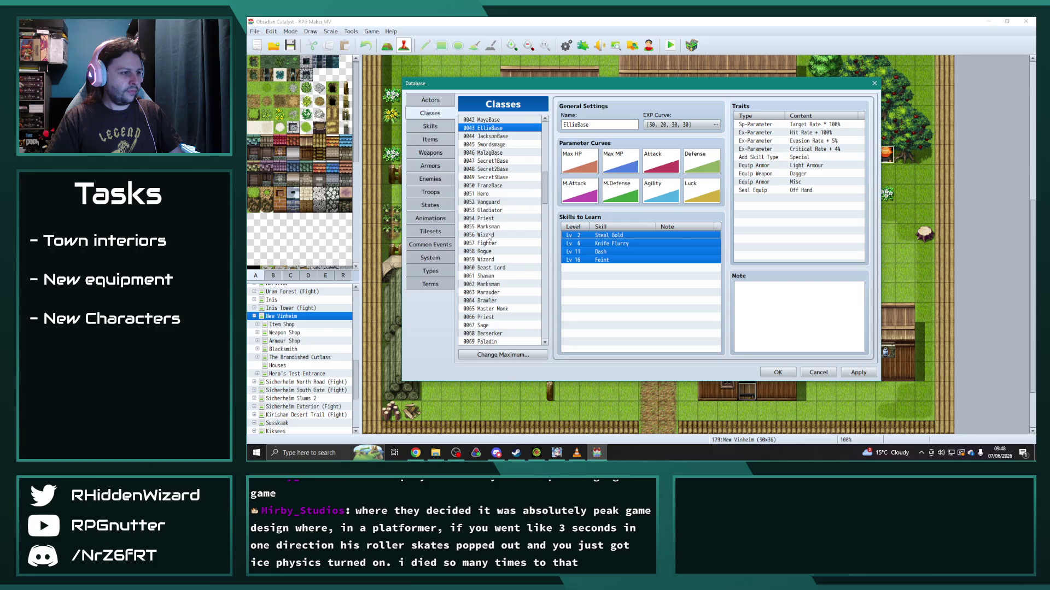
Step: Select all eight of Rogue 0058's skills (Steal Gold to Knife Whirl) and target the 0093 Rogue class list
left_click(490, 252)
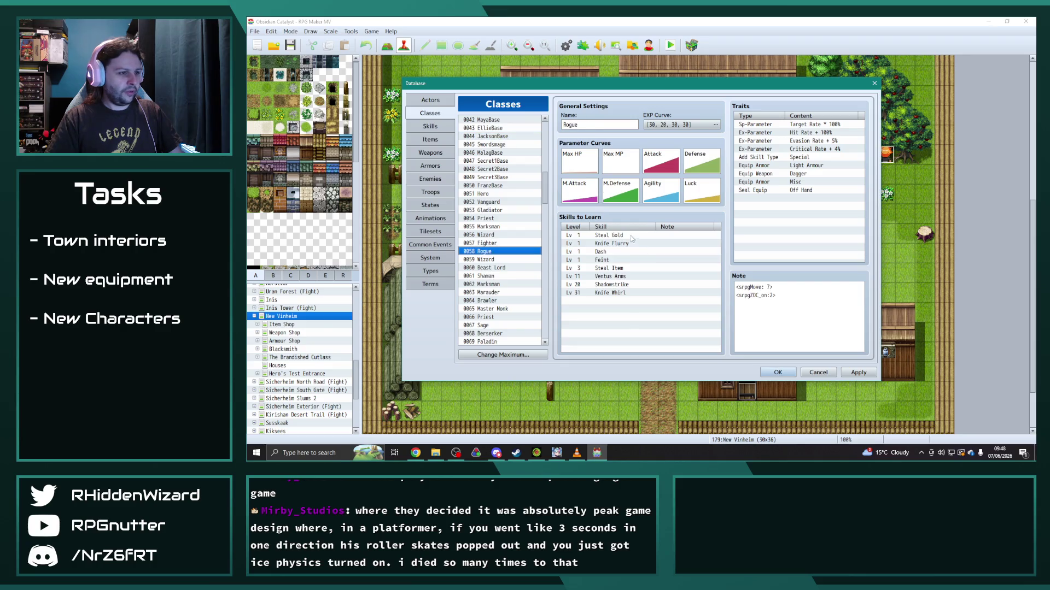
left_click_drag(615, 293, 615, 261)
left_click(617, 237)
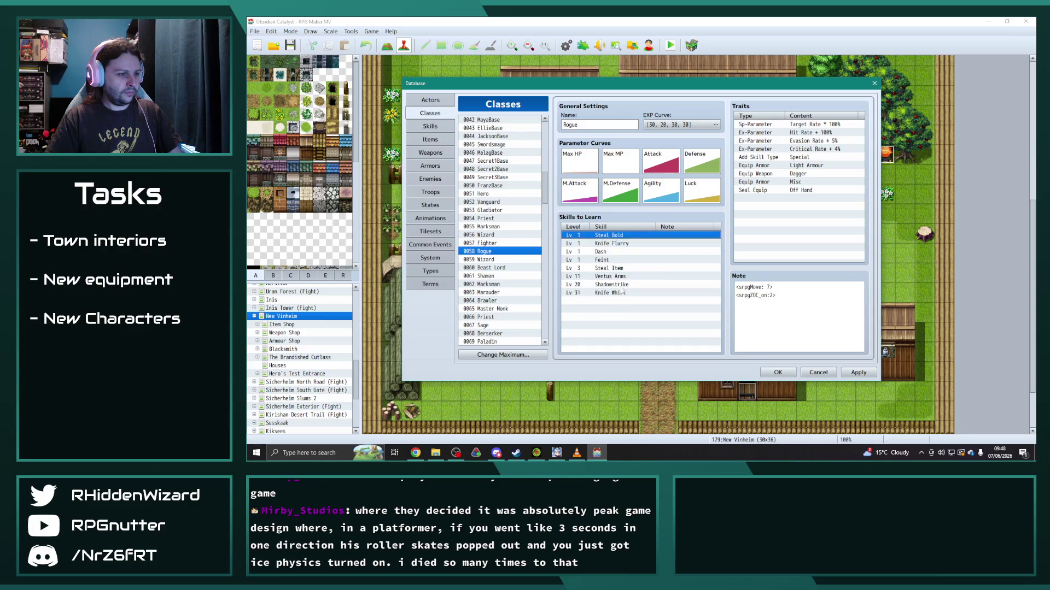
left_click(621, 293, "shift")
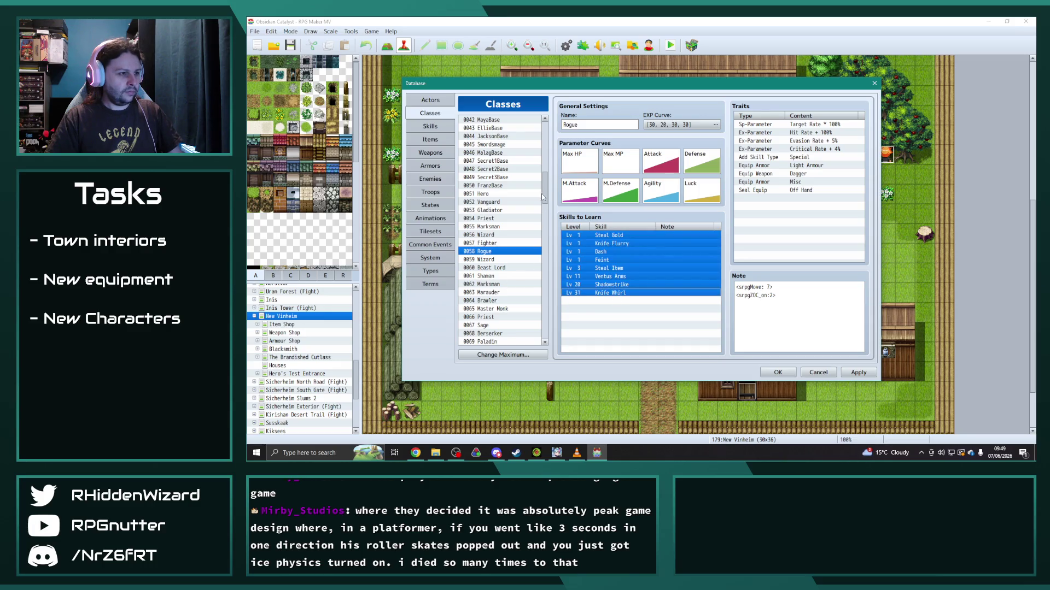
left_click_drag(543, 195, 545, 238)
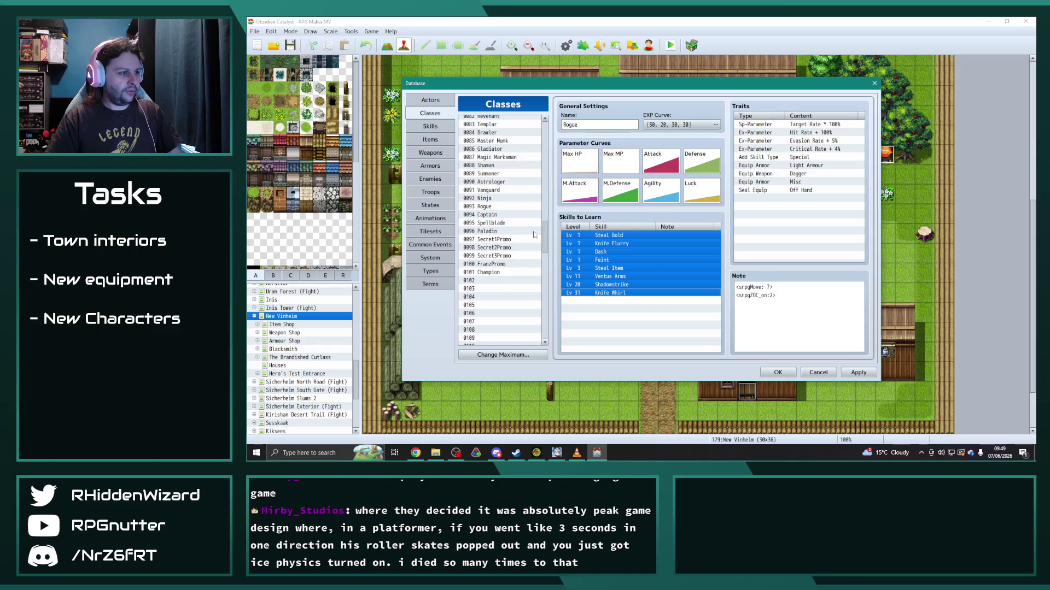
left_click(492, 206)
left_click(617, 236)
left_click(621, 292, "shift")
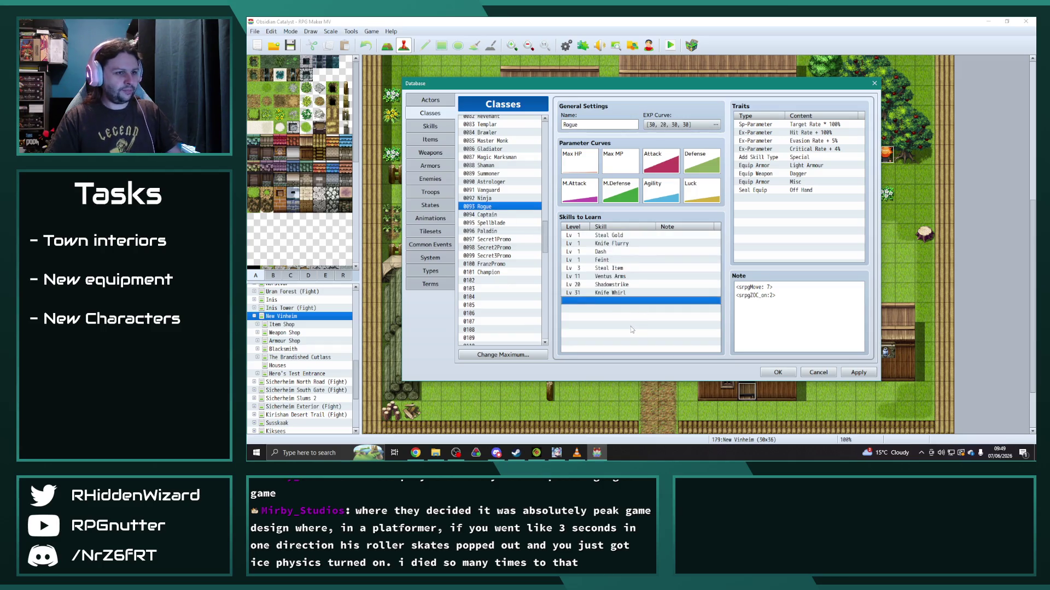
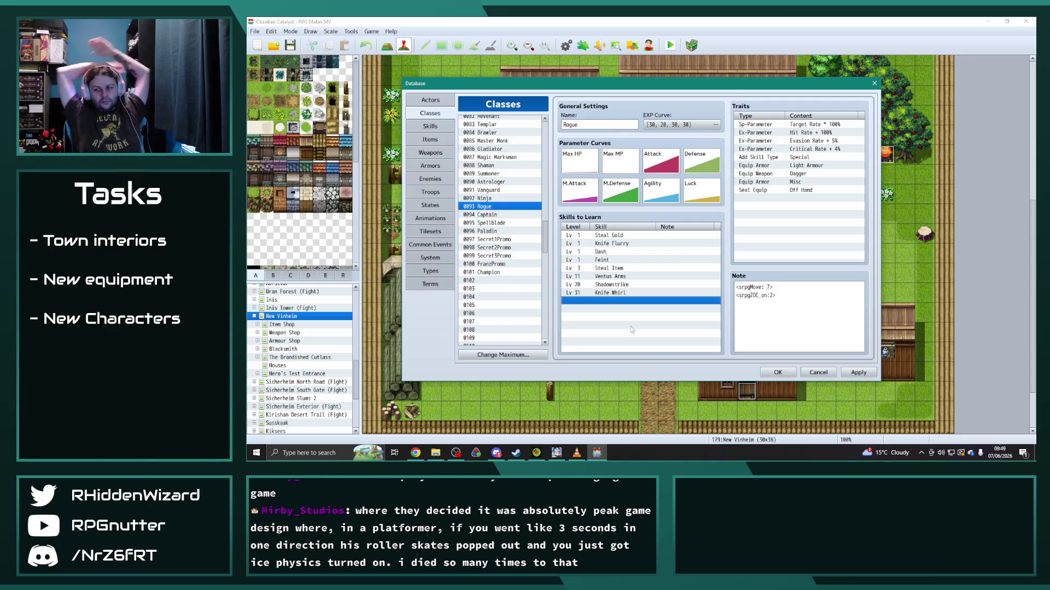
Step: Copy Lancer's four skills, starting with Charge, into the RaymondBase class
key("alt+Tab")
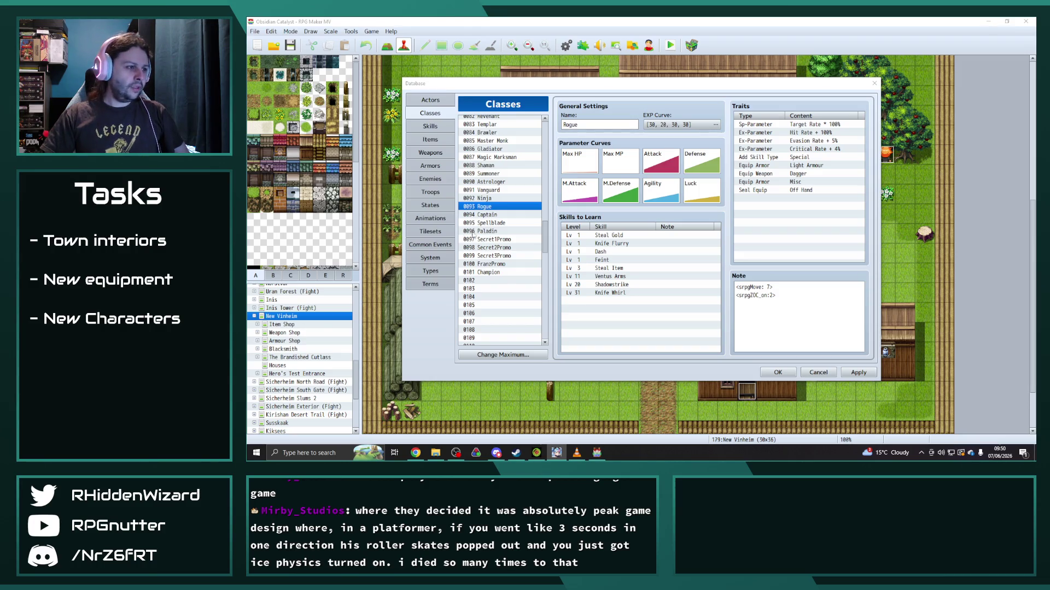
left_click_drag(549, 237, 545, 123)
left_click(484, 129)
left_click(627, 235)
left_click(628, 260, "shift")
scroll(499, 206, "down", 10)
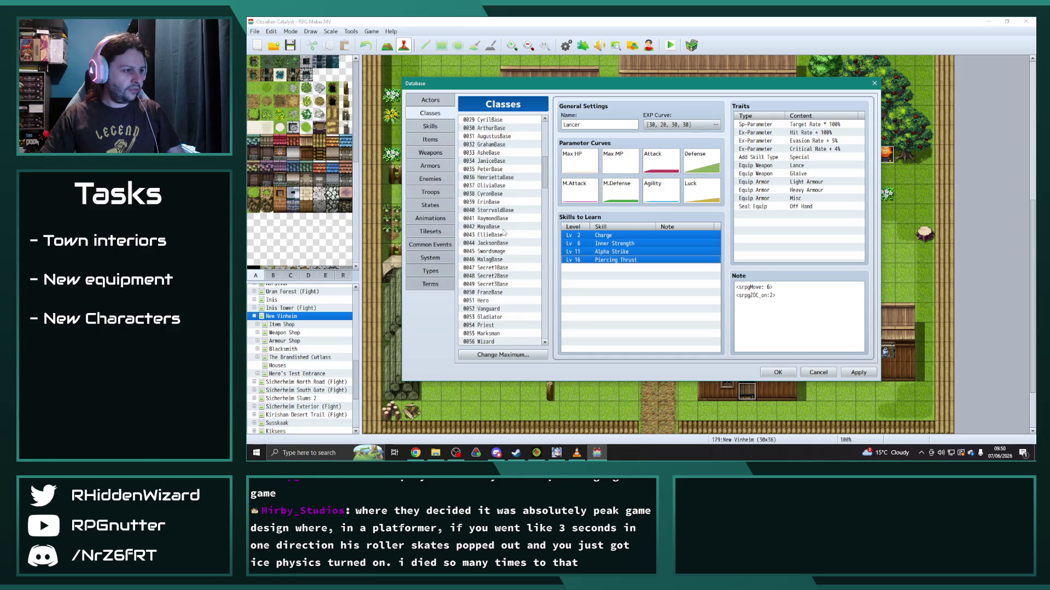
left_click(500, 219)
key("ctrl+v")
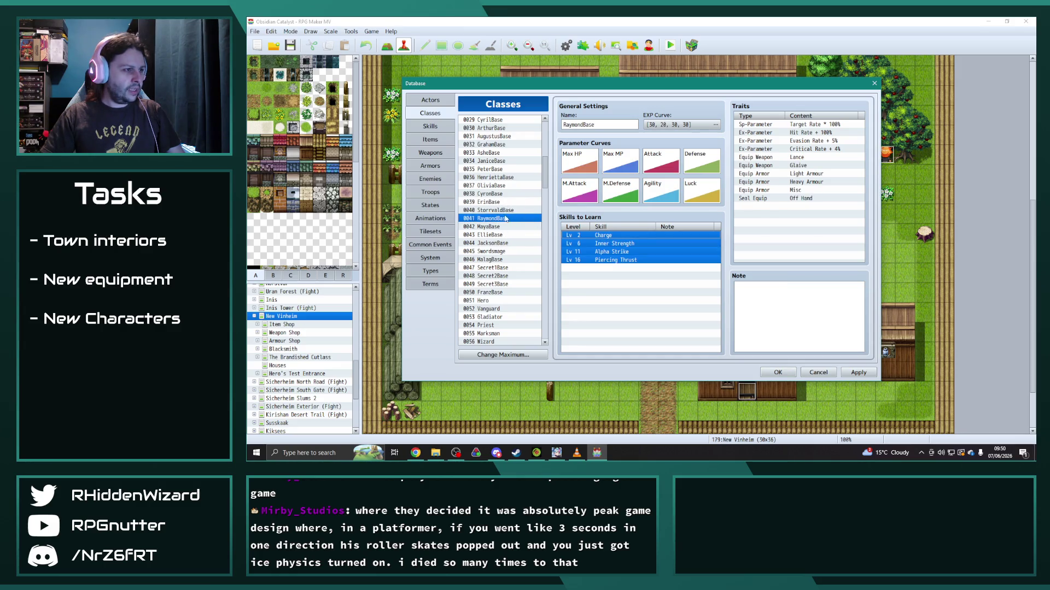
scroll(499, 205, "up", 5)
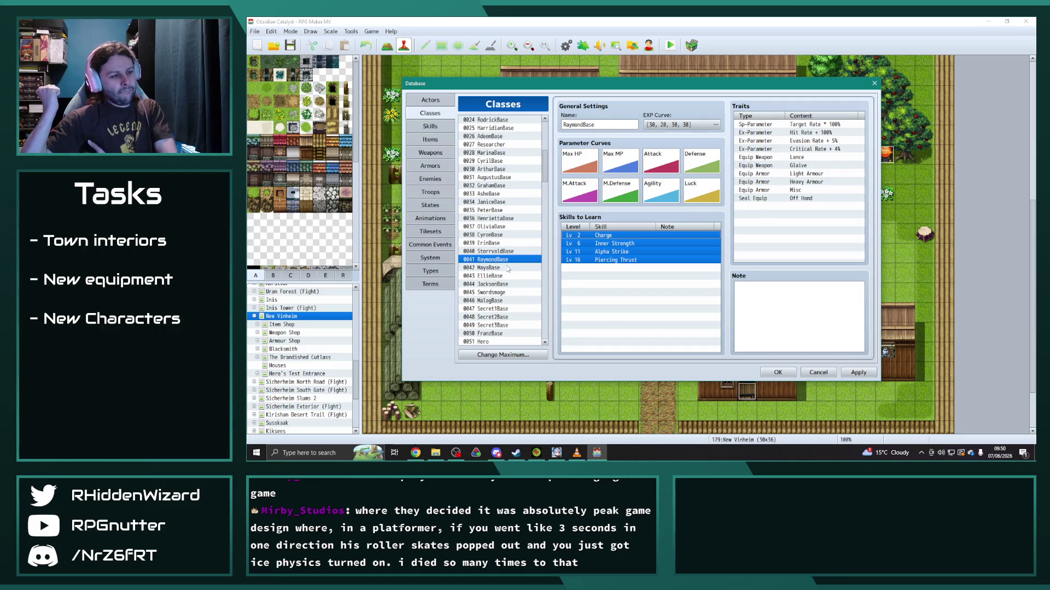
scroll(508, 267, "down", 5)
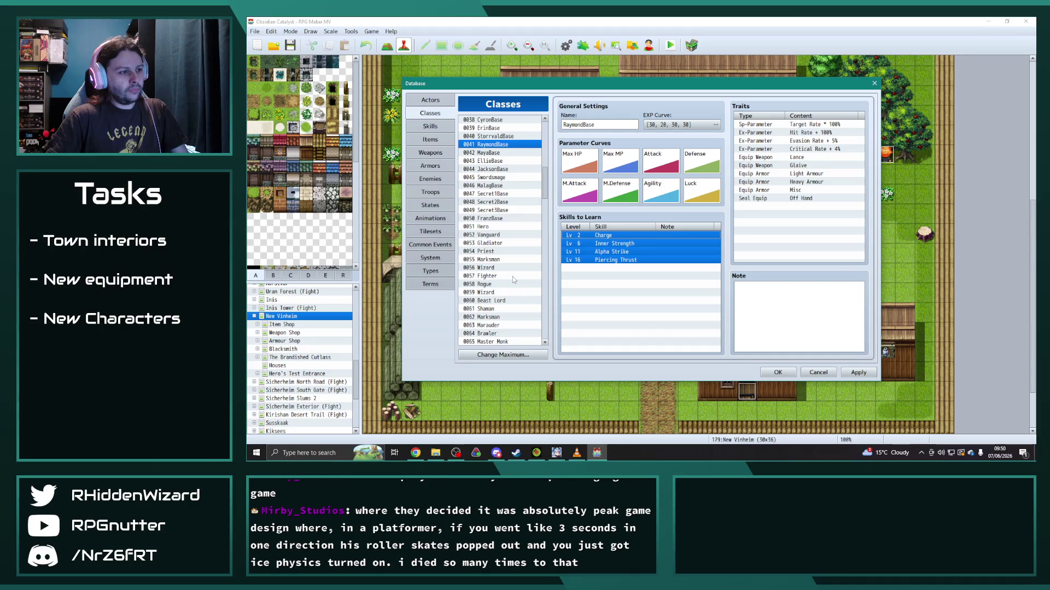
Step: Copy all eight skills of 0052 Vanguard into the empty 0091 Vanguard class
left_click(497, 235)
left_click_drag(611, 260, 611, 292)
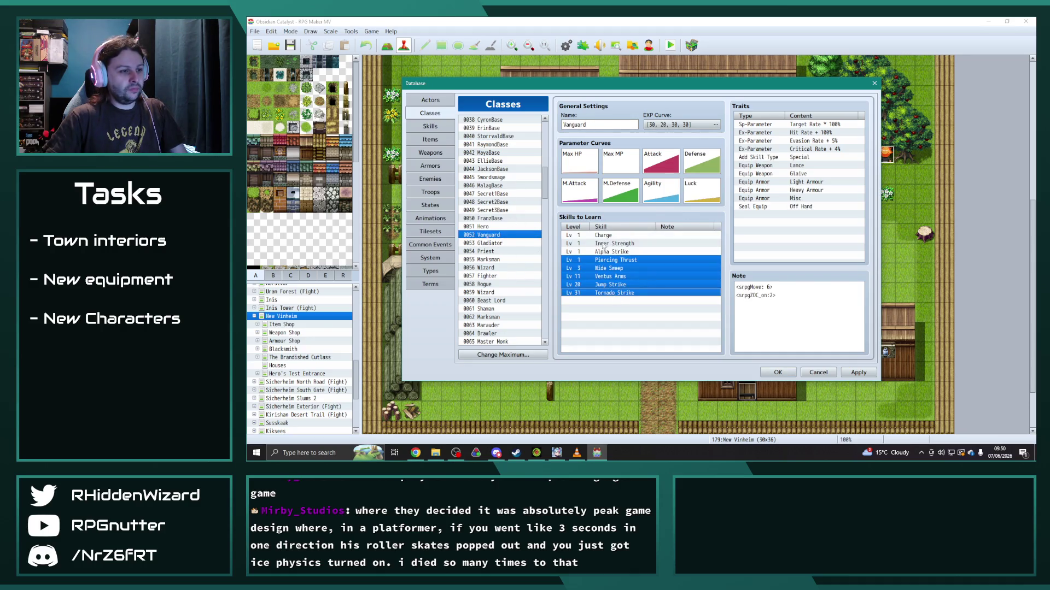
left_click_drag(627, 236, 627, 294)
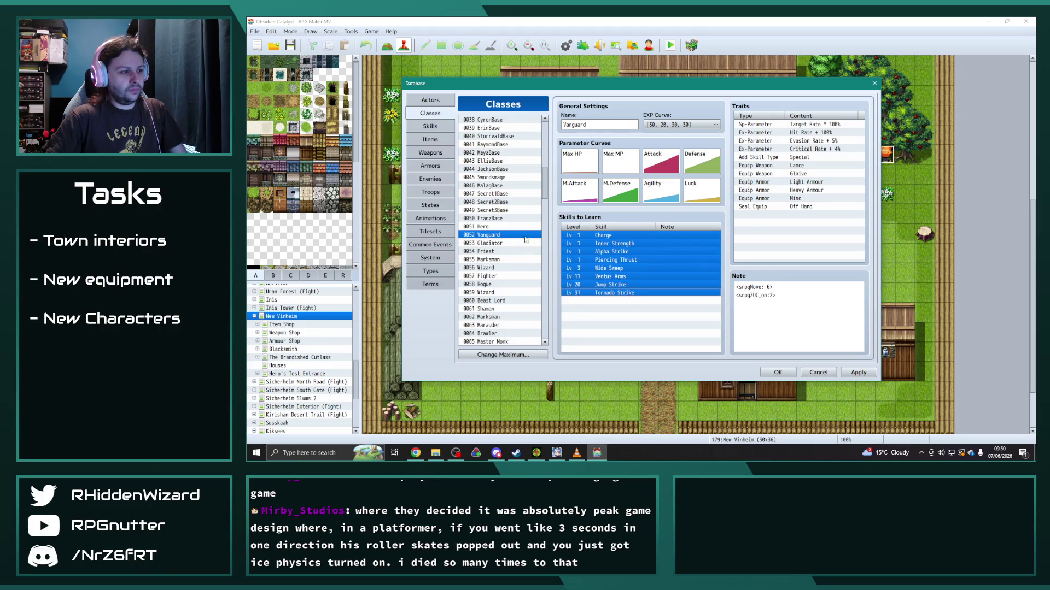
left_click_drag(547, 187, 548, 239)
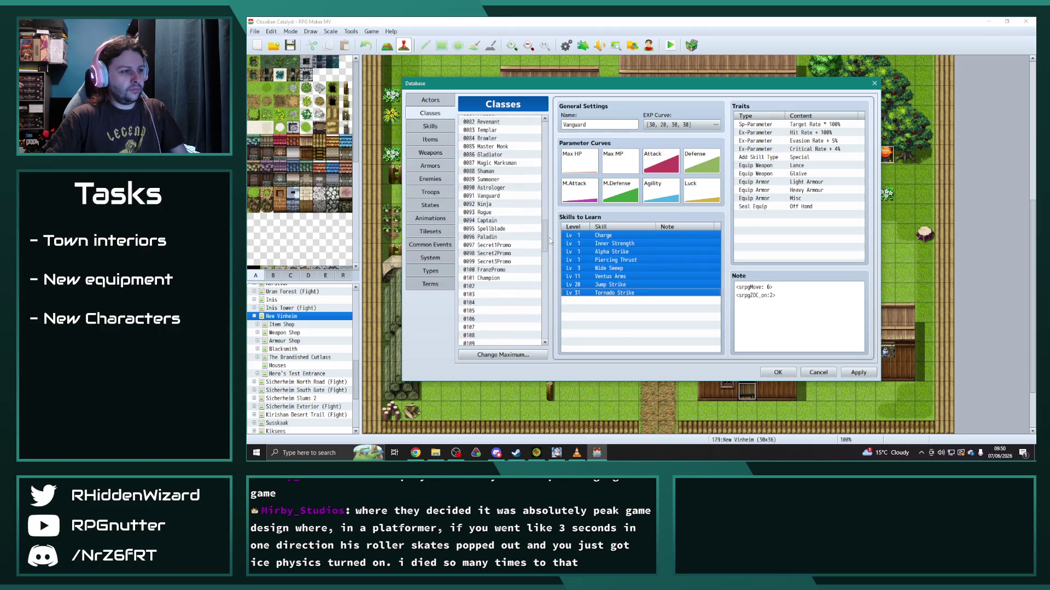
left_click(493, 195)
key("ctrl+v")
left_click(630, 321)
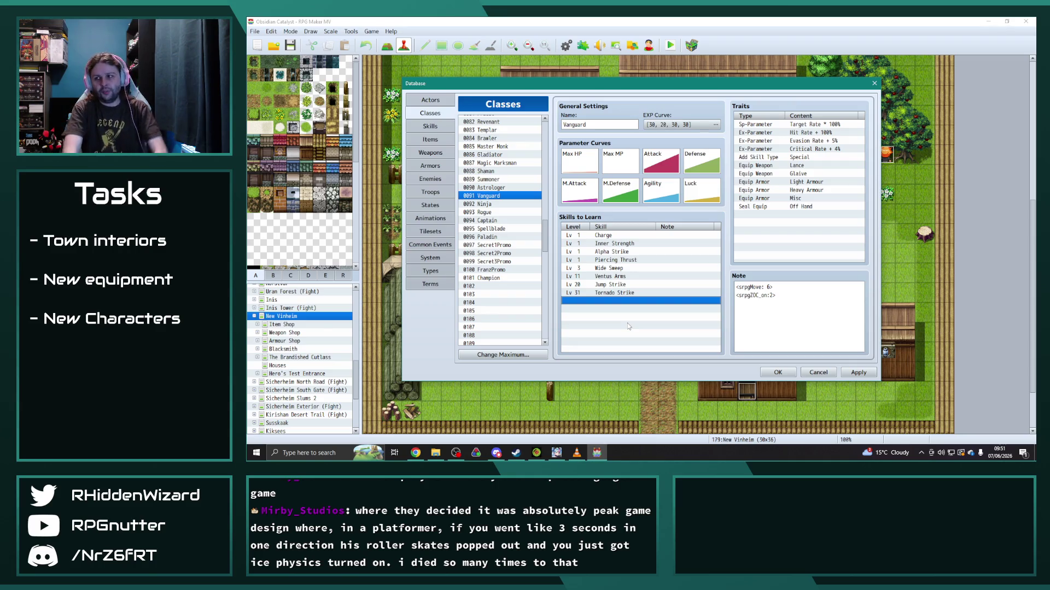
key("alt+Tab")
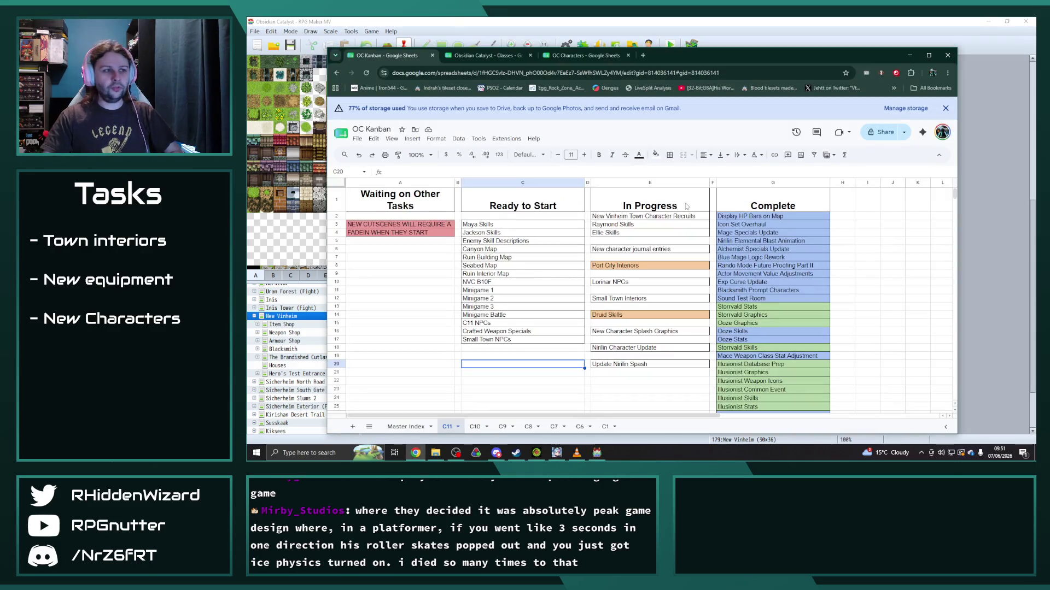
Step: Move Raymond Skills and Ellie Skills to the end of Complete and fill them light green
left_click_drag(624, 225, 626, 235)
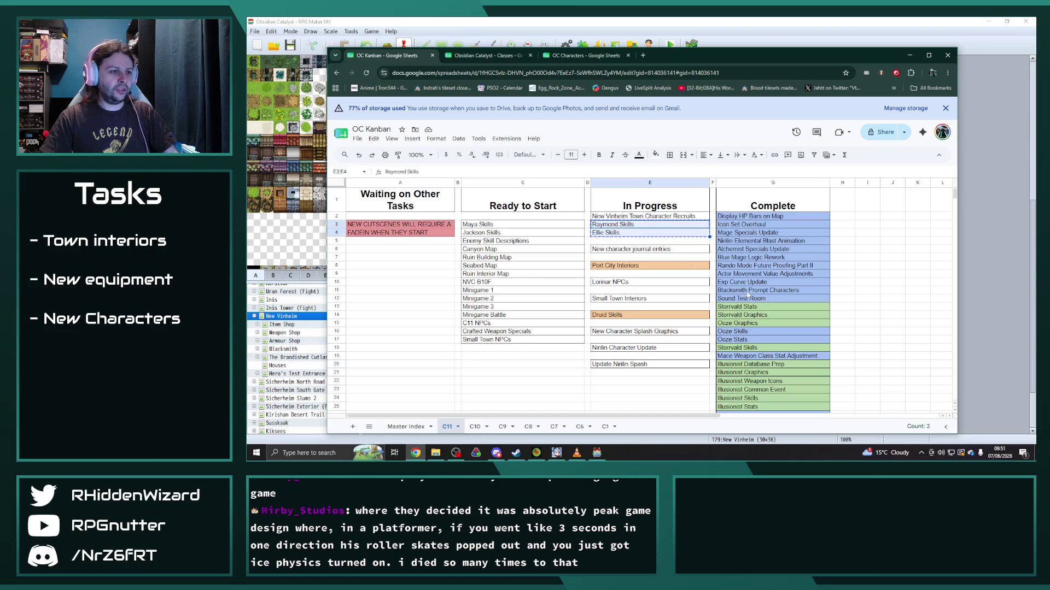
key("ctrl+x")
scroll(760, 294, "down", 10)
left_click(757, 367)
key("ctrl+v")
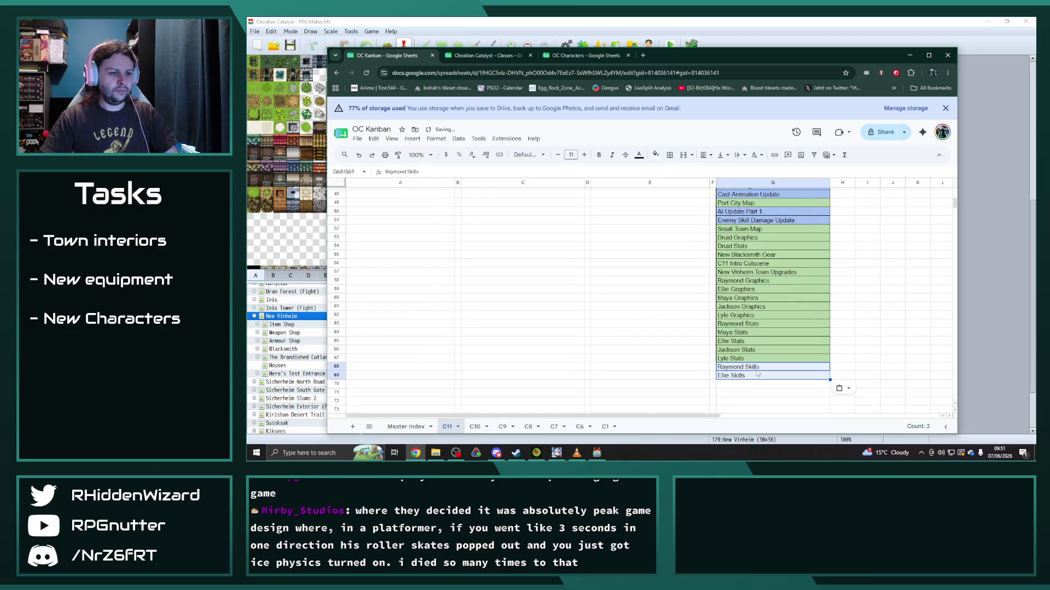
left_click_drag(757, 367, 754, 376)
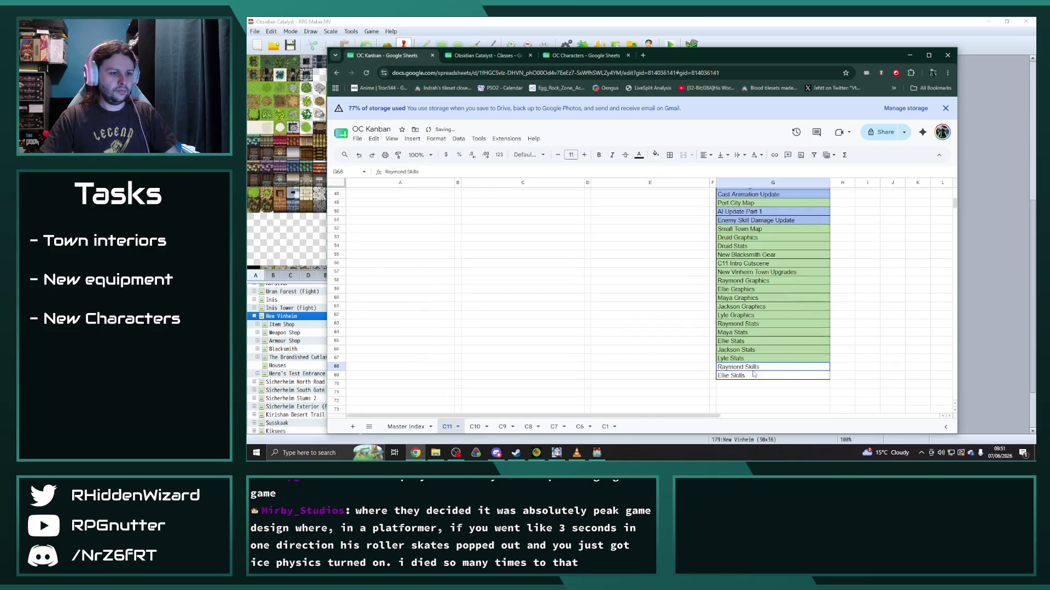
left_click(653, 156)
left_click(696, 212)
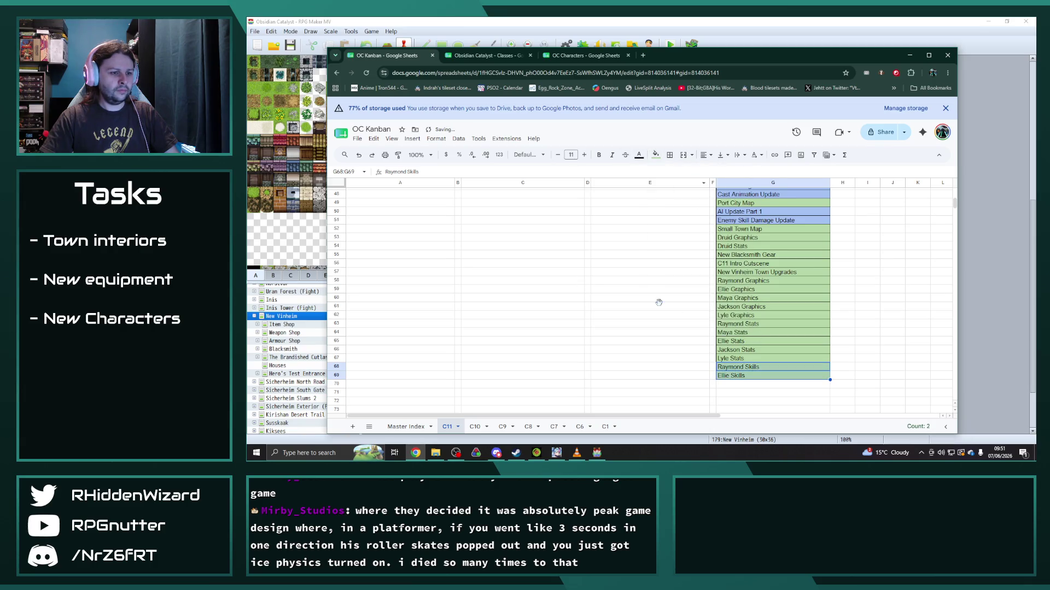
scroll(658, 303, "up", 15)
Step: Rename the New Vinheim Town Character Recruits task to end with Recruit Events
left_click(648, 216)
type("Events")
key("Return")
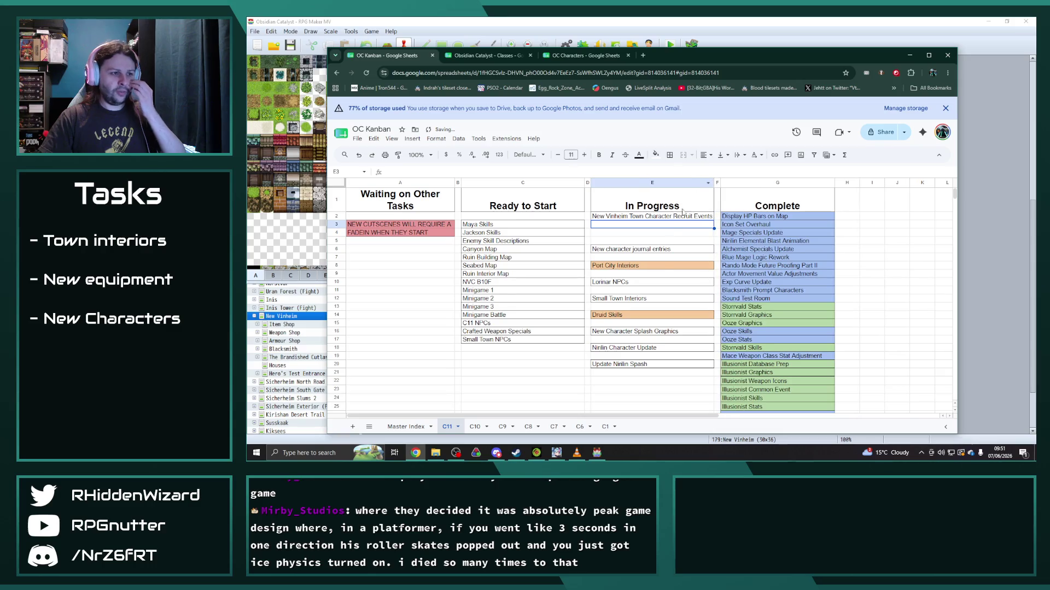
Step: Close the gap in In Progress by moving the tasks from Port City Interiors down to E6
left_click_drag(652, 249, 652, 233)
left_click(672, 283)
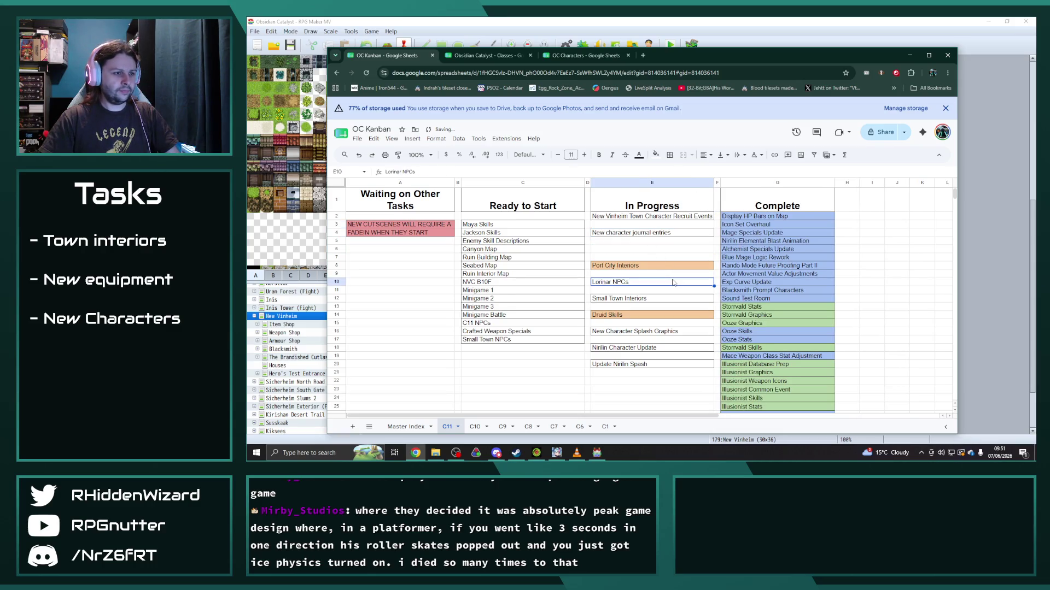
left_click(642, 267)
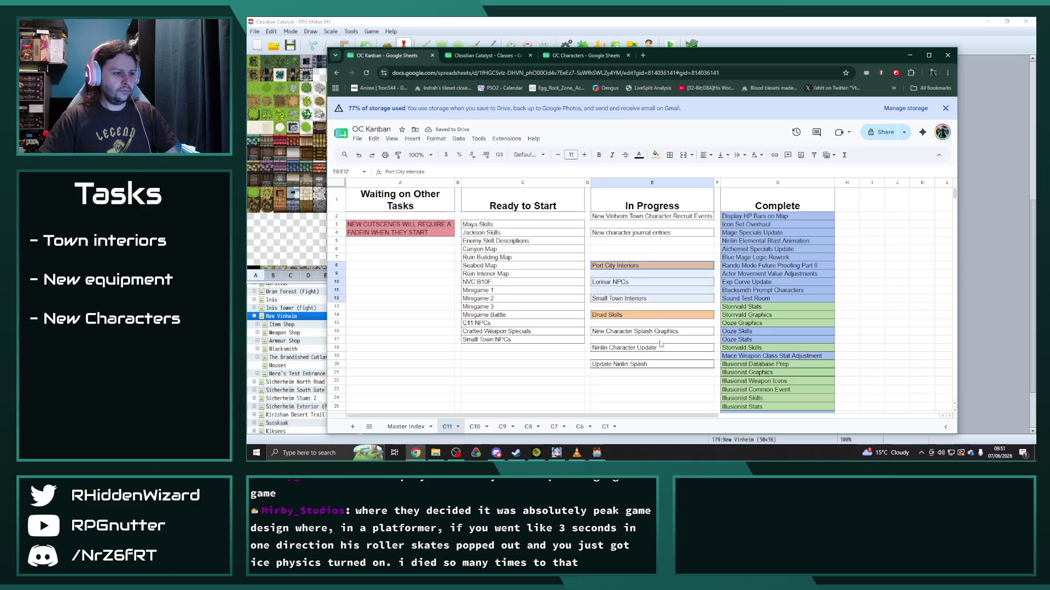
left_click_drag(663, 271, 656, 365)
key("ctrl+x")
left_click(626, 253)
key("ctrl+v")
left_click(637, 400)
Step: Shift the In Progress tasks down two rows and place Maya Skills and Jackson Skills above them
left_click_drag(617, 250, 620, 348)
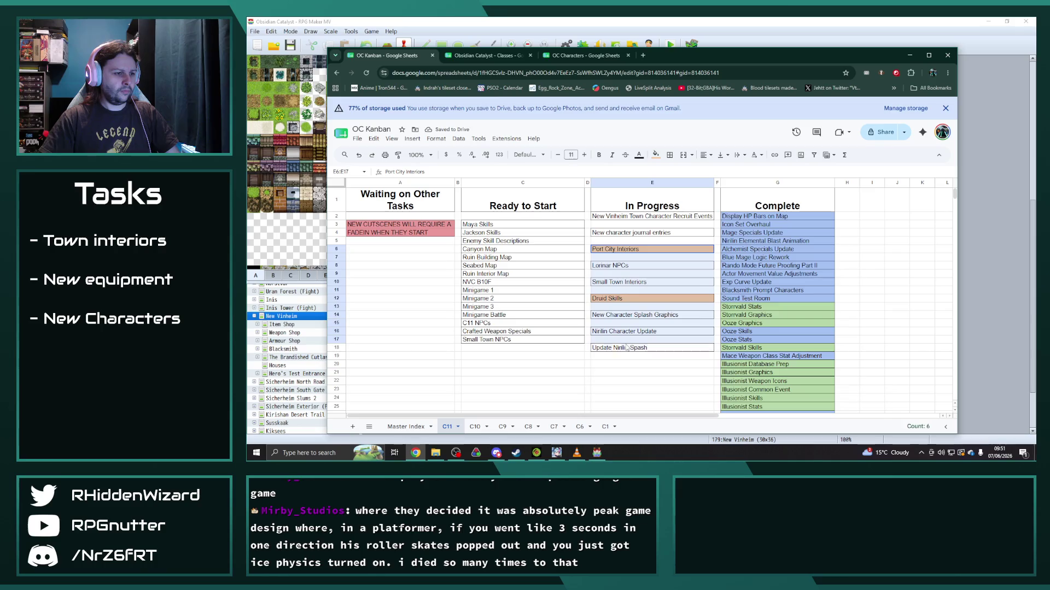
key("ctrl+x")
left_click(609, 269)
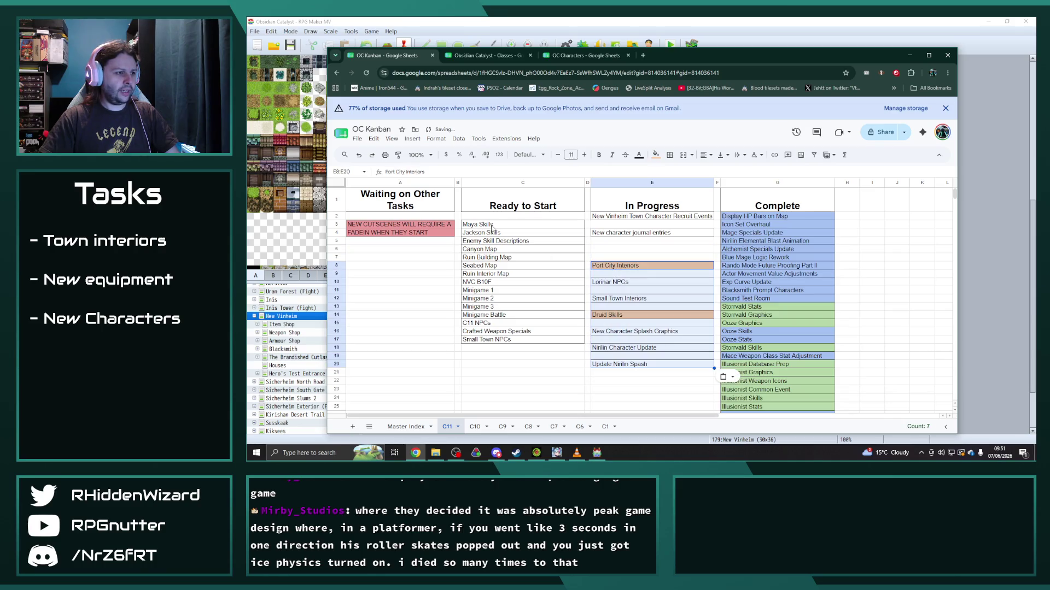
key("ctrl+v")
left_click_drag(526, 225, 525, 236)
key("ctrl+c")
key("ctrl+v")
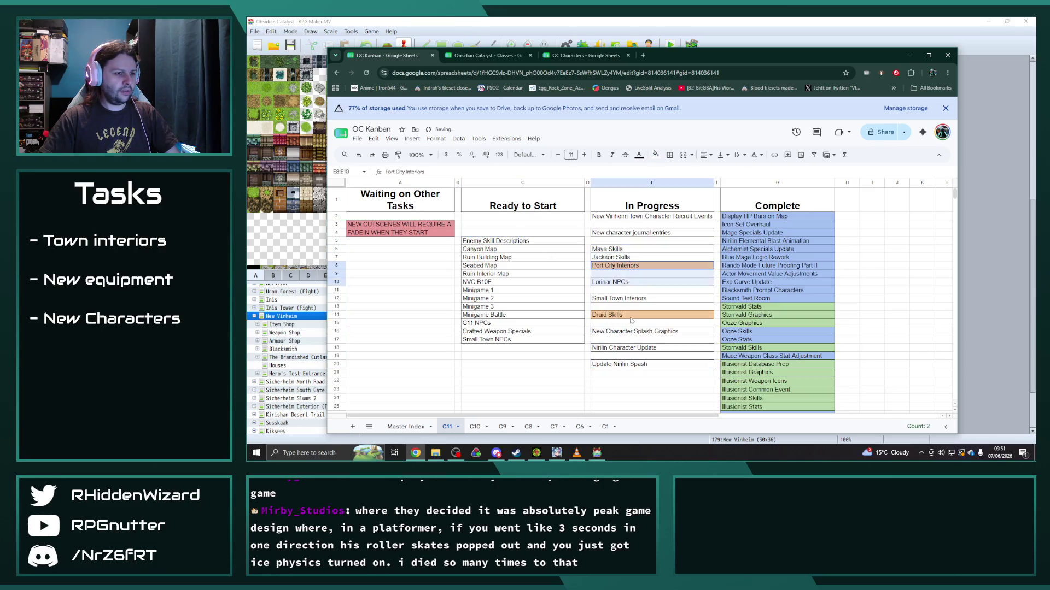
Step: Move the remaining In Progress tasks, through Update Ninlin Splash, one row lower
left_click_drag(631, 267, 629, 359)
left_click_drag(647, 309, 649, 365)
key("ctrl+c")
left_click(611, 279)
key("ctrl+v")
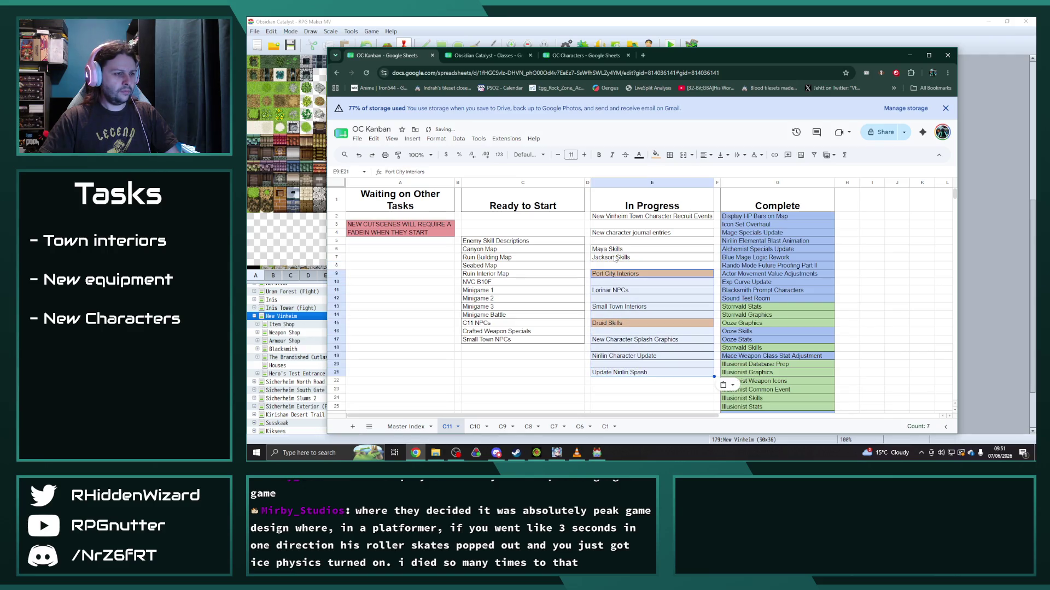
Step: Duplicate Jackson Skills into the row below and rename it Lyle Skills
left_click(614, 258)
key("ctrl+c")
left_click(619, 265)
key("ctrl+v")
double_click(627, 265)
type("Lyle")
key("Return")
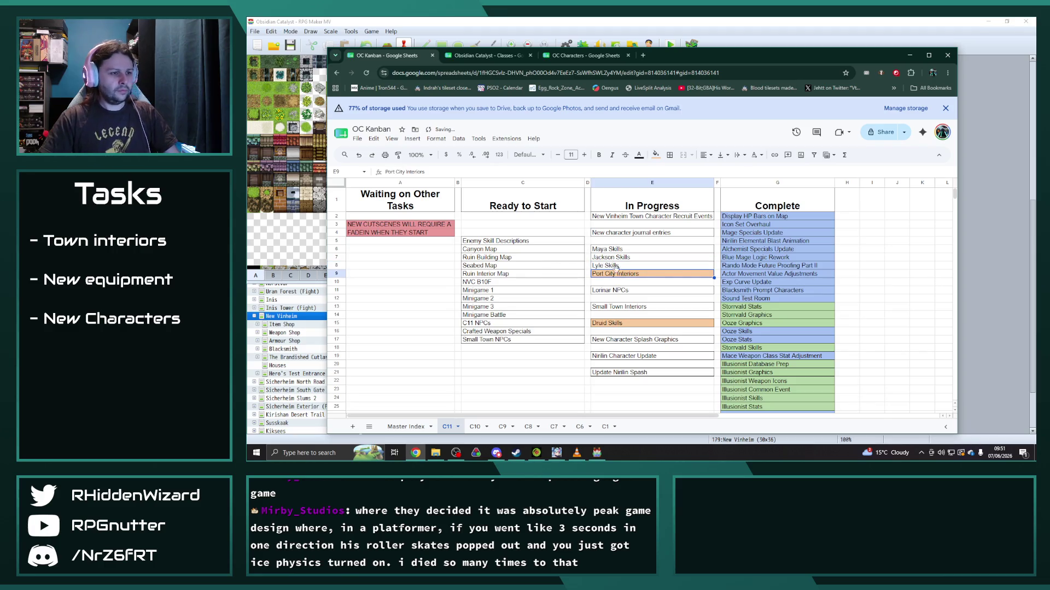
Step: Move the tasks from Port City Interiors downward one row and return to RPG Maker
left_click_drag(623, 273, 638, 379)
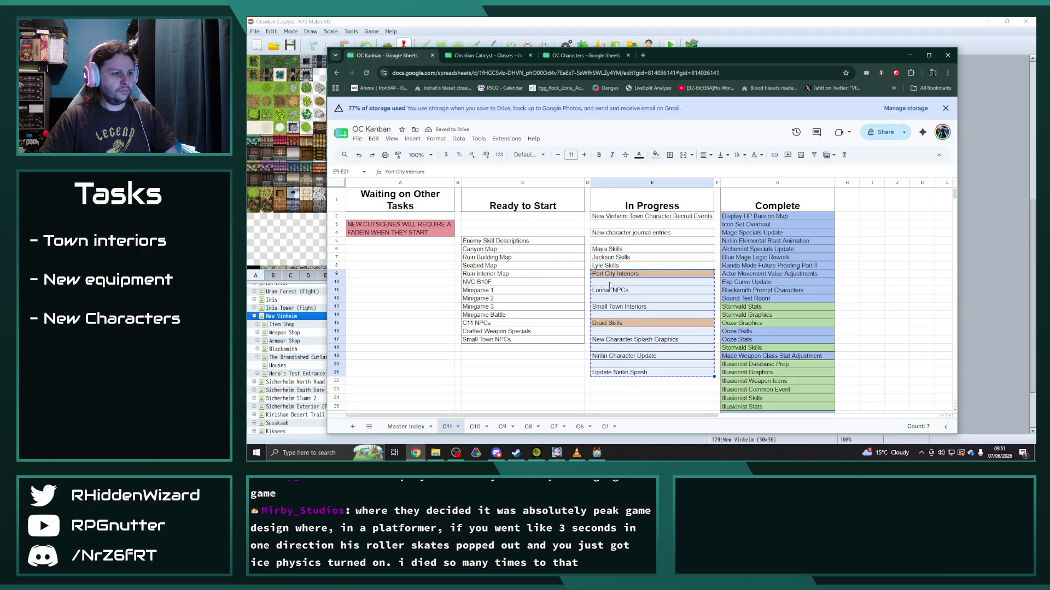
left_click_drag(611, 285, 611, 293)
left_click(625, 332)
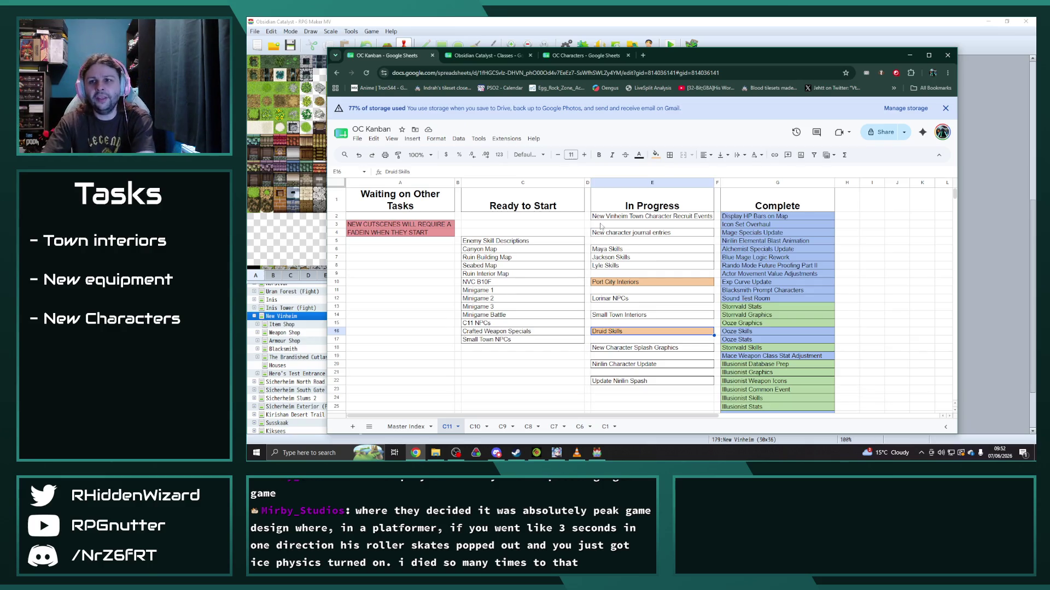
key("alt+Tab")
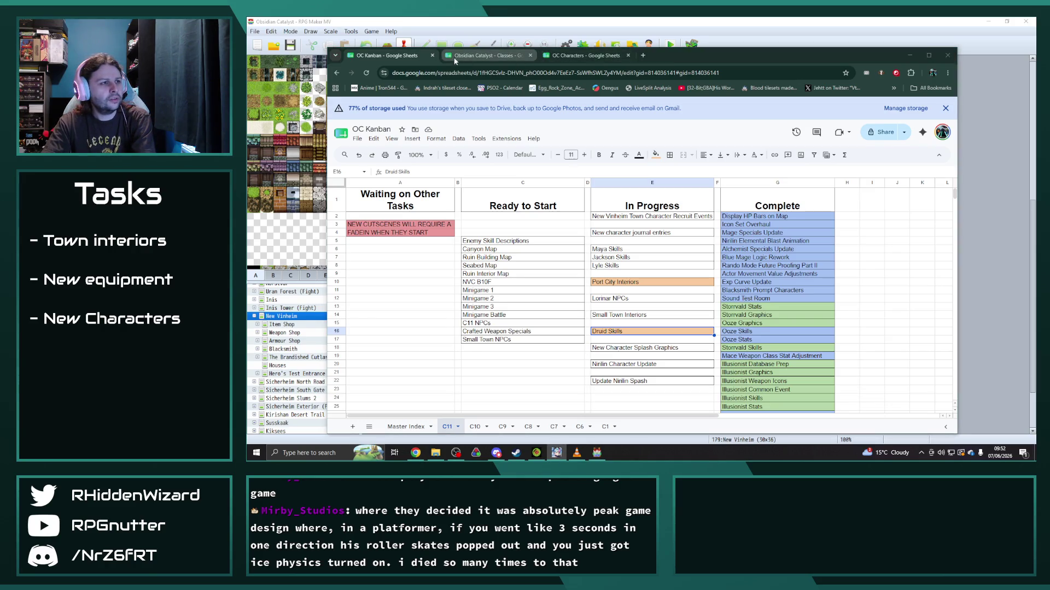
key("alt+Tab")
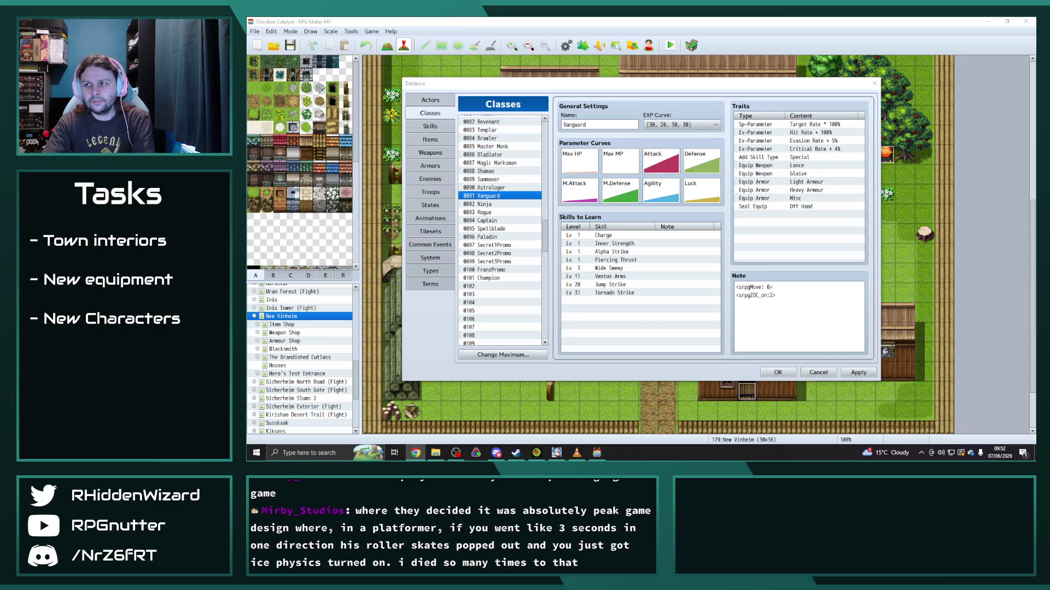
Step: Review the Character Specials sheet and return to the RPG Maker class database
key("alt+Tab")
scroll(657, 311, "down", 5)
scroll(658, 312, "down", 5)
scroll(658, 312, "down", 5)
scroll(657, 311, "down", 5)
scroll(658, 312, "down", 5)
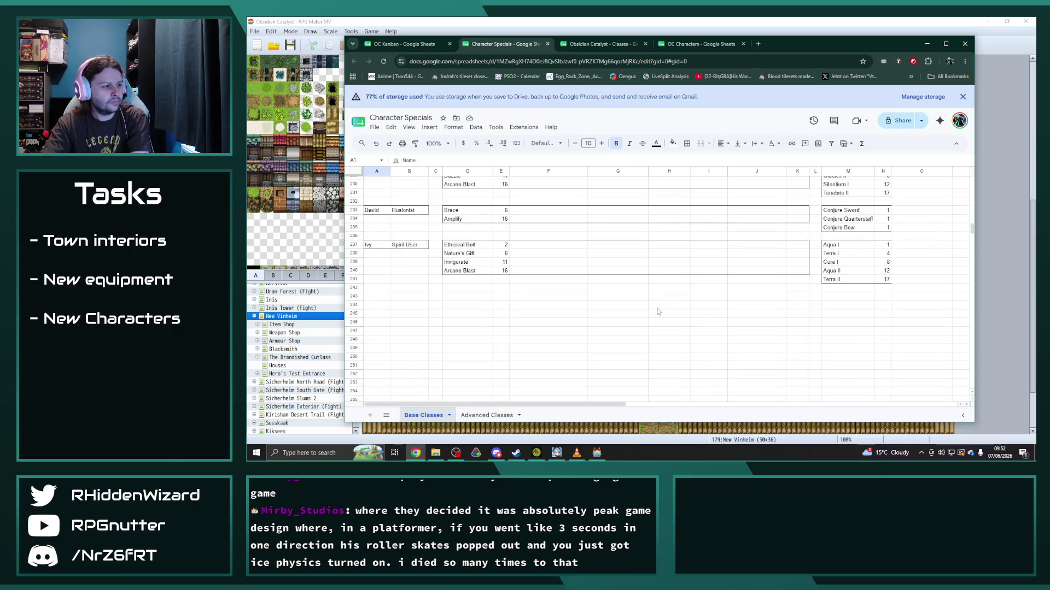
scroll(657, 313, "up", 2)
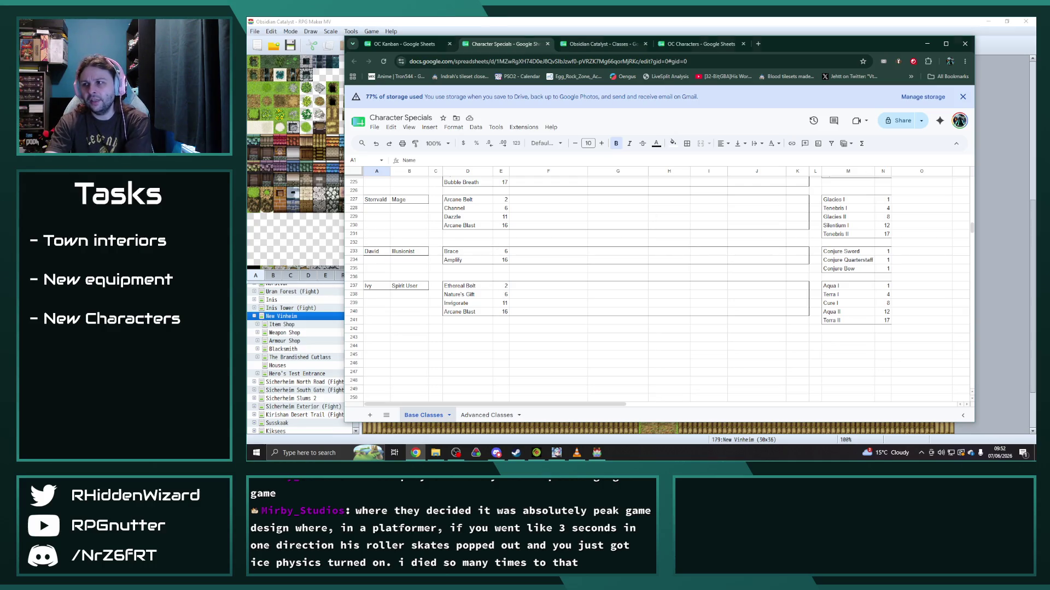
key("alt+Tab")
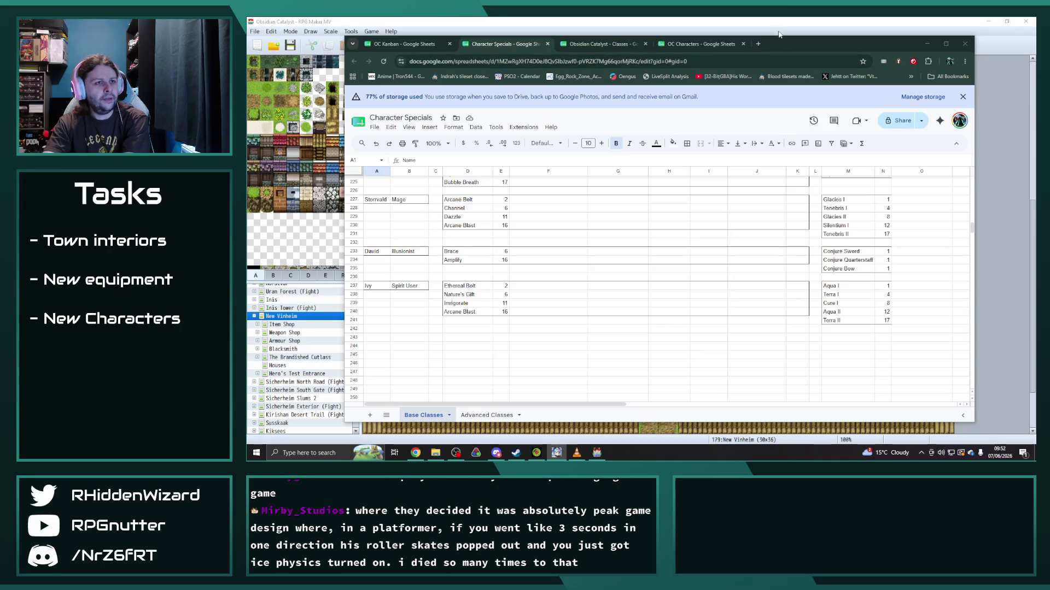
left_click(925, 43)
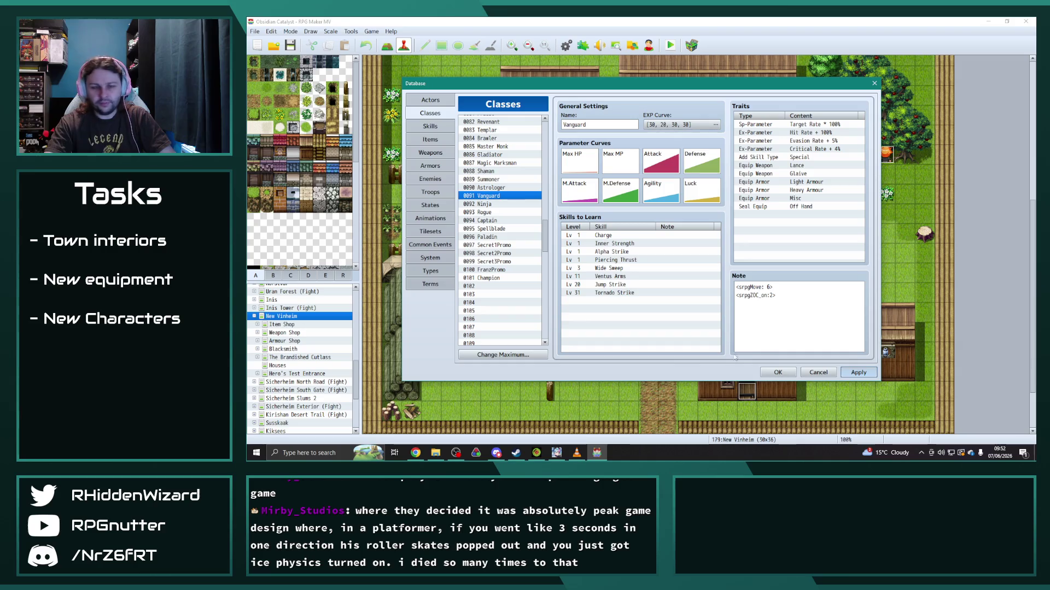
Step: Close the database with OK and open the Item Shop L6 interior map
left_click(772, 373)
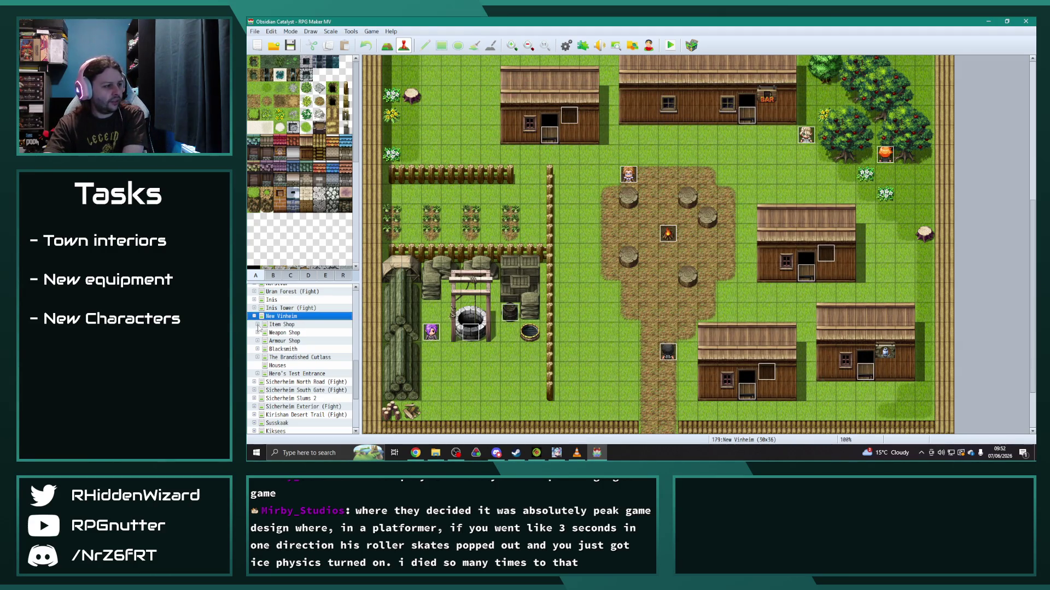
left_click(281, 324)
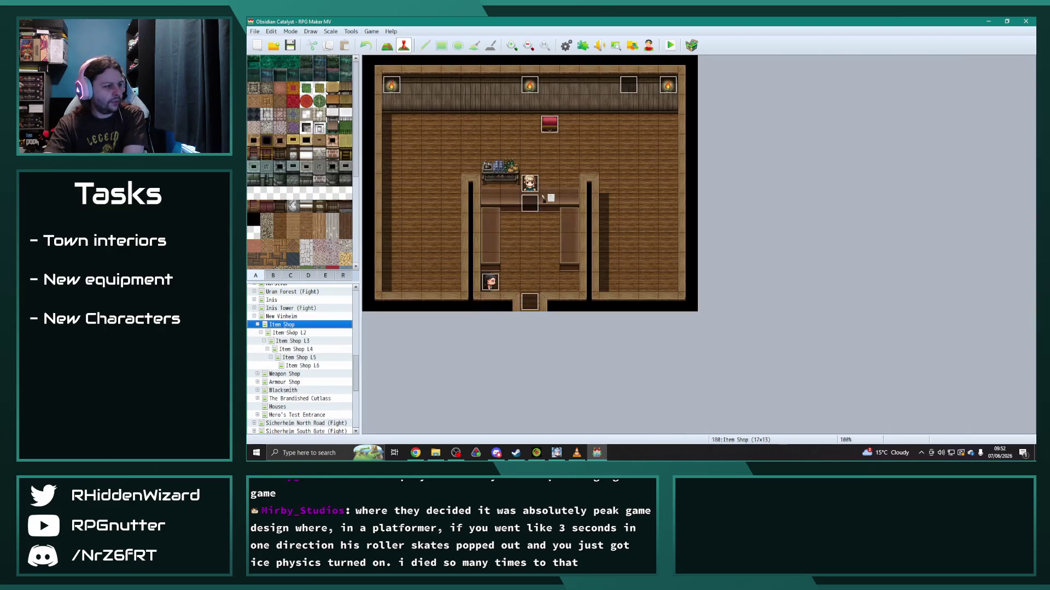
left_click(301, 366)
Step: Open Maya's recruit event and remove the (Ninja) tag so it is named Maya
double_click(579, 304)
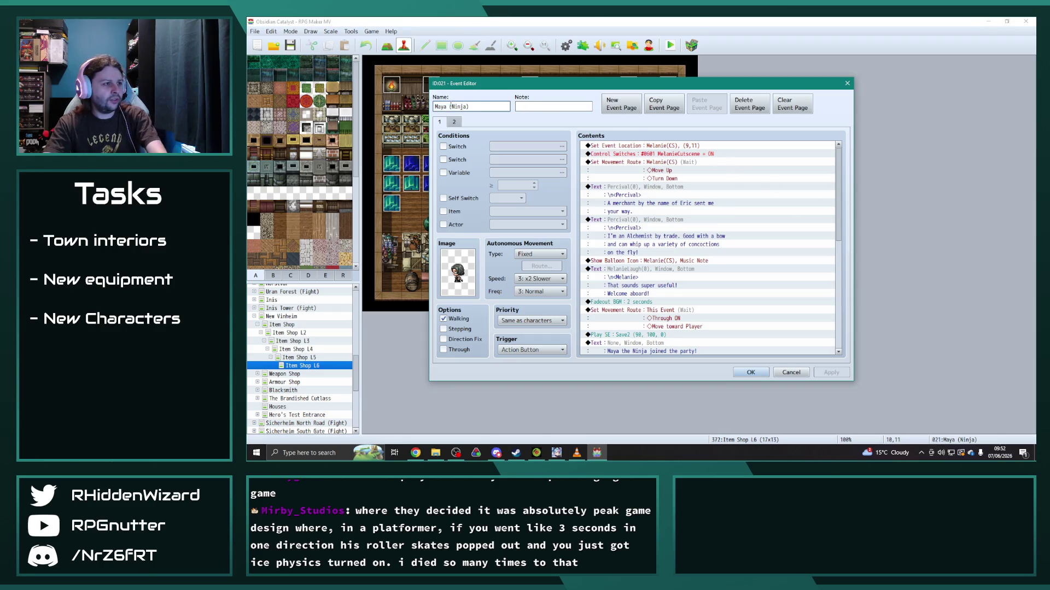
double_click(460, 107)
key("BackSpace")
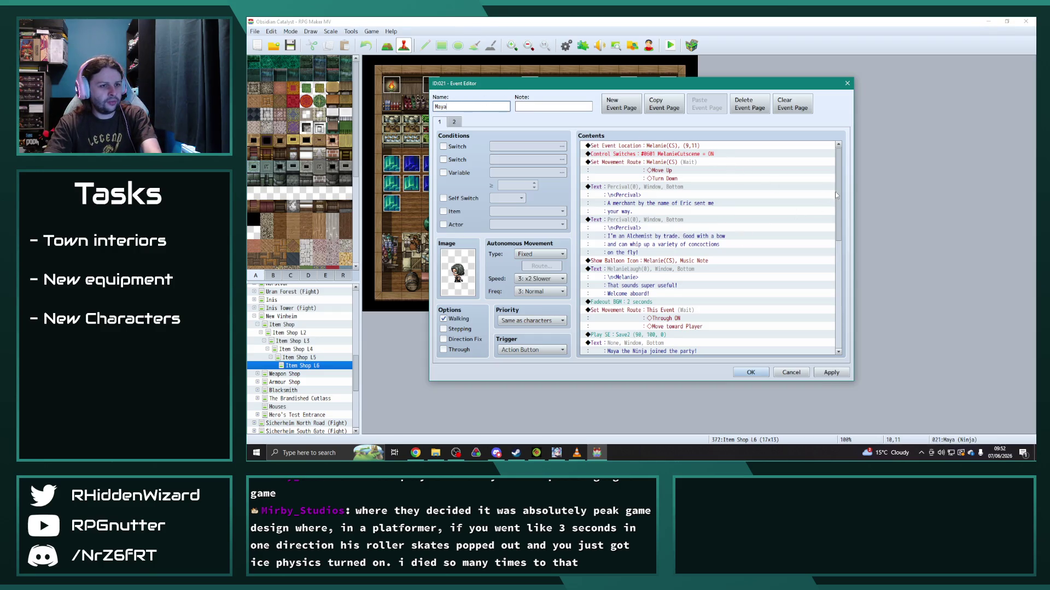
left_click_drag(836, 195, 848, 303)
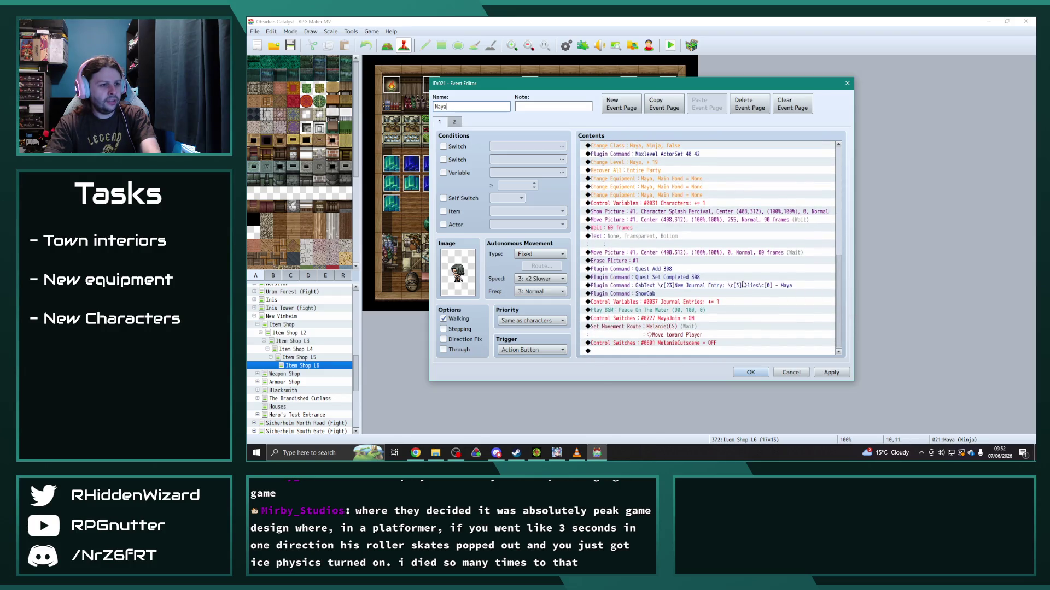
scroll(737, 285, "up", 2)
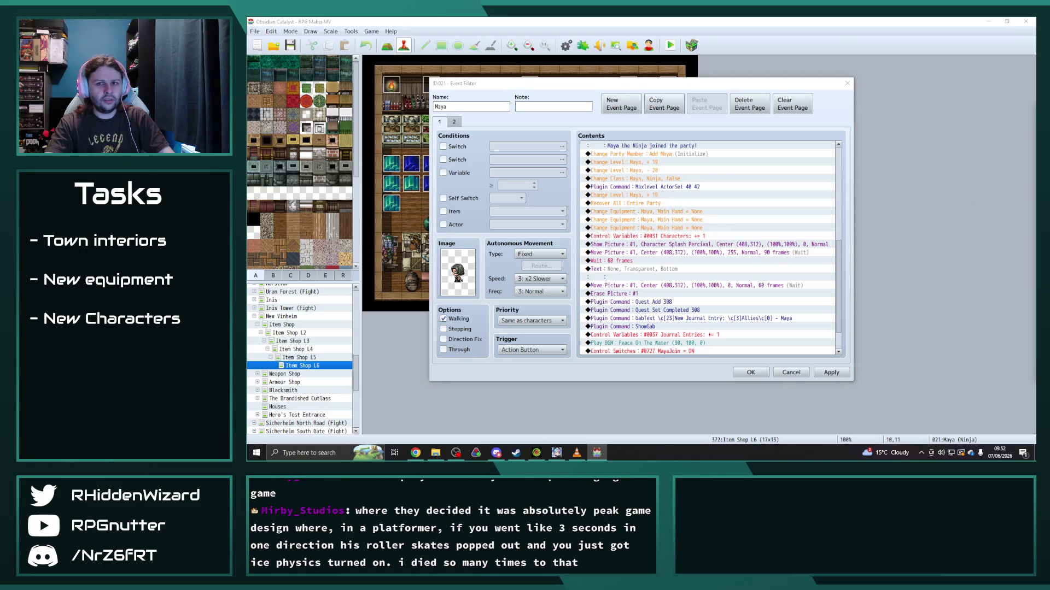
double_click(639, 222)
key("Escape")
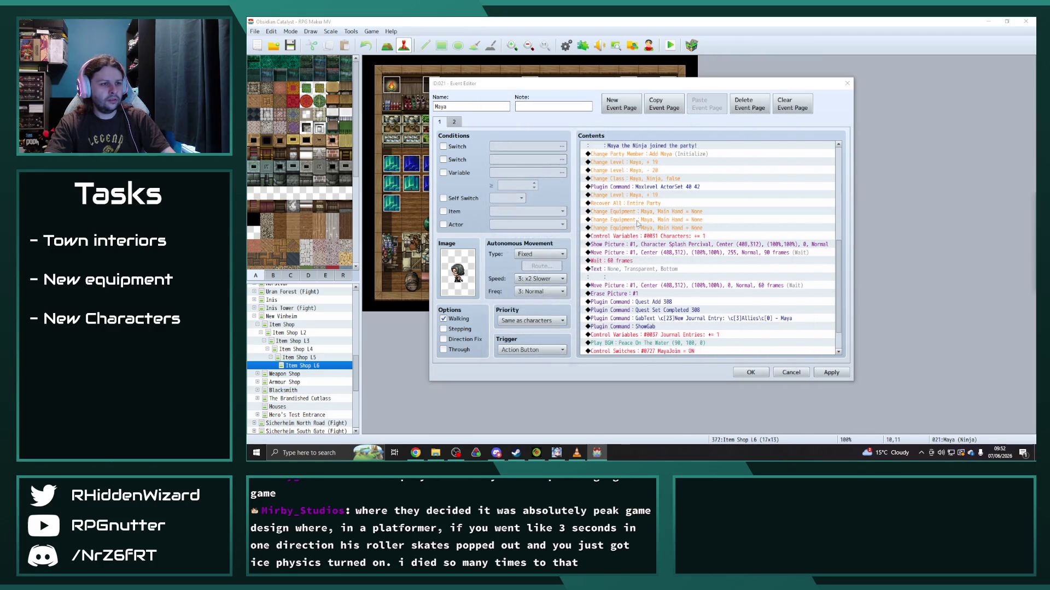
Step: Set the first Change Equipment command to give Maya the Flamekissed Katana in her main hand
double_click(656, 212)
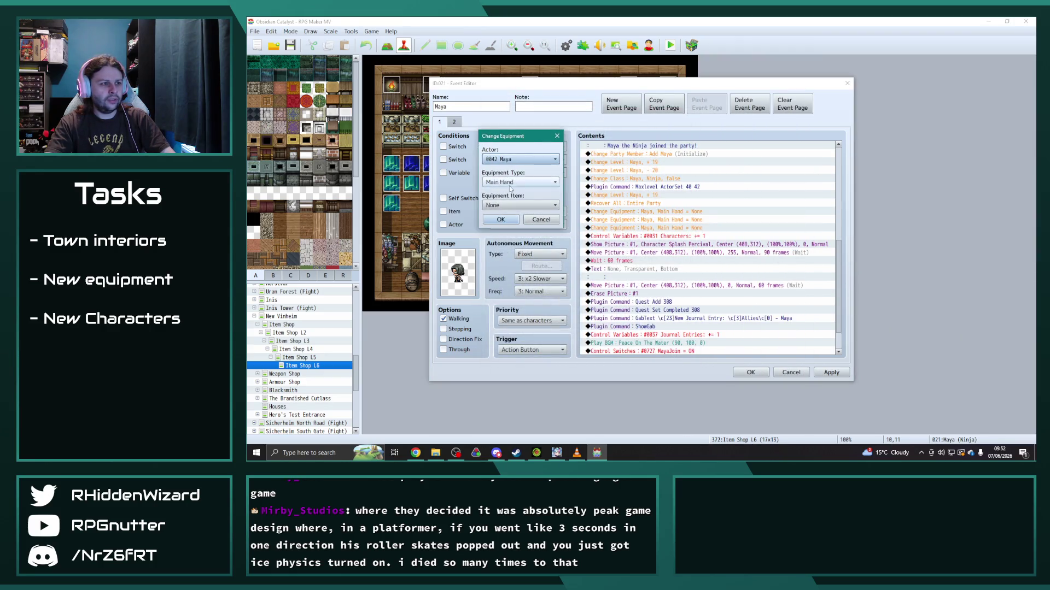
left_click(521, 205)
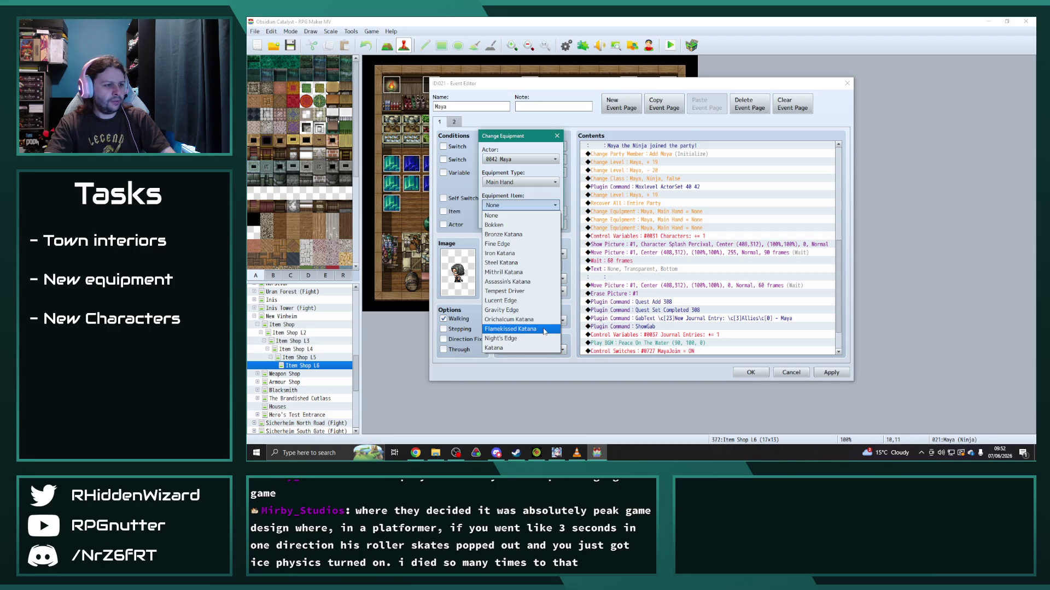
left_click(544, 331)
key("Return")
double_click(715, 223)
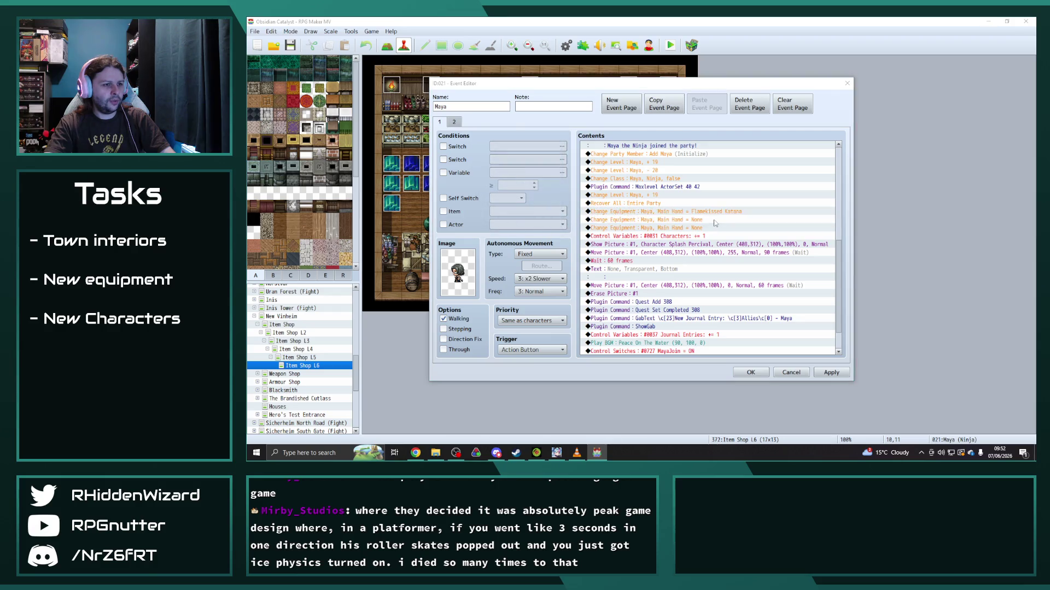